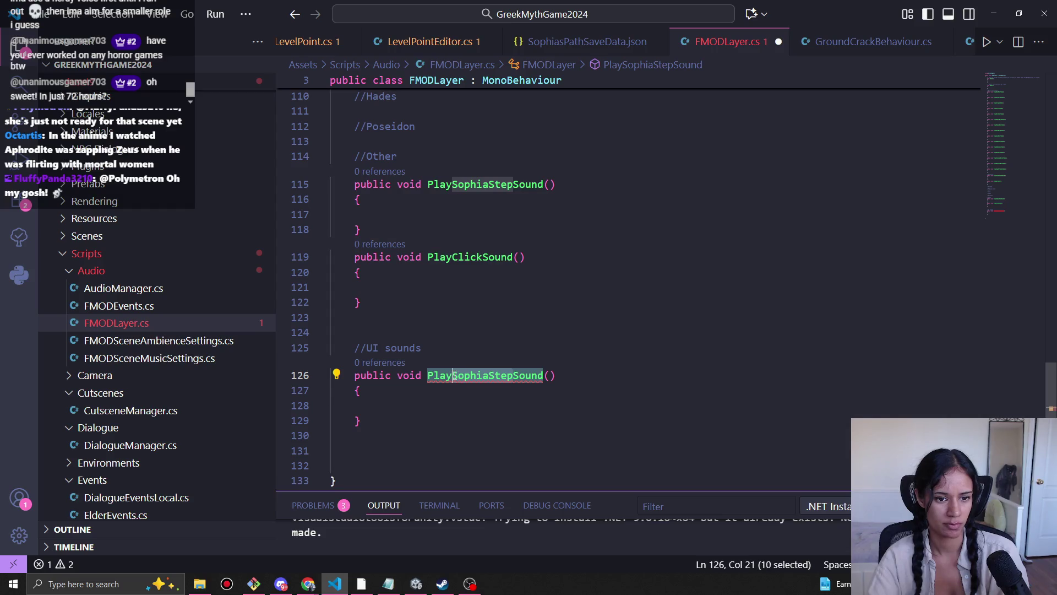
# Step: Rename the line 126 method to PlayLevelCompleteSound and add blank lines after it
pyautogui.press('BackSpace')
pyautogui.write('LevelComplete')
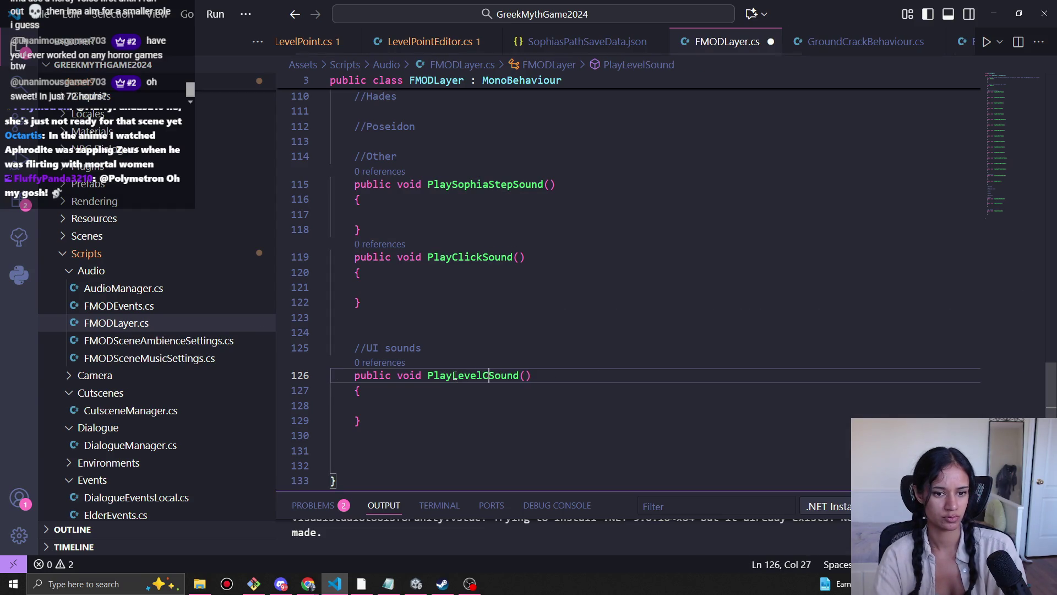
pyautogui.press('Down')
pyautogui.press('Down')
pyautogui.press('Down')
pyautogui.press('Return')
pyautogui.press('Return')
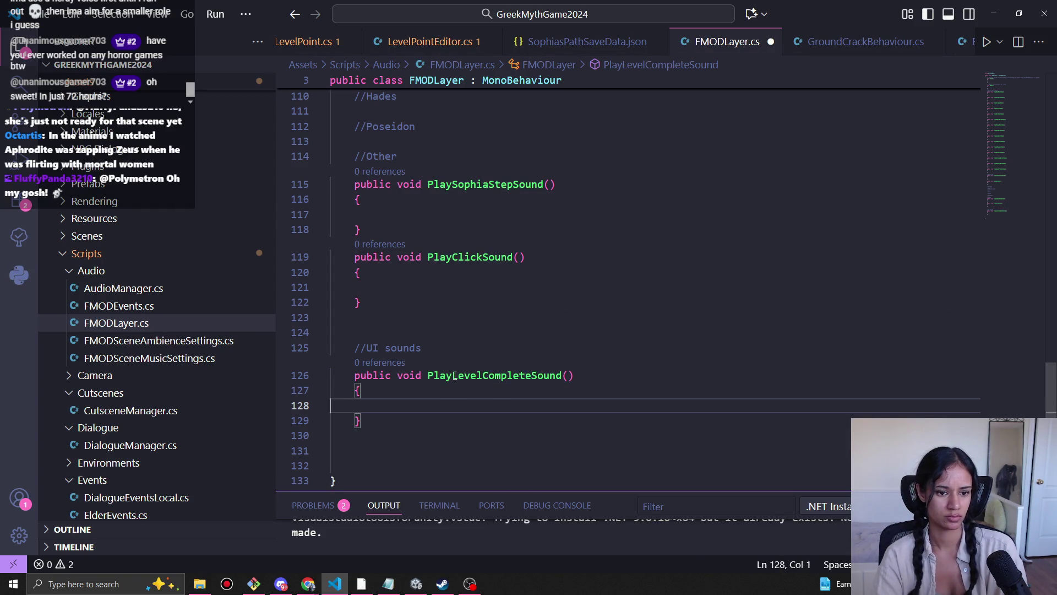
pyautogui.scroll(-1, 455, 374)
# Step: Paste a copy of PlaySophiaStepSound below and rename it PlayLevelFailedSound
pyautogui.write('public void PlaySophiaStepSound()     {      }')
pyautogui.scroll(-1, 454, 375)
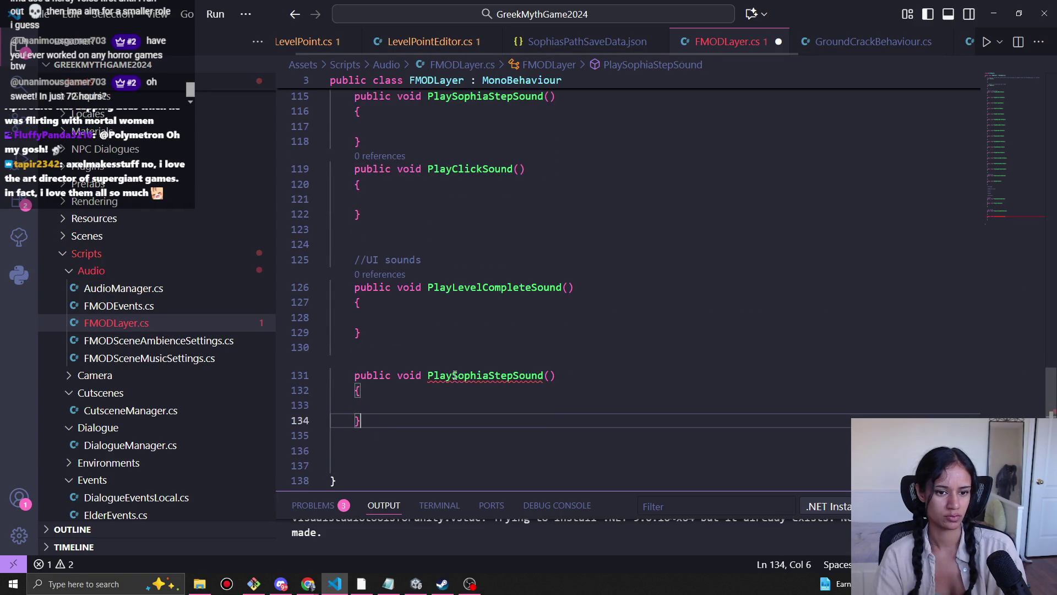
pyautogui.moveTo(513, 375); pyautogui.dragTo(455, 375)
pyautogui.press('BackSpace')
pyautogui.write('Level')
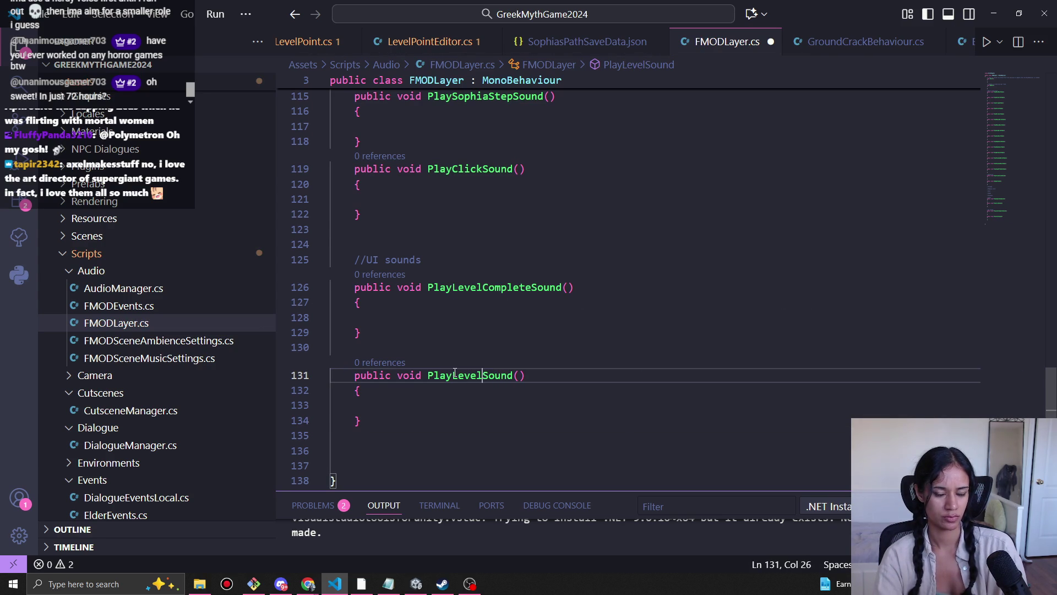
pyautogui.press('BackSpace')
pyautogui.press('BackSpace')
pyautogui.press('BackSpace')
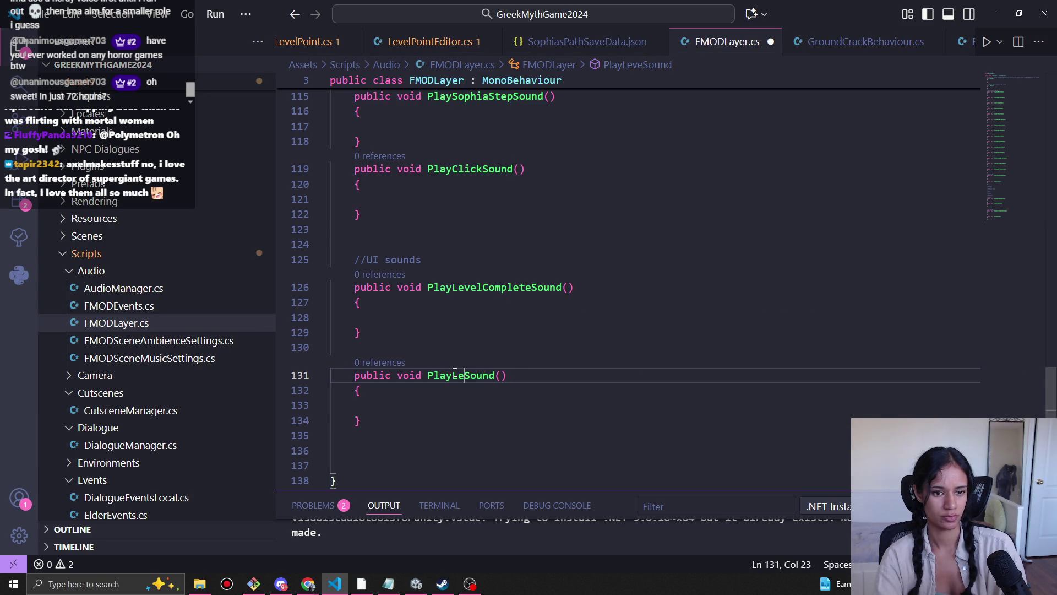
pyautogui.write('LevelFailed')
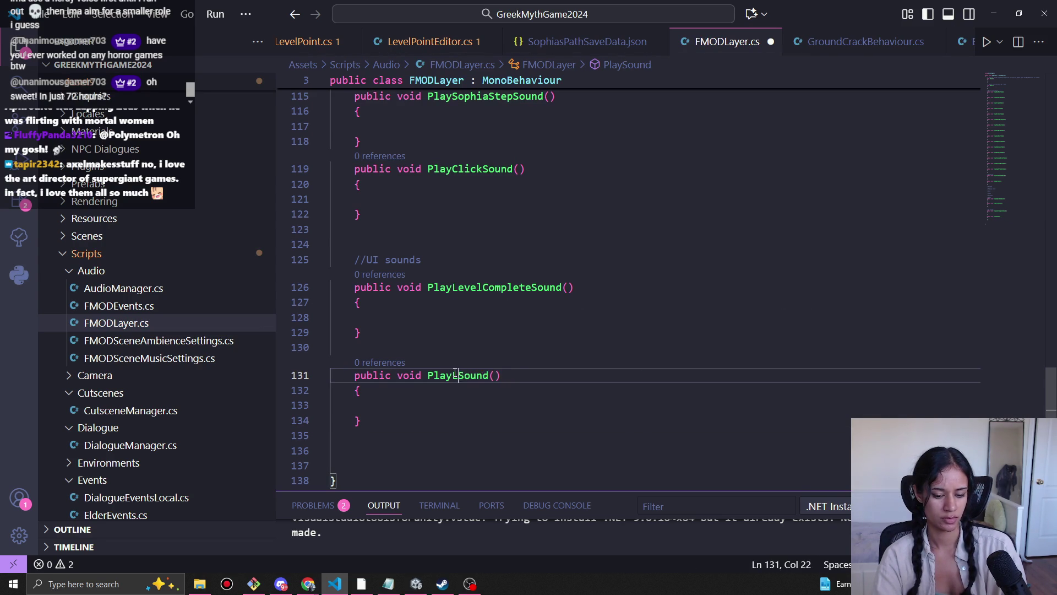
pyautogui.hotkey('alt', 'Tab')
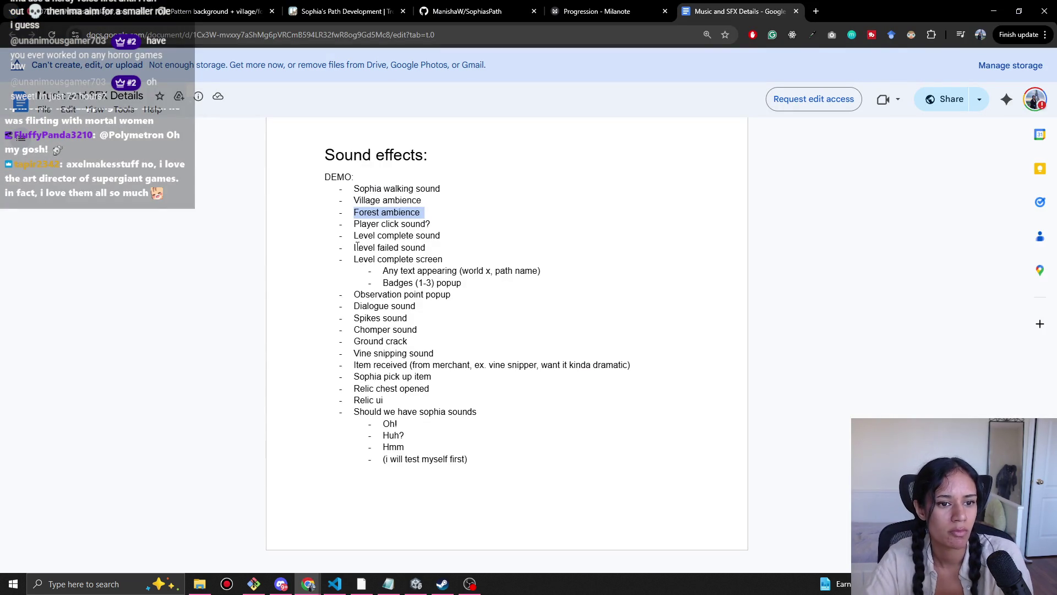
# Step: Highlight the Level failed sound, Level complete screen and Observation point popup entries
pyautogui.moveTo(356, 247); pyautogui.dragTo(455, 244)
pyautogui.moveTo(360, 259); pyautogui.dragTo(463, 268)
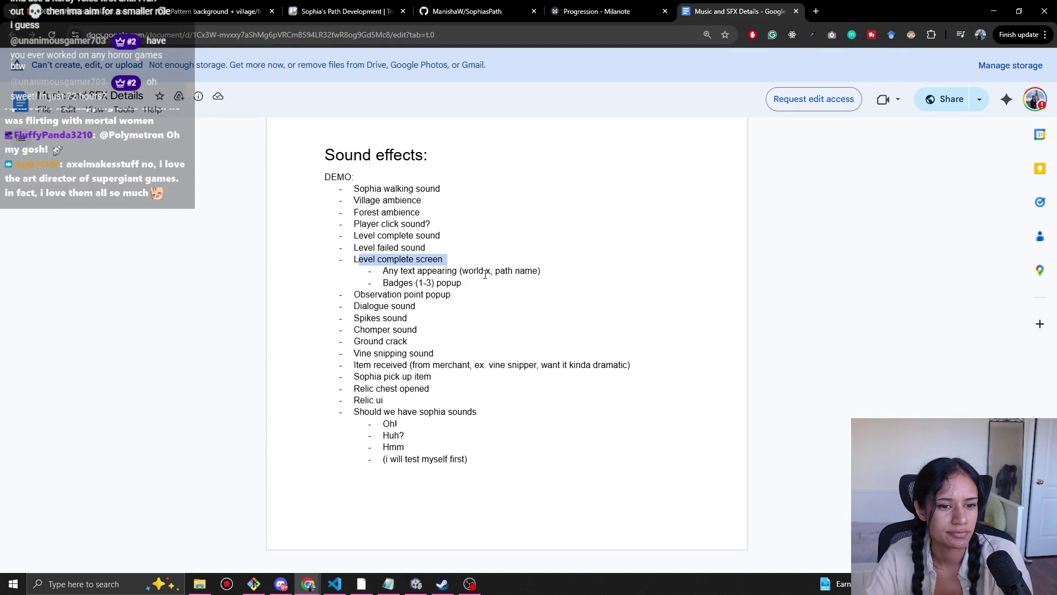
pyautogui.moveTo(361, 294)
pyautogui.mouseDown()
pyautogui.moveTo(509, 307)
pyautogui.moveTo(462, 284)
pyautogui.moveTo(477, 293)
pyautogui.mouseUp()
pyautogui.hotkey('alt', 'Tab')
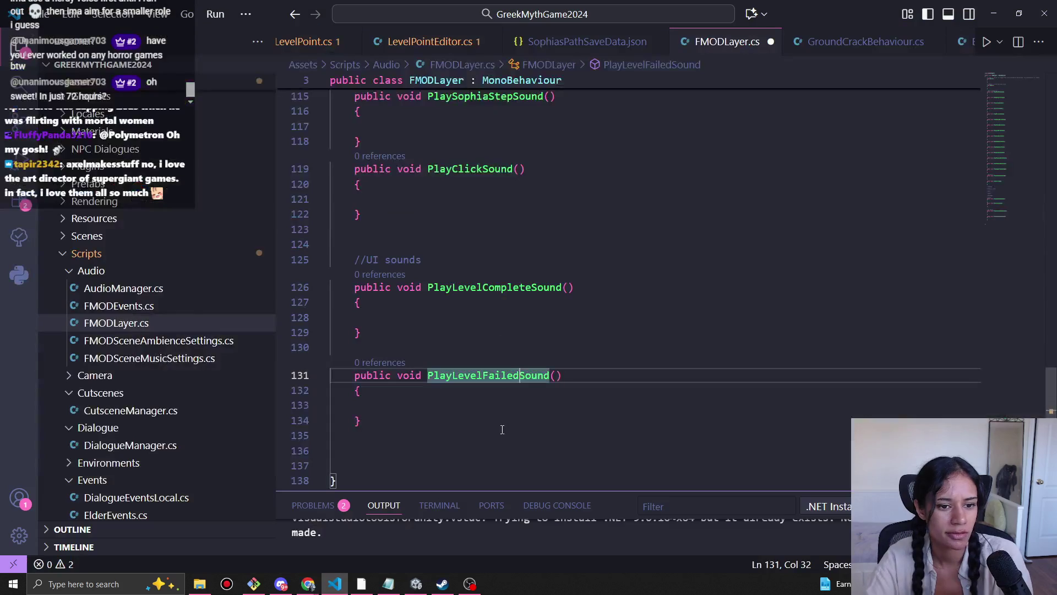
# Step: Paste a step sound method copy after PlayLevelFailedSound and rename it PlayObservationPointSound
pyautogui.click(399, 425)
pyautogui.write('public void PlaySophiaStepSound()     {      }')
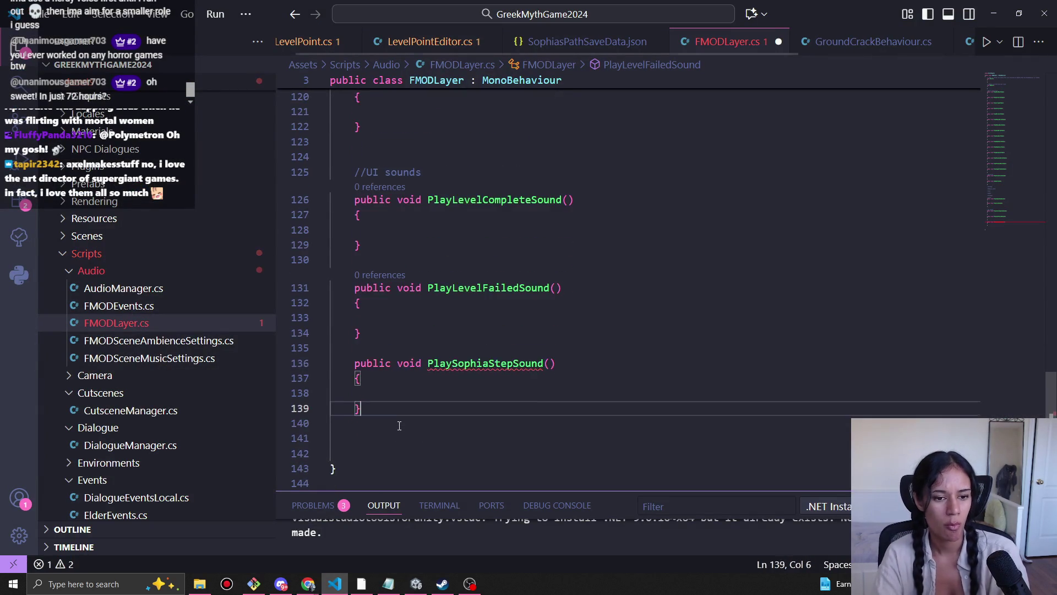
pyautogui.moveTo(512, 376); pyautogui.dragTo(452, 380)
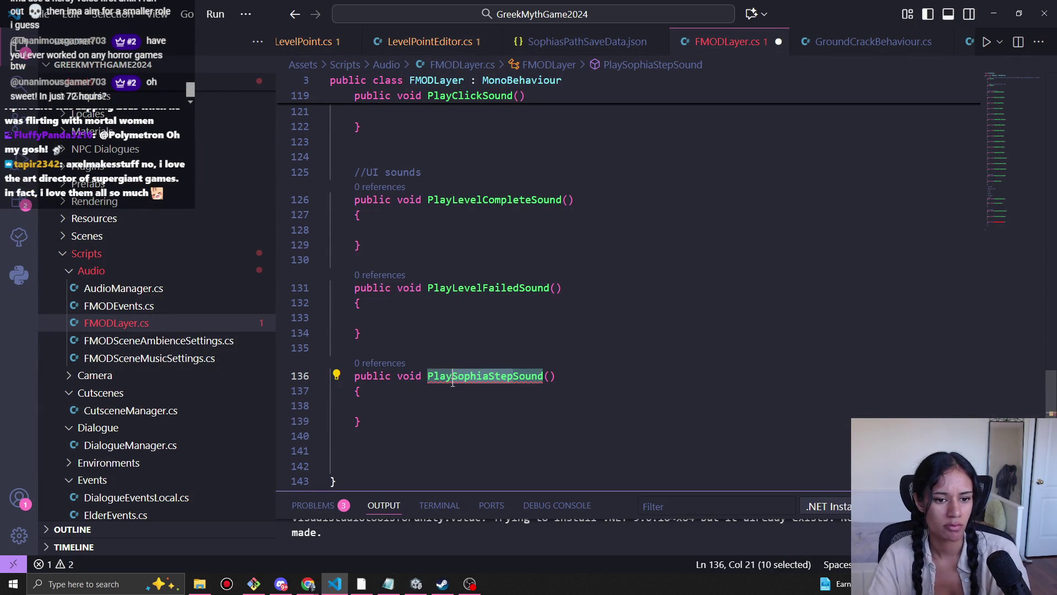
pyautogui.press('BackSpace')
pyautogui.write('Observation')
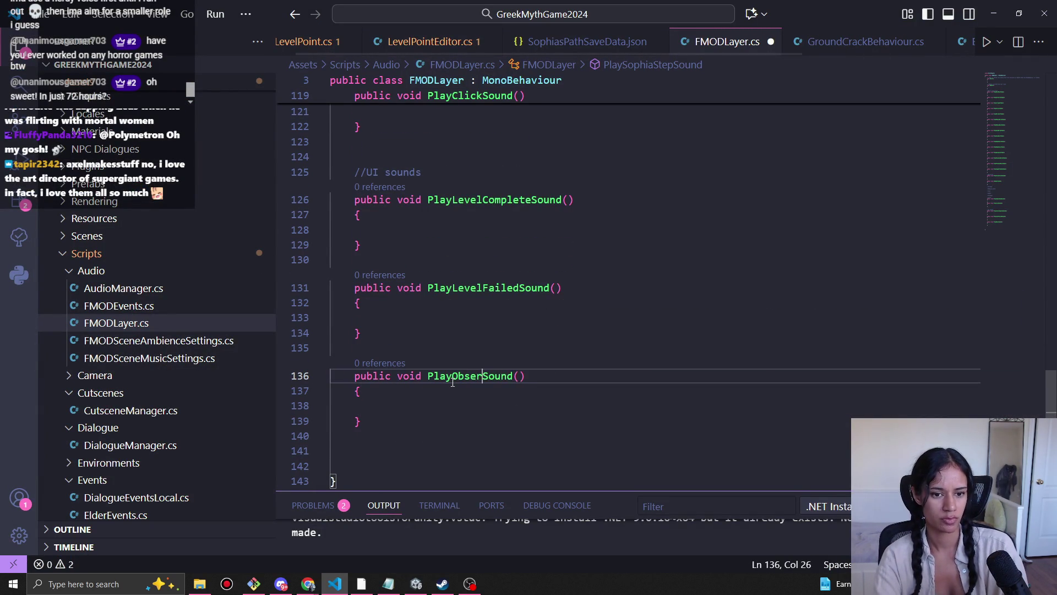
pyautogui.write('Point')
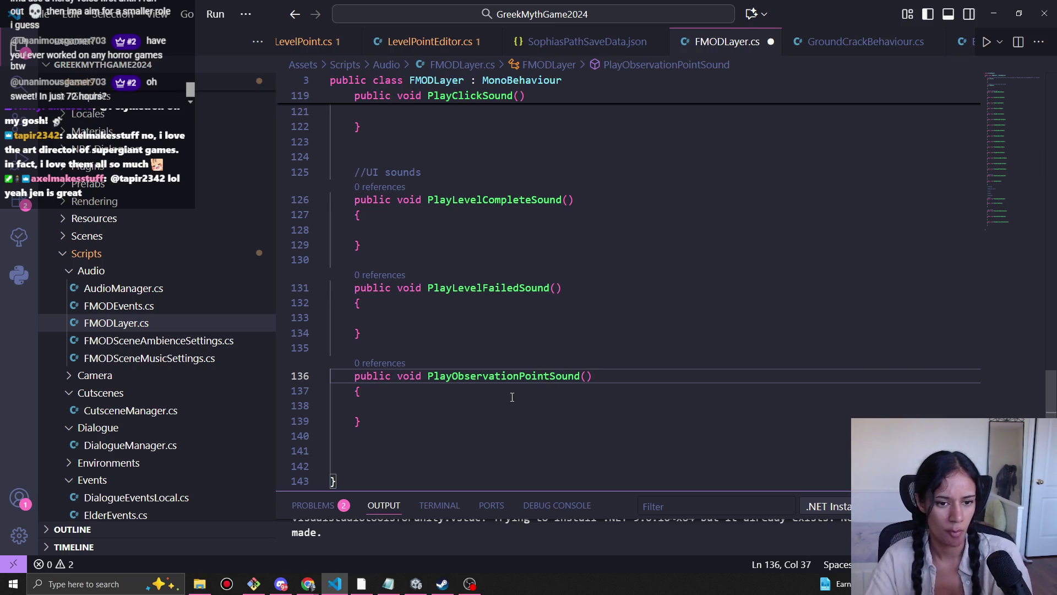
pyautogui.hotkey('alt', 'Tab')
pyautogui.hotkey('alt', 'Tab')
# Step: Paste another copy below it and rename it PlayDialogueSound
pyautogui.click(403, 424)
pyautogui.press('Up')
pyautogui.write('public void PlaySophiaStepSound()     {      }')
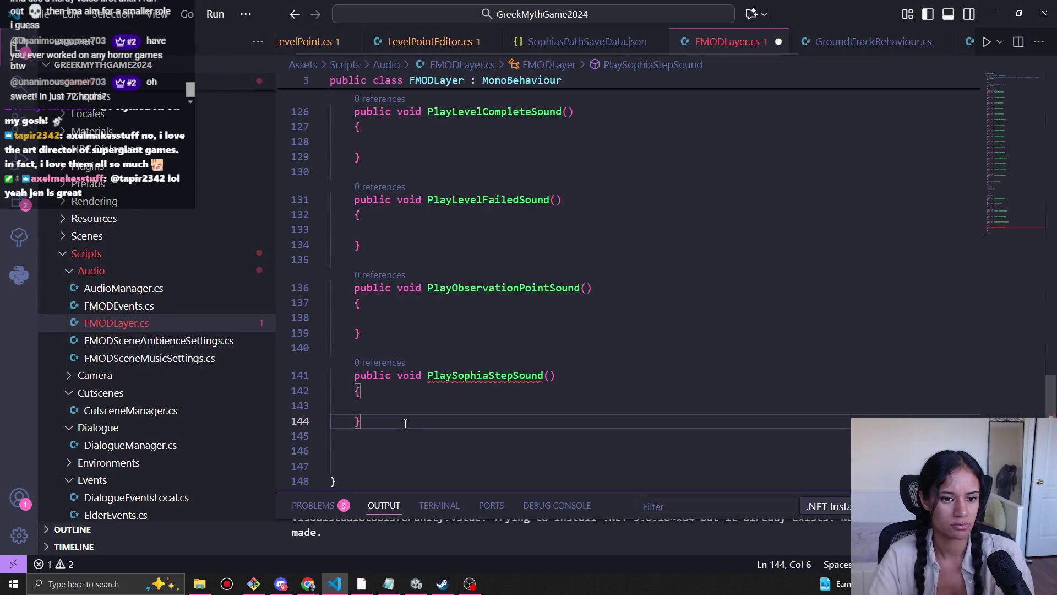
pyautogui.doubleClick(514, 377)
pyautogui.moveTo(511, 381)
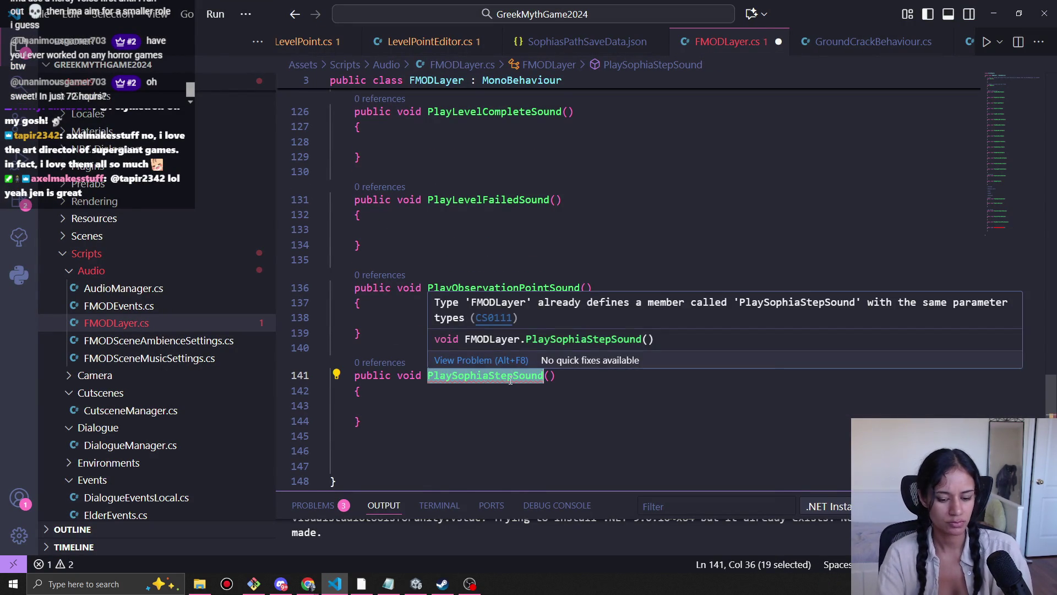
pyautogui.write('PlayDialogueSound')
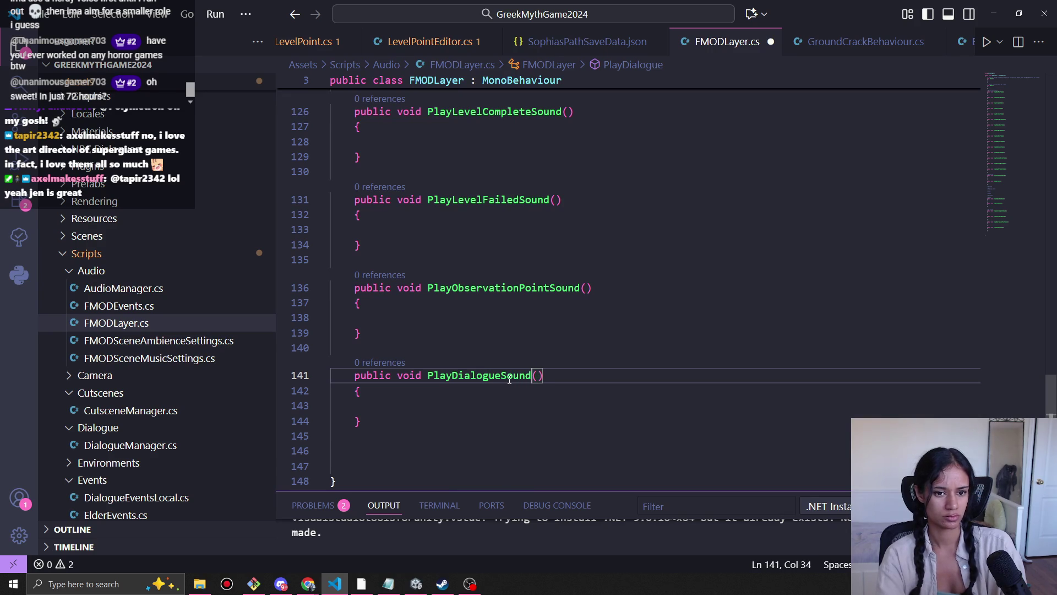
pyautogui.hotkey('alt', 'Tab')
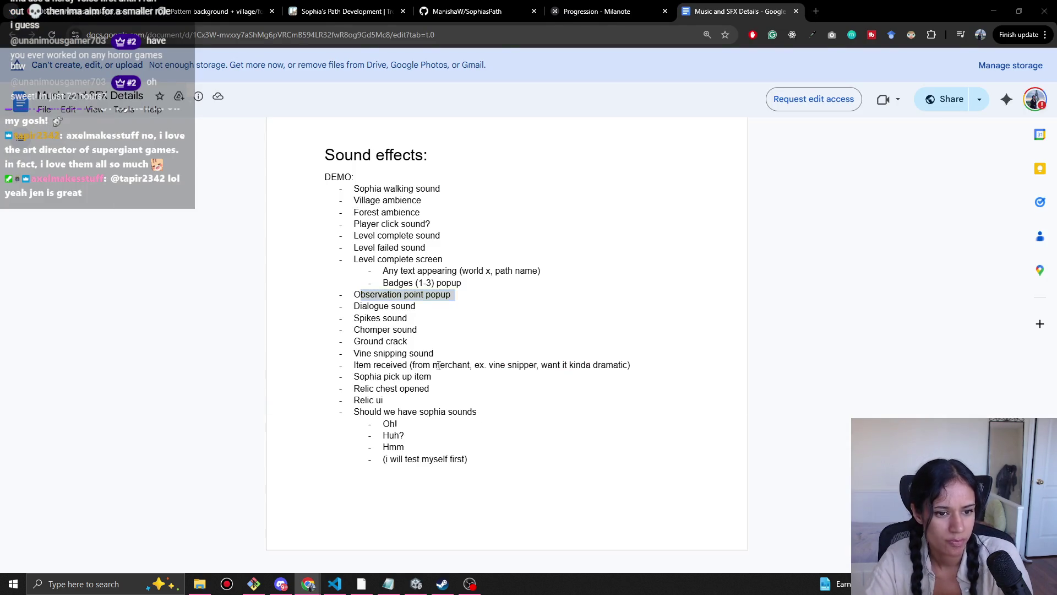
pyautogui.hotkey('alt', 'Tab')
pyautogui.scroll(10, 447, 399)
pyautogui.scroll(4, 448, 399)
# Step: Duplicate ChomperSound and name the two methods PlayForestChomperSound and PlayVillageSpikesSound
pyautogui.moveTo(361, 378); pyautogui.dragTo(354, 331)
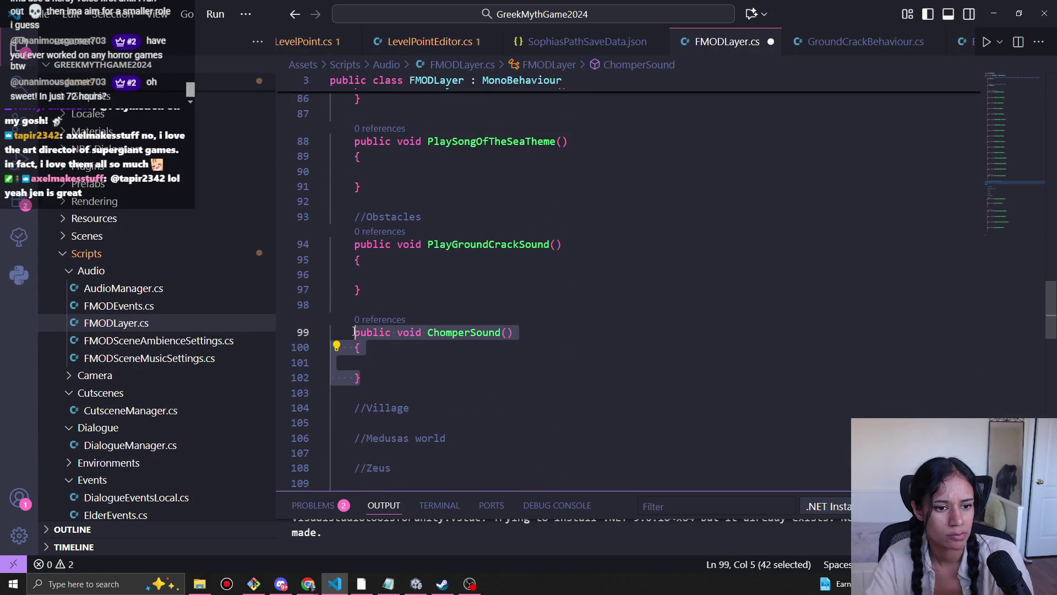
pyautogui.hotkey('ctrl', 'c')
pyautogui.click(374, 389)
pyautogui.press('Return')
pyautogui.hotkey('ctrl', 'v')
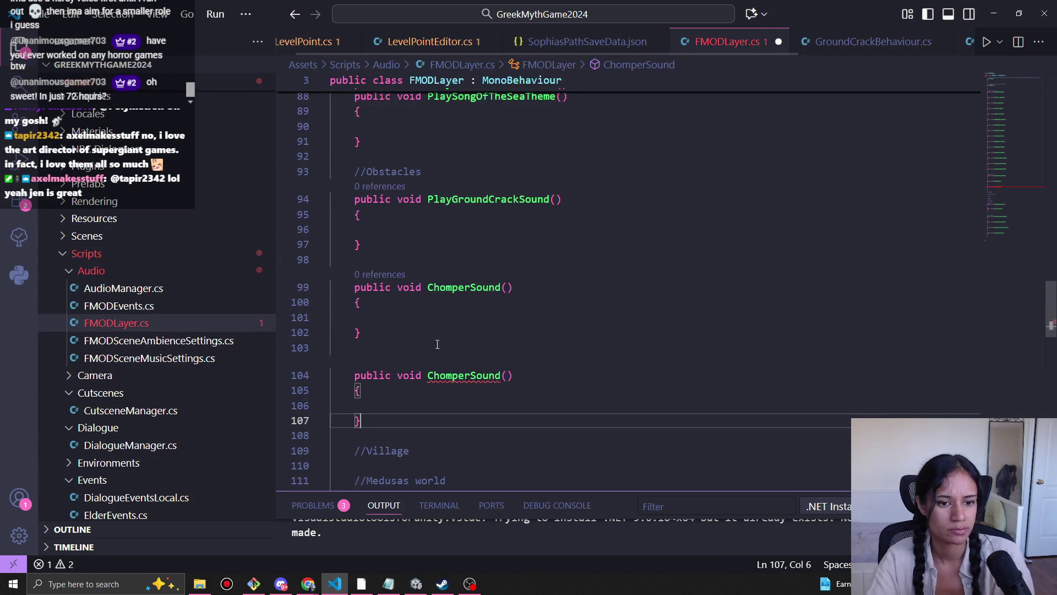
pyautogui.click(428, 285)
pyautogui.write('F')
pyautogui.press('BackSpace')
pyautogui.write('PlayForest')
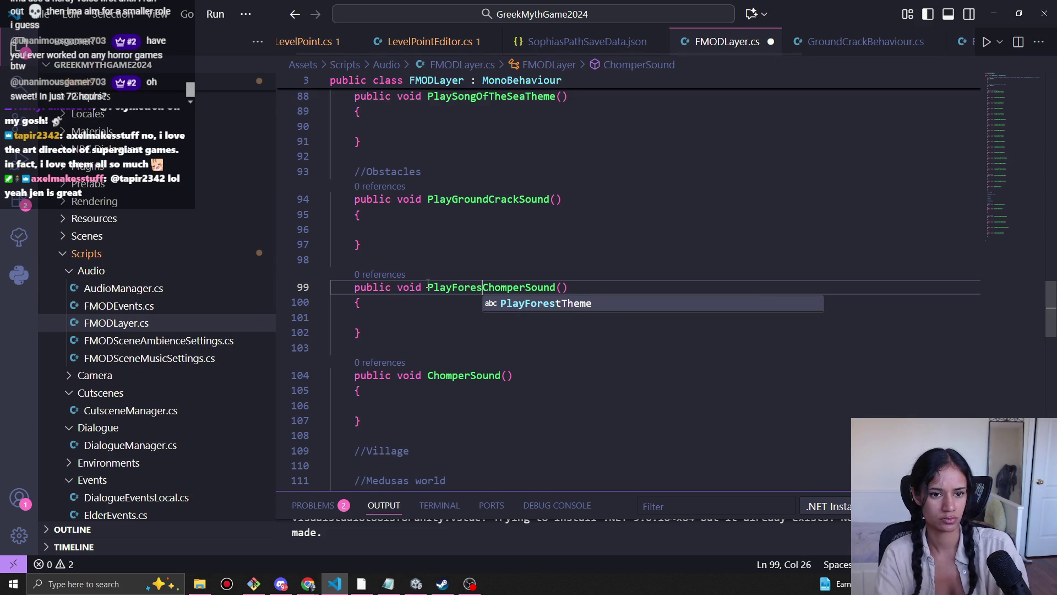
pyautogui.click(477, 376)
pyautogui.doubleClick(476, 376)
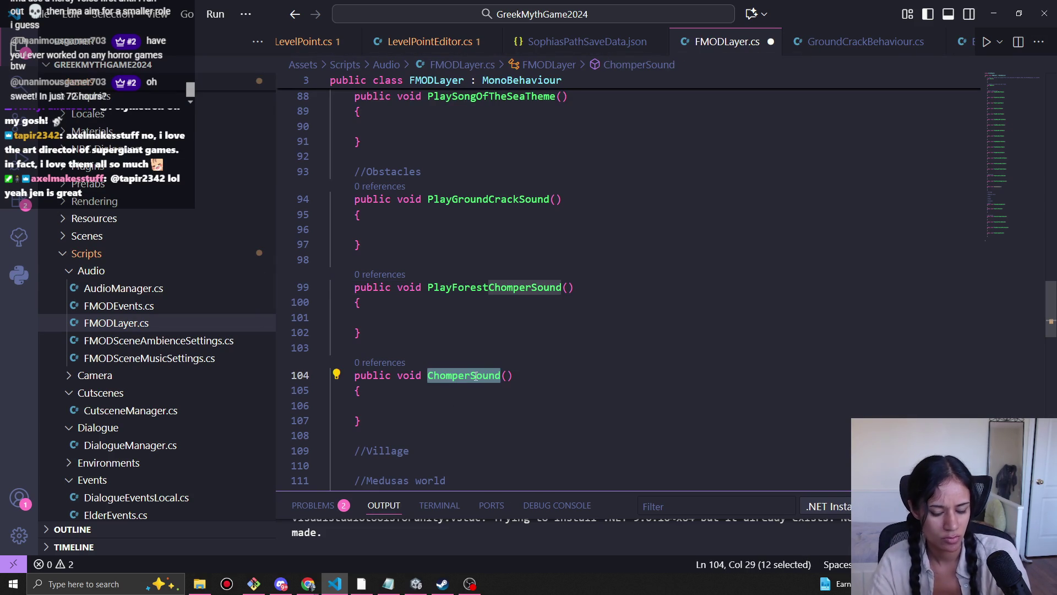
pyautogui.write('PlayVillag')
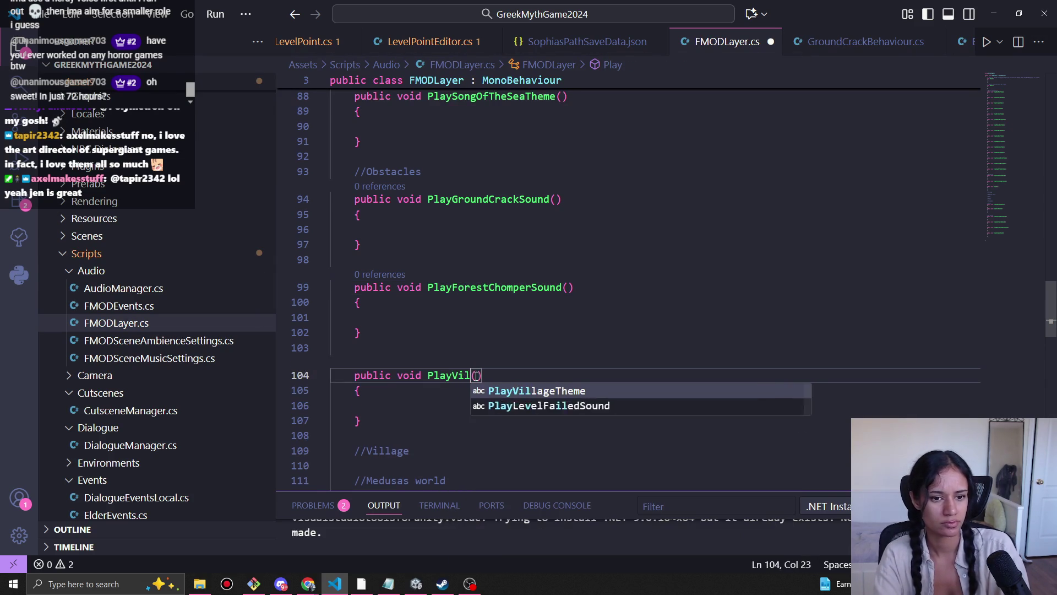
pyautogui.write('eSpikesSou')
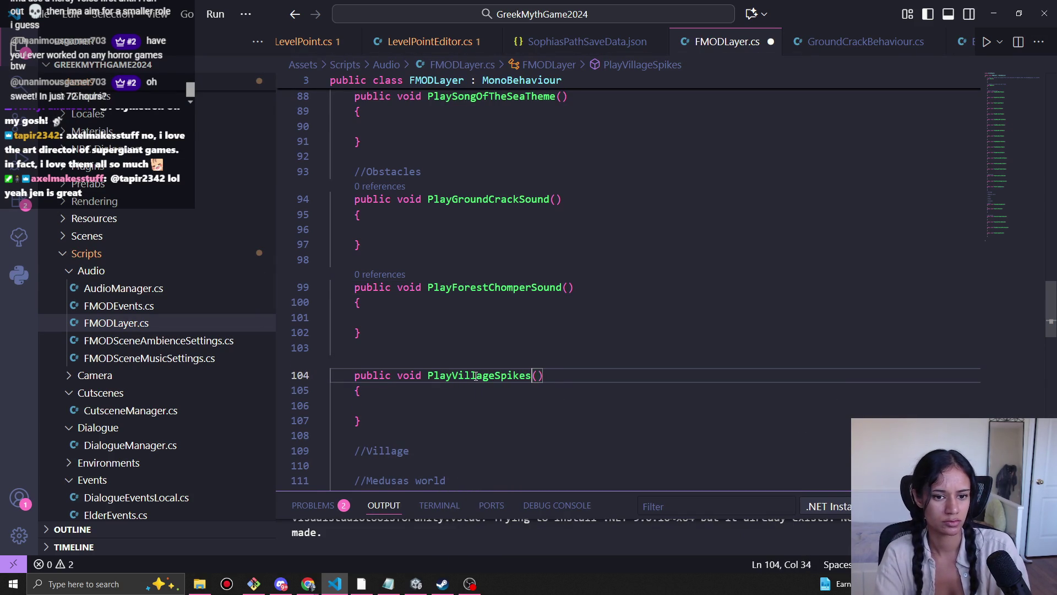
pyautogui.write('nd')
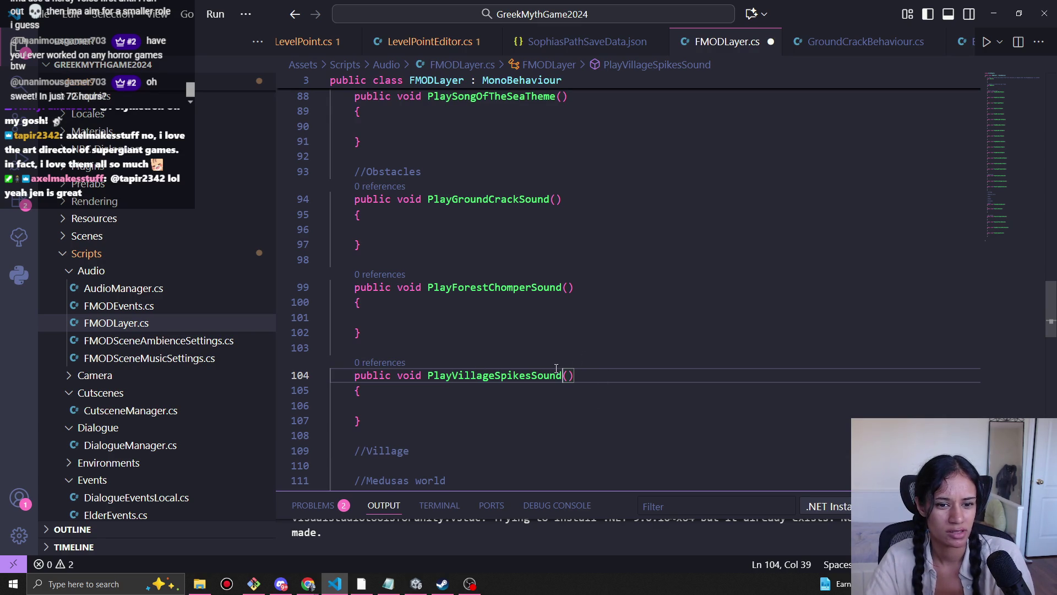
# Step: Remove the Sound suffix from PlayVillageSpikes, PlayForestChomper and PlayGroundCrack
pyautogui.moveTo(561, 376); pyautogui.dragTo(532, 377)
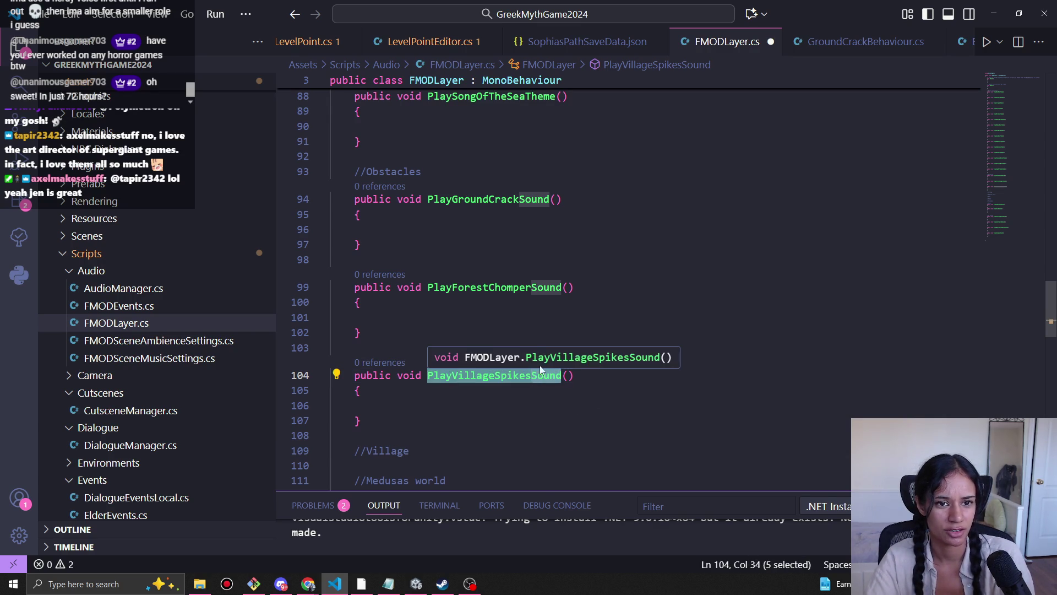
pyautogui.press('BackSpace')
pyautogui.moveTo(561, 287); pyautogui.dragTo(531, 287)
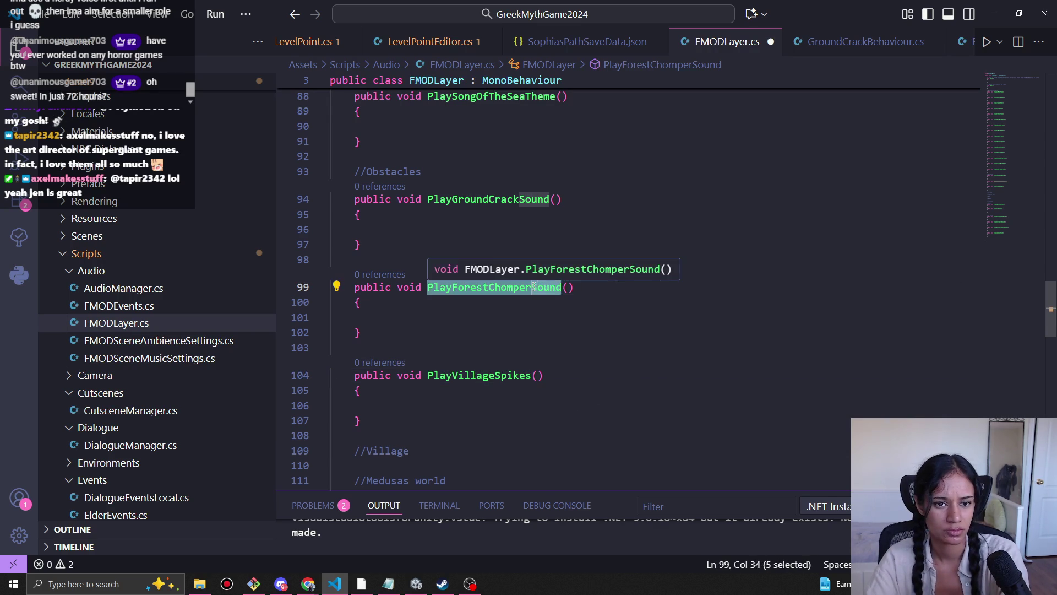
pyautogui.press('BackSpace')
pyautogui.moveTo(549, 198)
pyautogui.mouseDown()
pyautogui.moveTo(430, 198)
pyautogui.moveTo(519, 198)
pyautogui.mouseUp()
pyautogui.press('BackSpace')
pyautogui.scroll(-1, 569, 325)
pyautogui.scroll(-4, 568, 325)
# Step: Delete Sound from PlaySophiaStep, PlayClick, PlayLevelComplete, PlayLevelFailed and PlayObservationPoint
pyautogui.moveTo(544, 295); pyautogui.dragTo(516, 295)
pyautogui.press('BackSpace')
pyautogui.scroll(-2, 515, 291)
pyautogui.moveTo(513, 257); pyautogui.dragTo(483, 257)
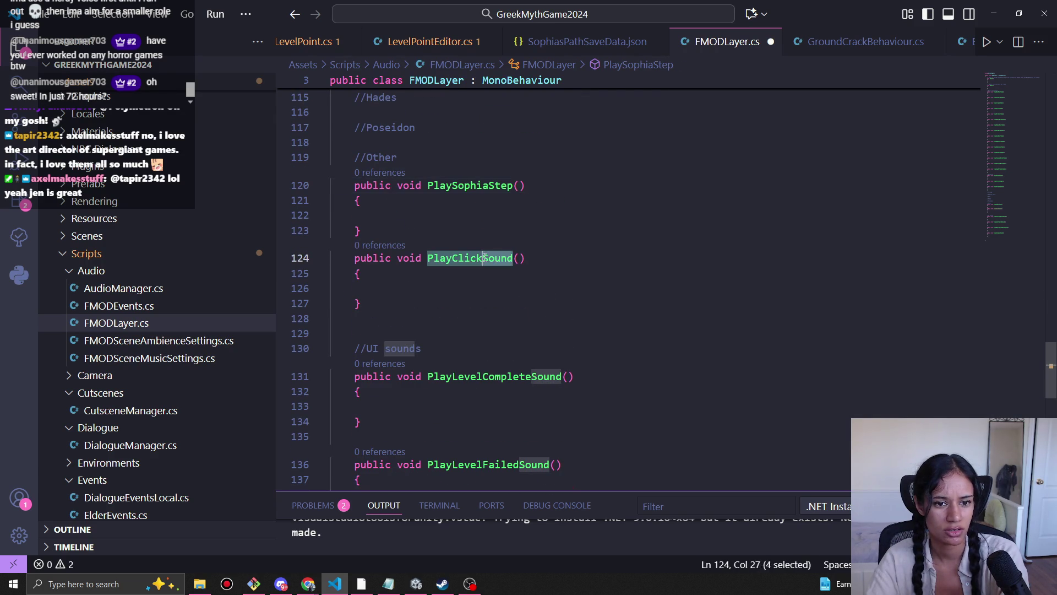
pyautogui.press('BackSpace')
pyautogui.moveTo(561, 376)
pyautogui.mouseDown()
pyautogui.moveTo(531, 377)
pyautogui.moveTo(548, 353)
pyautogui.moveTo(521, 353)
pyautogui.mouseUp()
pyautogui.press('BackSpace')
pyautogui.scroll(-2, 547, 384)
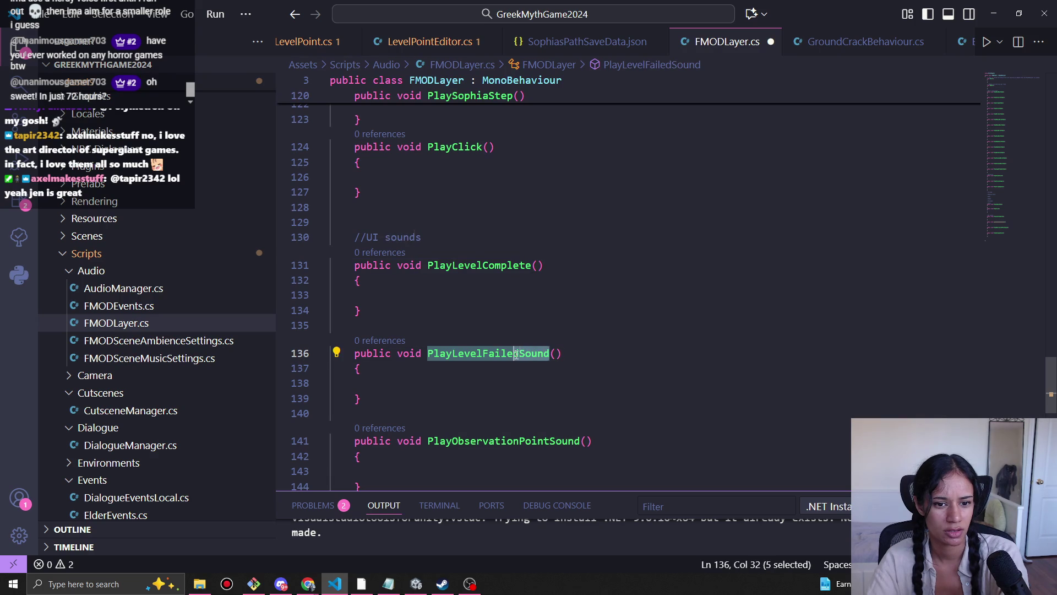
pyautogui.press('BackSpace')
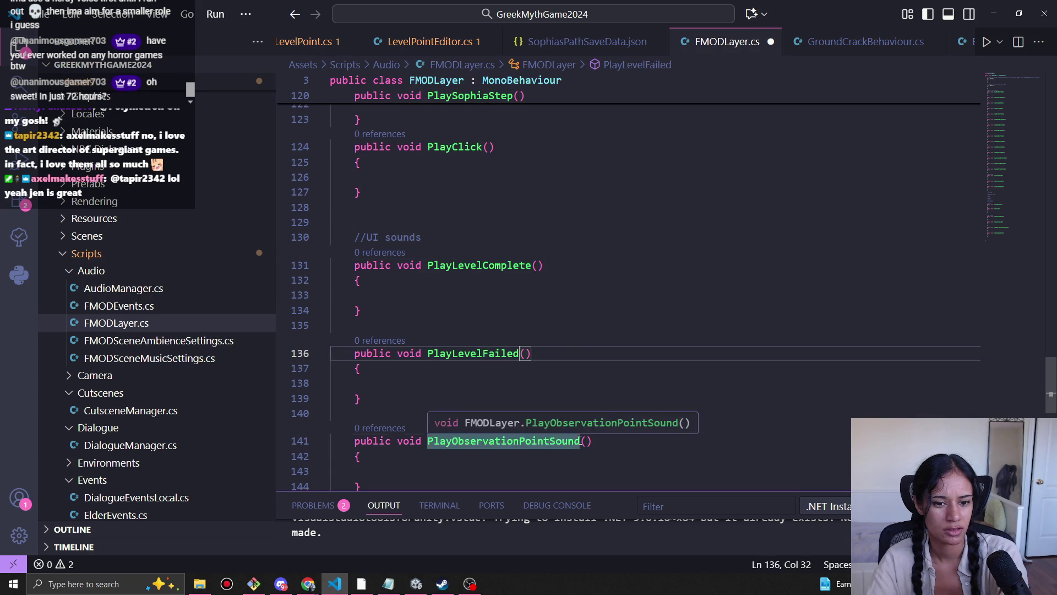
pyautogui.moveTo(580, 441); pyautogui.dragTo(551, 441)
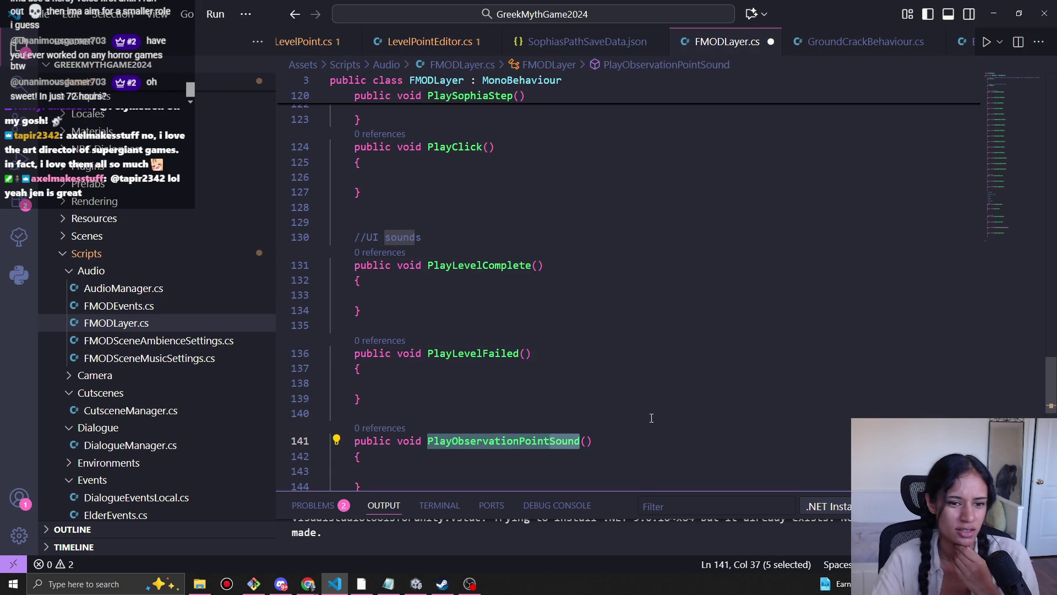
pyautogui.scroll(-5, 648, 422)
pyautogui.scroll(-3, 646, 414)
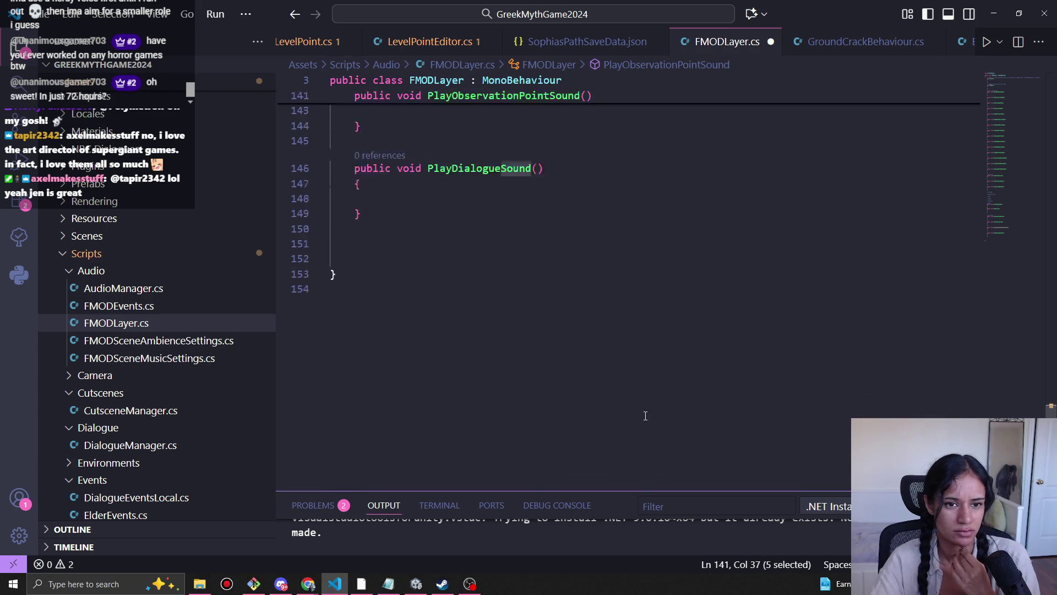
pyautogui.scroll(4, 638, 412)
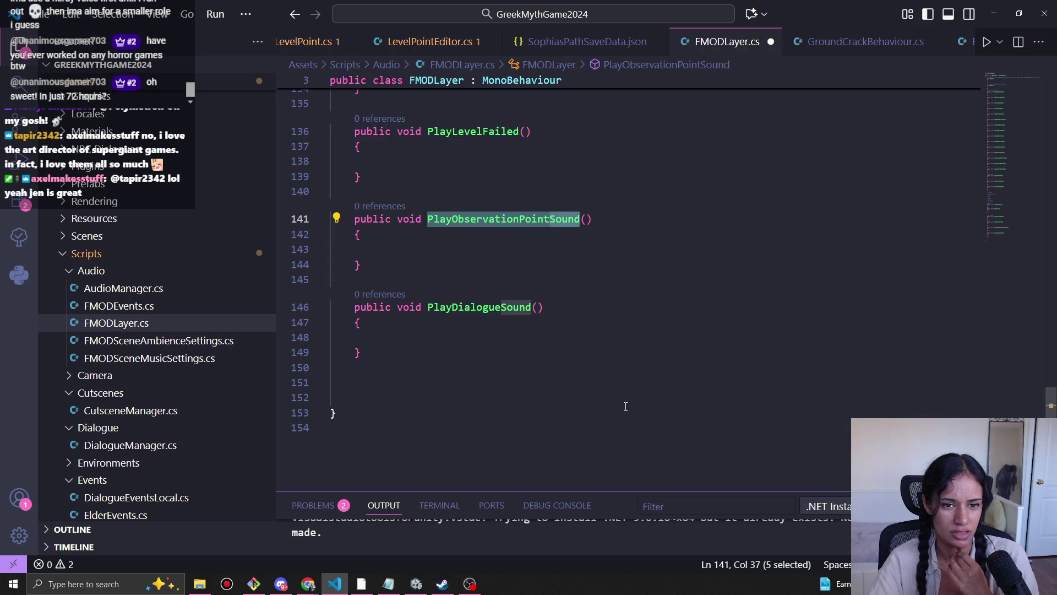
# Step: Add the SFX suffix to PlayObservationPoint, PlayDialogue, PlayLevelFailed and PlayLevelComplete
pyautogui.write('SFX')
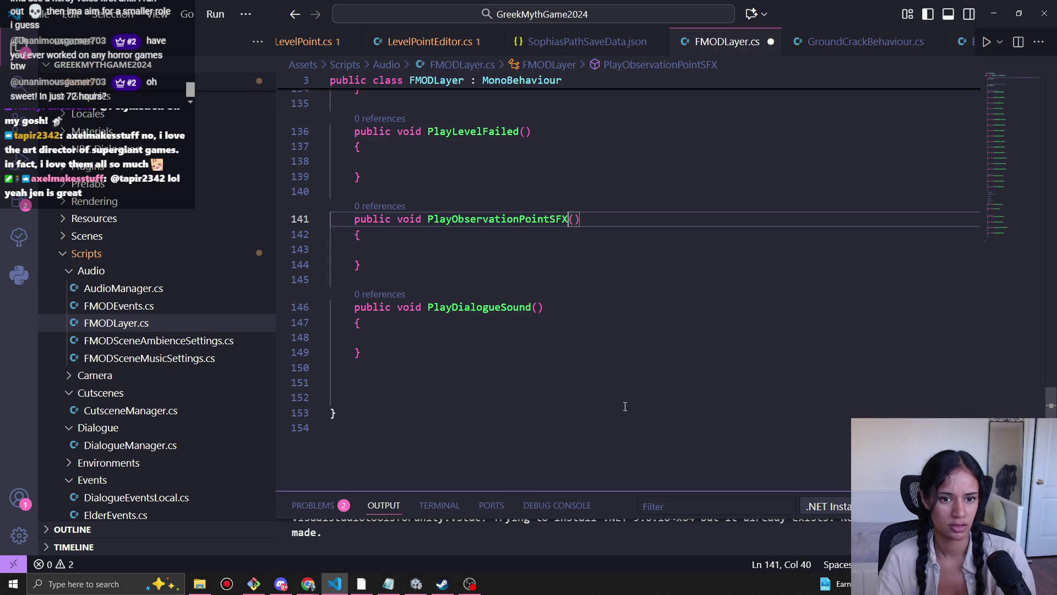
pyautogui.hotkey('shift', 'Left')
pyautogui.hotkey('shift', 'Left')
pyautogui.hotkey('shift', 'Left')
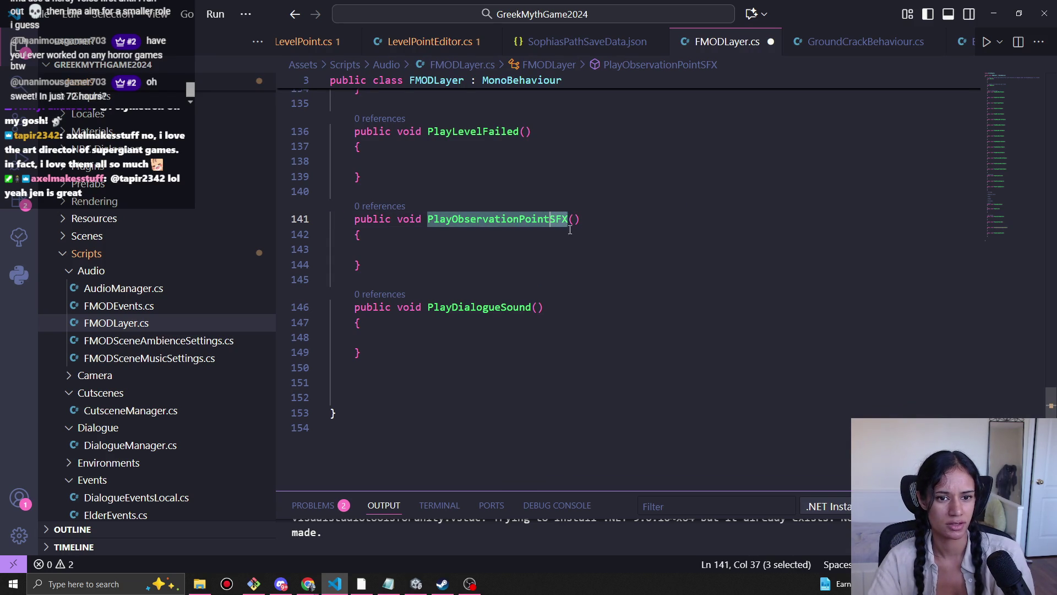
pyautogui.click(528, 308)
pyautogui.hotkey('shift', 'Left')
pyautogui.hotkey('shift', 'Left')
pyautogui.hotkey('shift', 'Left')
pyautogui.write('SFX')
pyautogui.scroll(2, 554, 312)
pyautogui.scroll(2, 554, 311)
pyautogui.click(537, 326)
pyautogui.write('SFX')
pyautogui.click(532, 238)
pyautogui.write('SFX')
# Step: Add SFX to PlayClick, PlaySophiaStep, PlayVillageSpikes, PlayForestChomper and PlayGroundCrack
pyautogui.scroll(3, 538, 282)
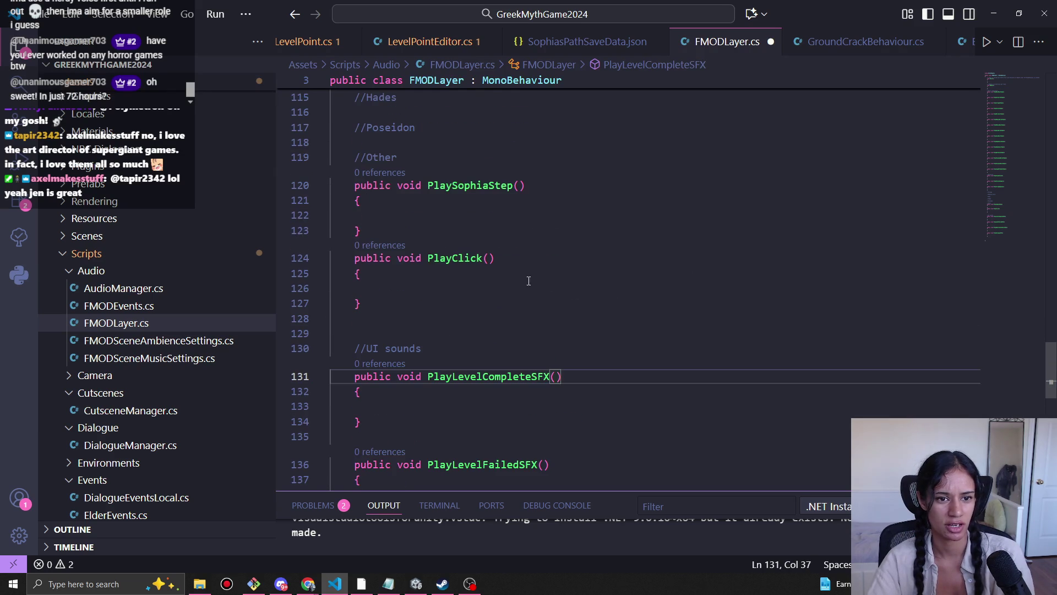
pyautogui.click(481, 258)
pyautogui.write('SFX')
pyautogui.click(514, 186)
pyautogui.write('SFX')
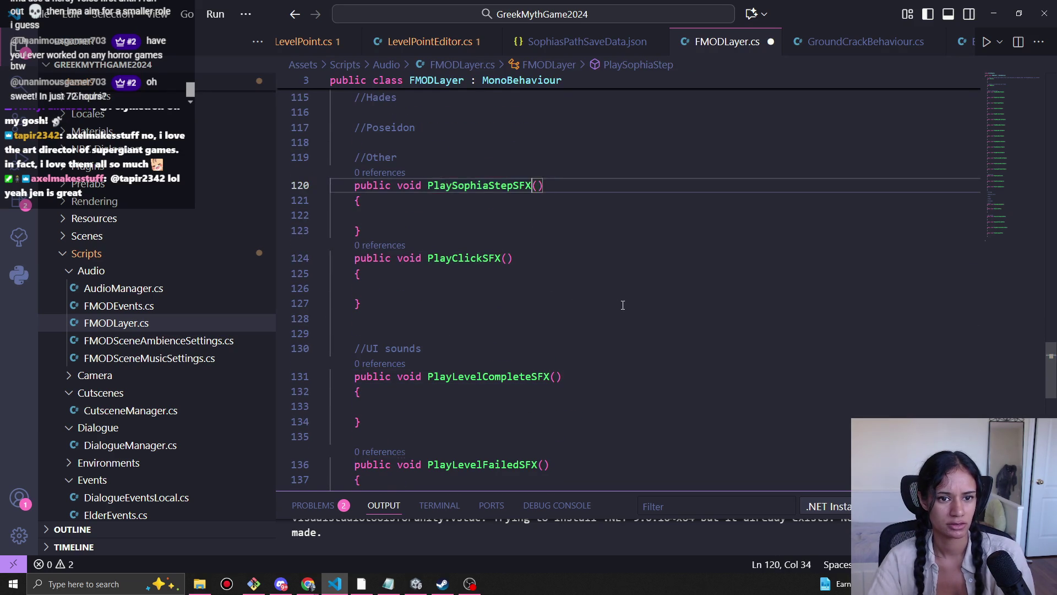
pyautogui.scroll(5, 618, 310)
pyautogui.scroll(2, 618, 310)
pyautogui.click(529, 264)
pyautogui.scroll(-4, 607, 280)
pyautogui.write('SFX')
pyautogui.scroll(6, 607, 281)
pyautogui.scroll(1, 591, 286)
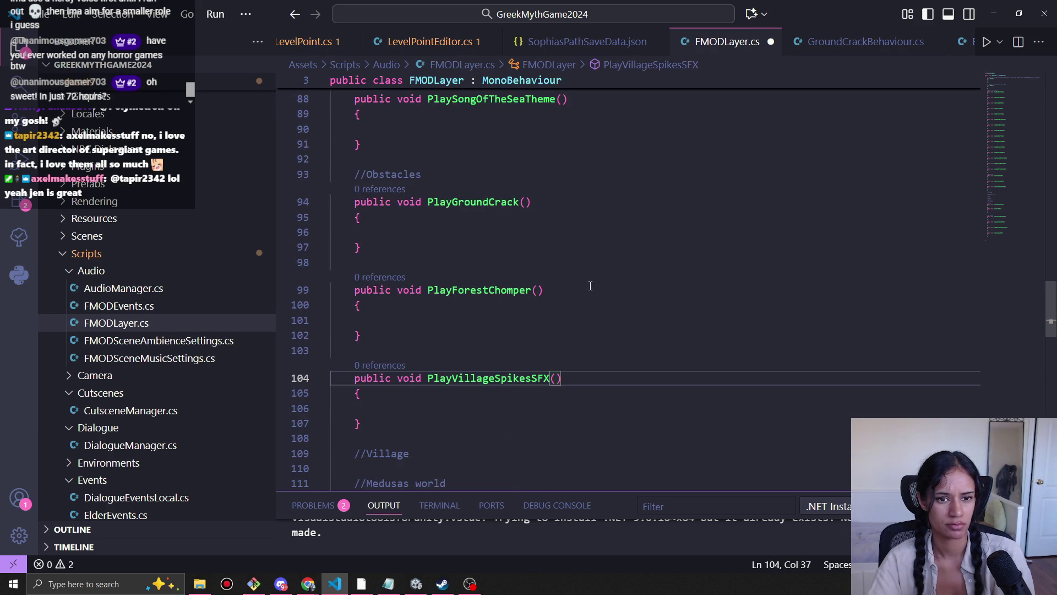
pyautogui.click(530, 289)
pyautogui.write('SFX')
pyautogui.click(517, 201)
pyautogui.write('SFX')
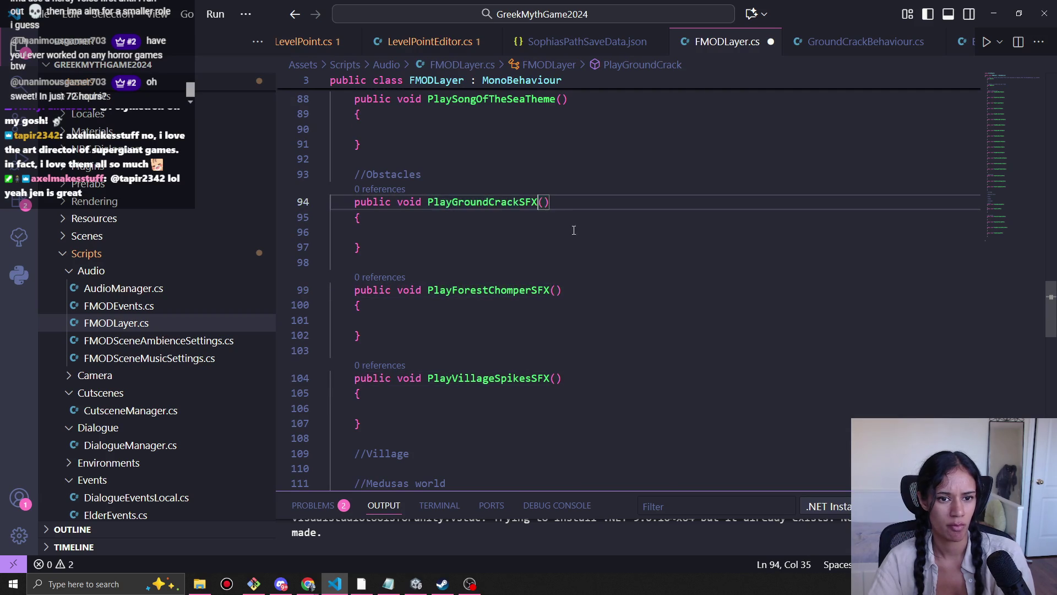
pyautogui.scroll(3, 565, 221)
# Step: Select the PlaySongOfTheSeaTheme method name while reviewing the music methods
pyautogui.doubleClick(555, 236)
pyautogui.scroll(10, 556, 237)
pyautogui.scroll(12, 556, 236)
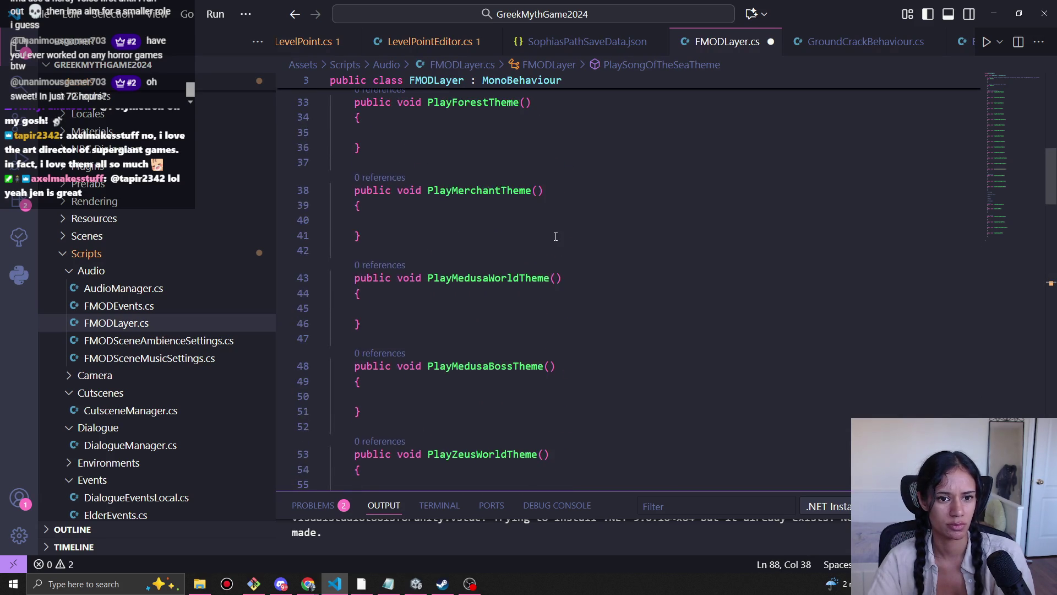
pyautogui.scroll(-20, 555, 236)
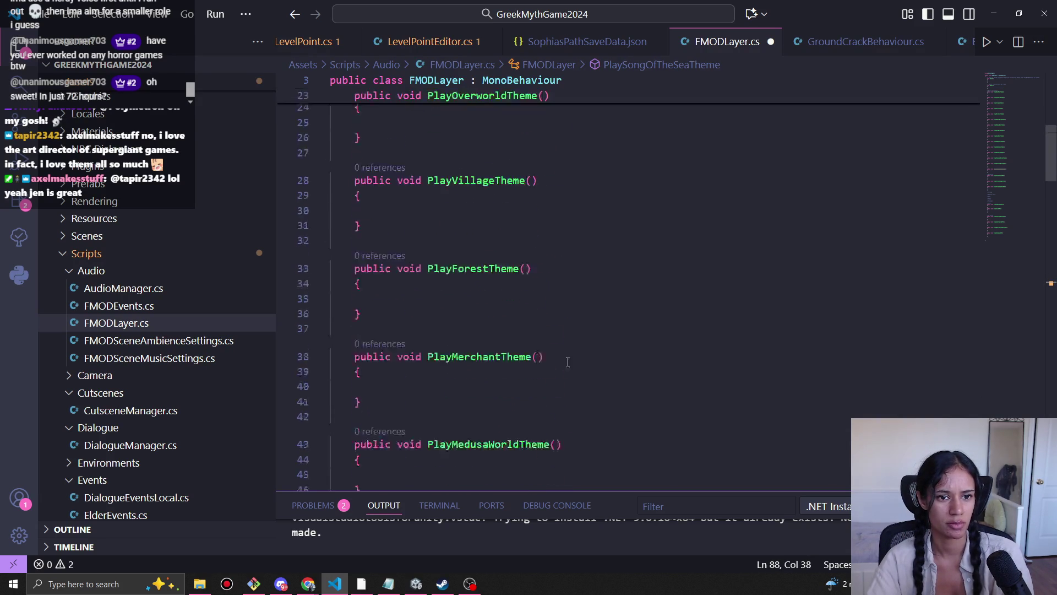
pyautogui.scroll(-7, 555, 307)
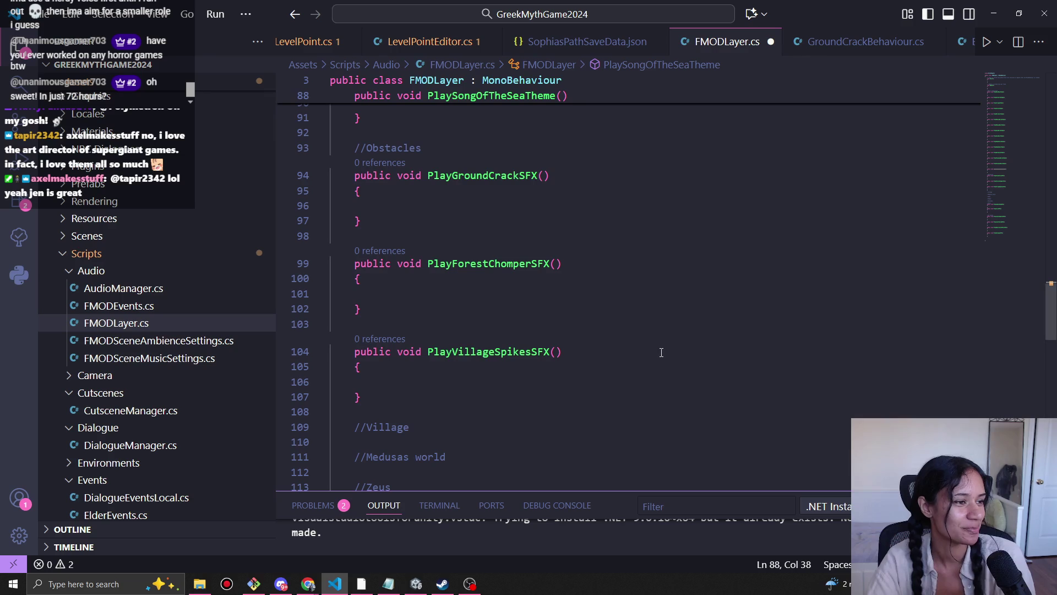
# Step: Save FMODLayer.cs with the caret at PlayVillageSpikesSFX's closing brace
pyautogui.scroll(-4, 507, 347)
pyautogui.click(431, 229)
pyautogui.hotkey('ctrl', 's')
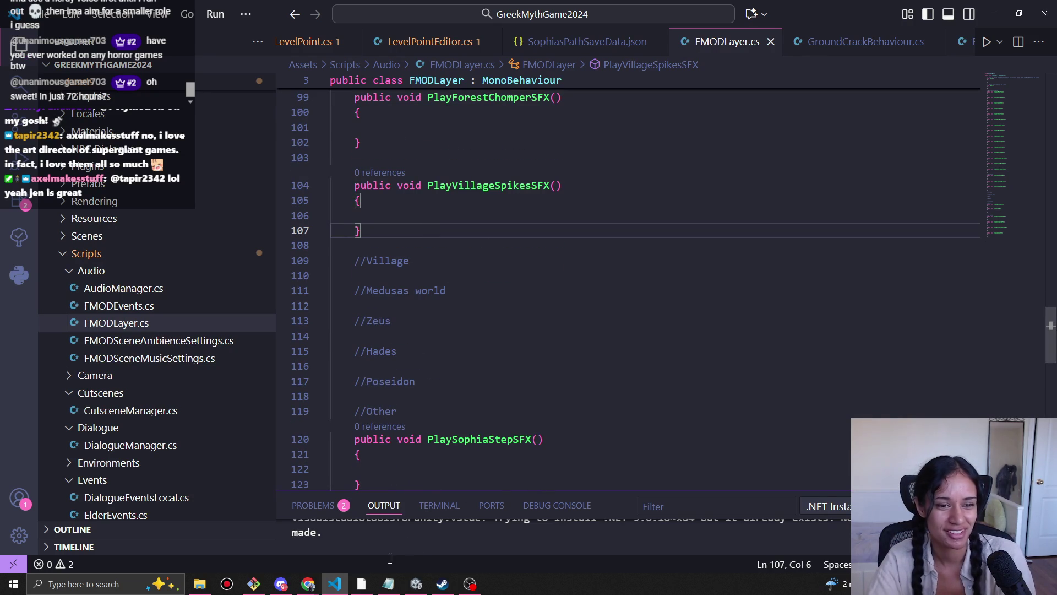
pyautogui.moveTo(282, 584)
pyautogui.click(473, 246)
pyautogui.click(476, 233)
pyautogui.scroll(-1, 476, 233)
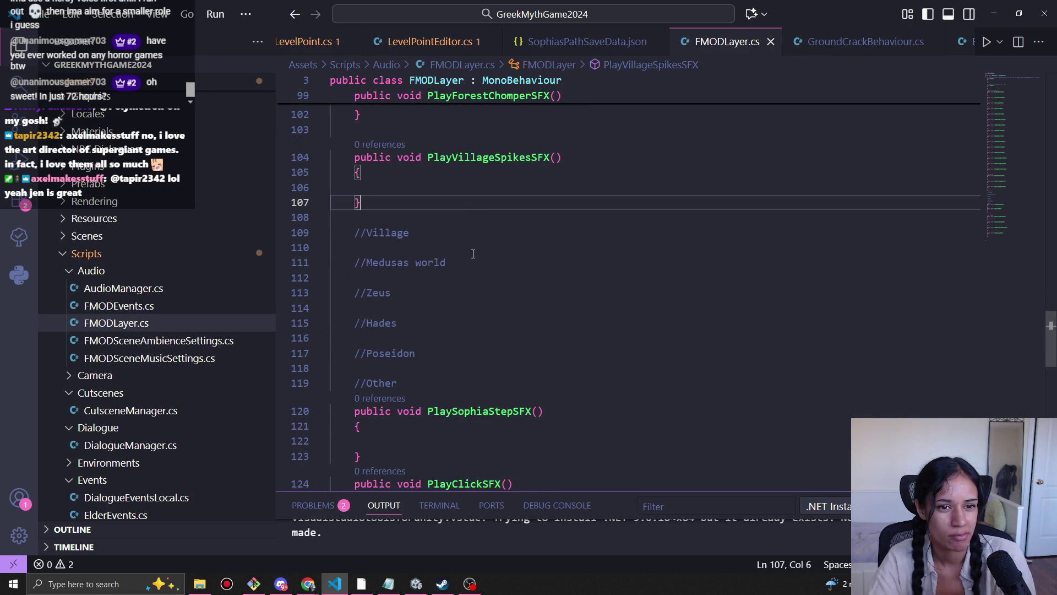
pyautogui.scroll(-2, 308, 43)
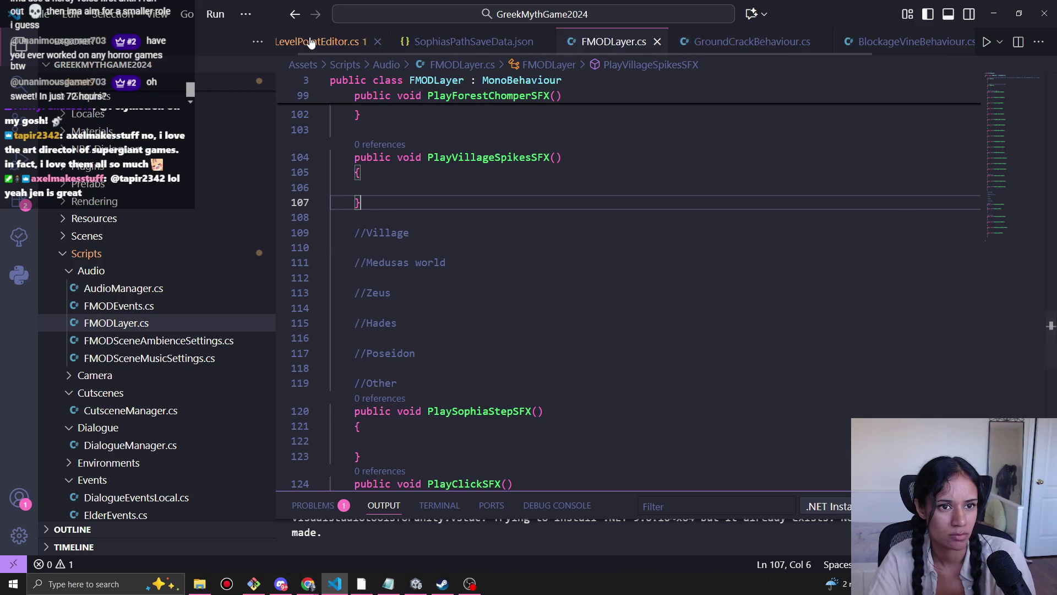
pyautogui.click(385, 42)
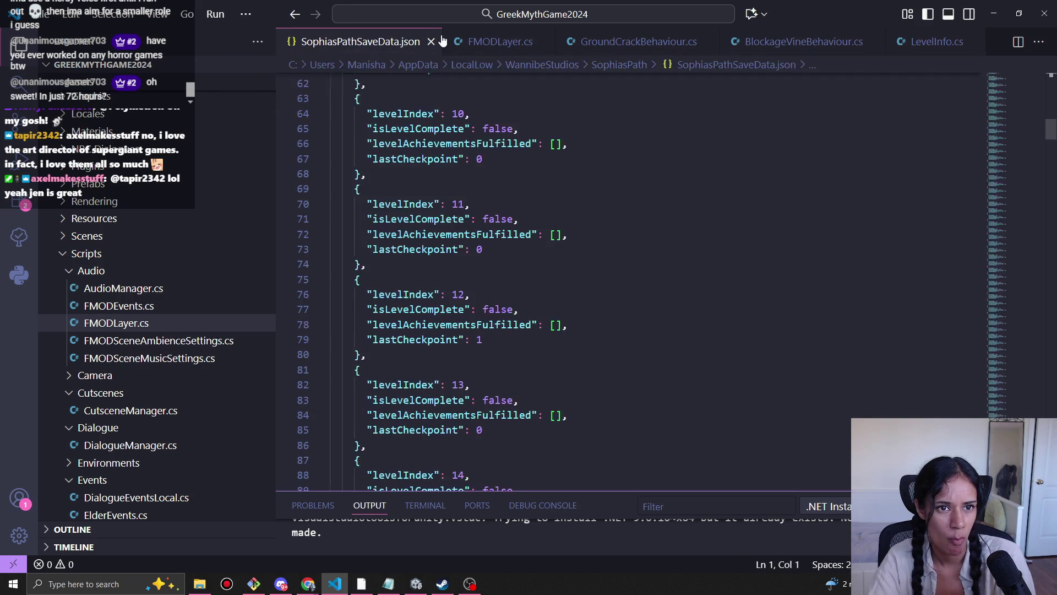
pyautogui.click(477, 44)
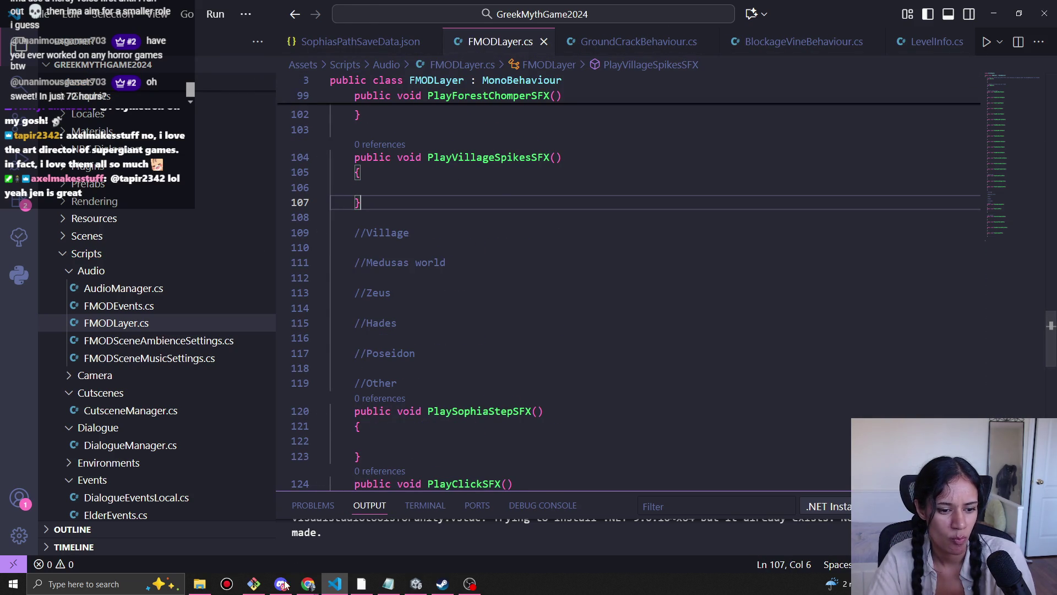
# Step: Highlight the vine snipping and item lines in the Music and SFX Details document
pyautogui.click(308, 584)
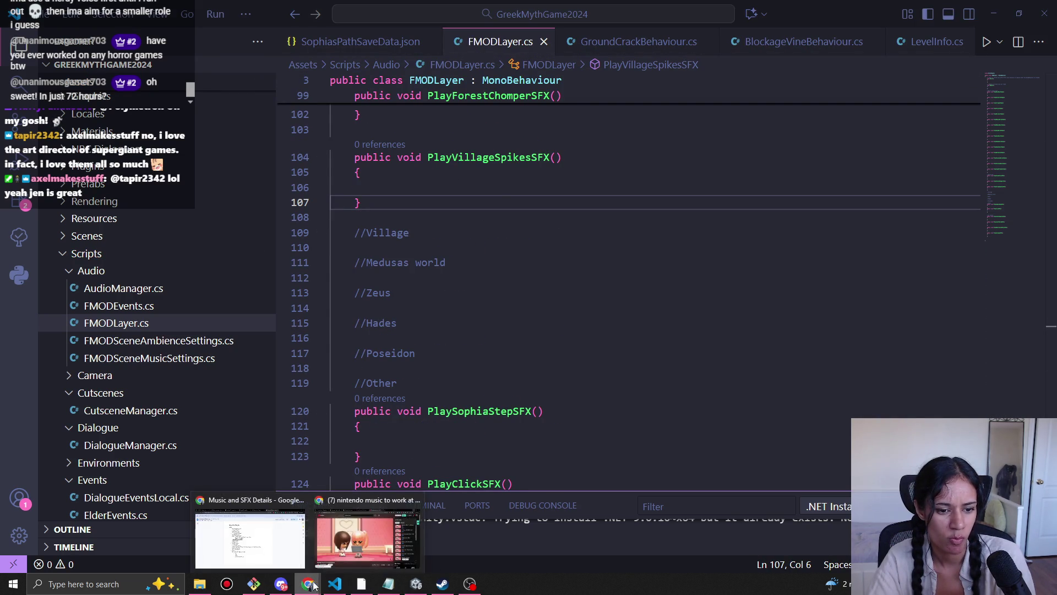
pyautogui.click(281, 548)
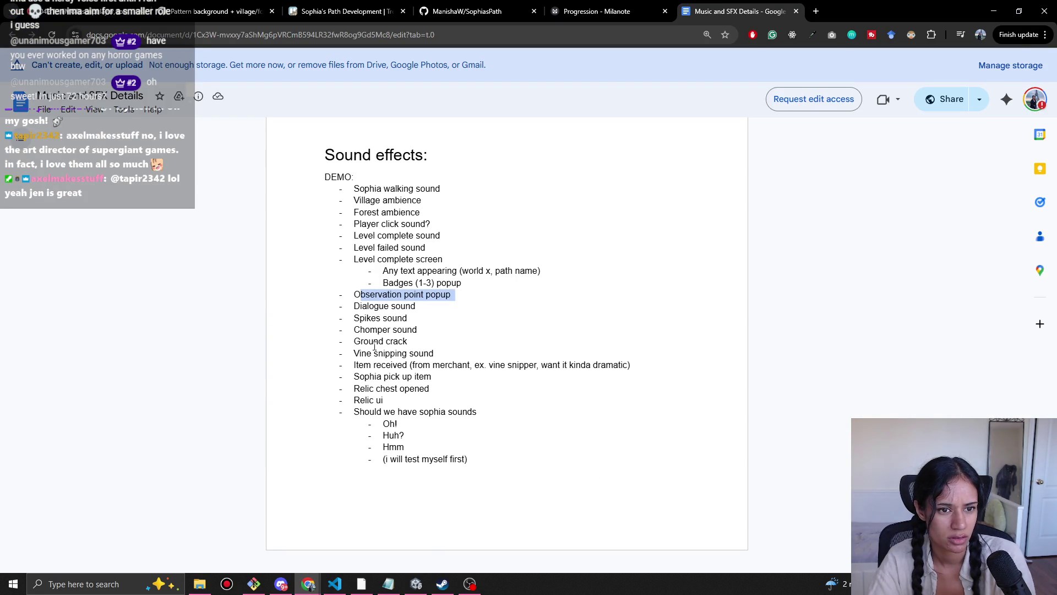
pyautogui.moveTo(362, 357); pyautogui.dragTo(488, 365)
pyautogui.hotkey('alt', 'Tab')
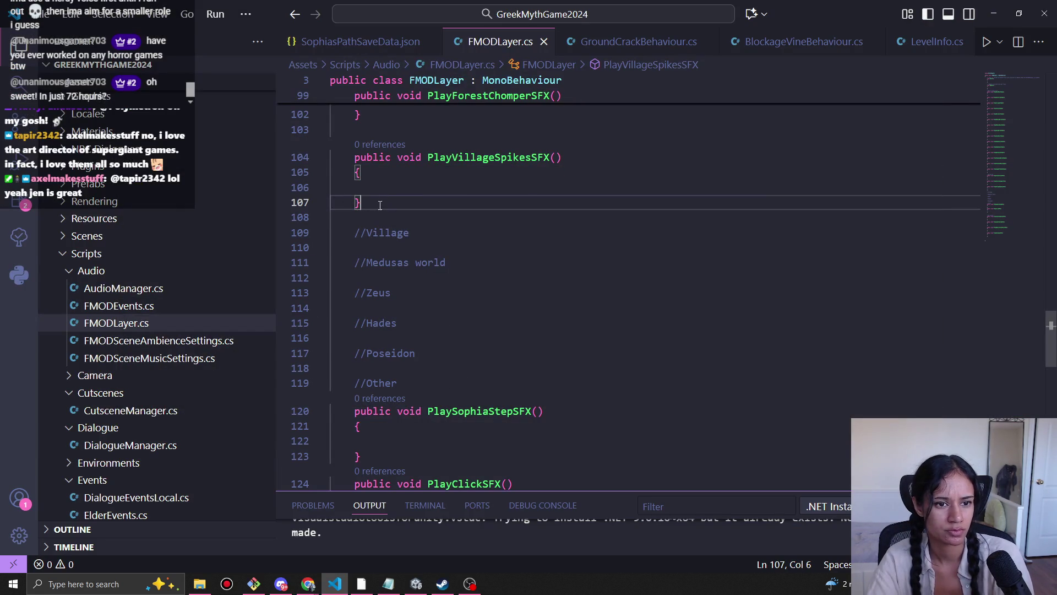
# Step: Duplicate PlayVillageSpikesSFX, fix its indent, and rename the copy PlayVineSnippingSFX
pyautogui.moveTo(380, 205); pyautogui.dragTo(344, 157)
pyautogui.hotkey('ctrl', 'c')
pyautogui.click(376, 206)
pyautogui.press('Return')
pyautogui.press('Return')
pyautogui.hotkey('ctrl', 'v')
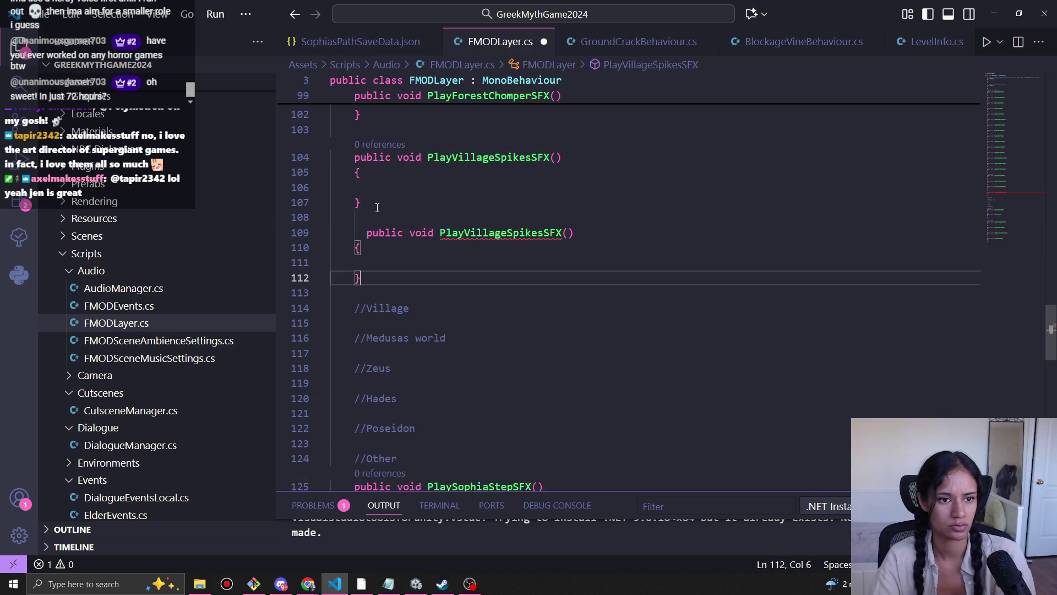
pyautogui.moveTo(367, 245); pyautogui.dragTo(355, 245)
pyautogui.press('BackSpace')
pyautogui.scroll(2, 526, 285)
pyautogui.scroll(3, 526, 285)
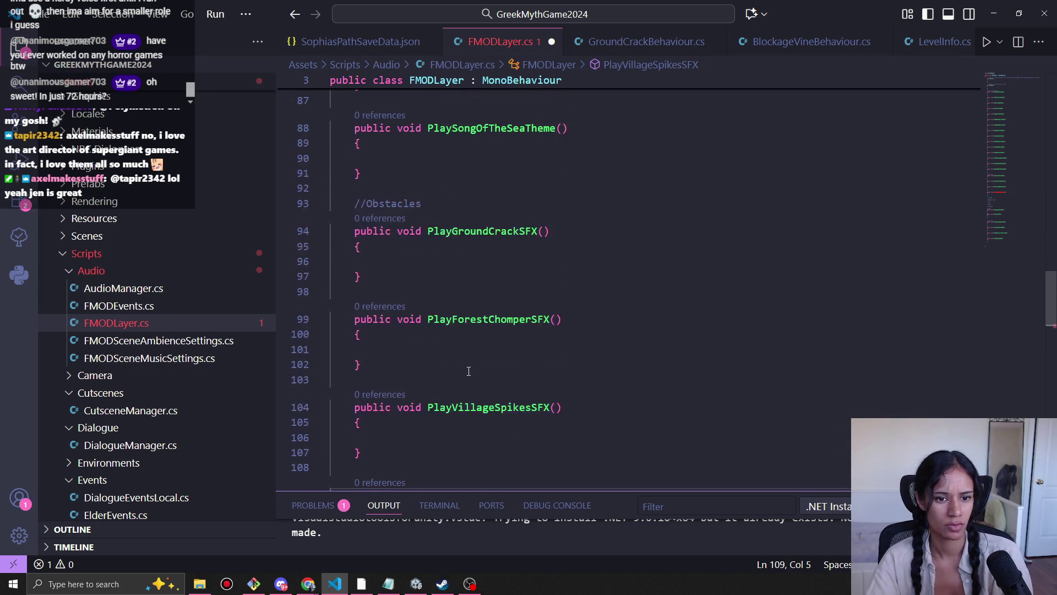
pyautogui.scroll(-3, 484, 383)
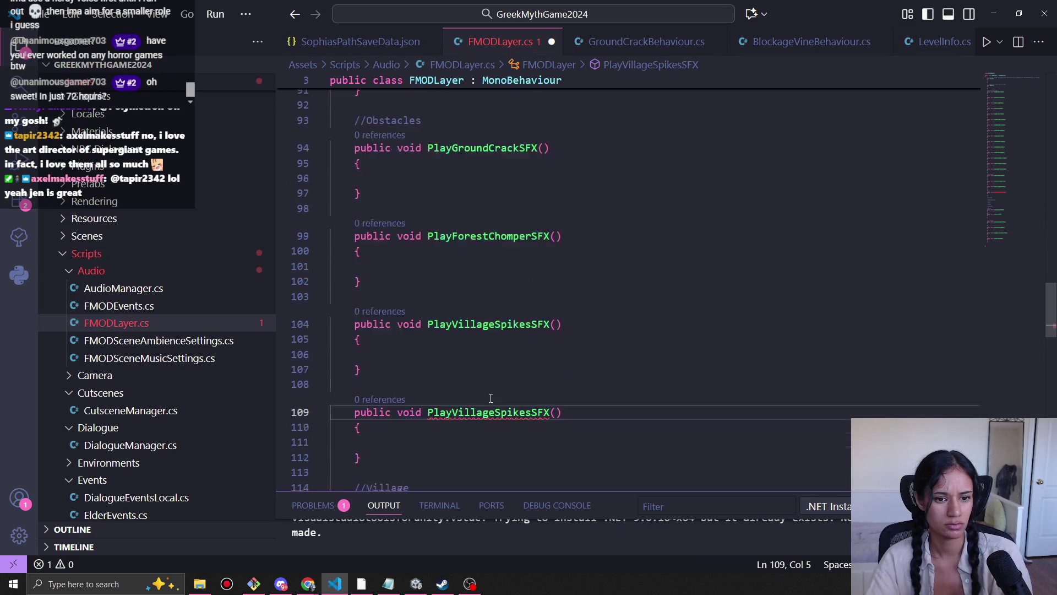
pyautogui.moveTo(531, 384); pyautogui.dragTo(460, 387)
pyautogui.write('ineSnippi')
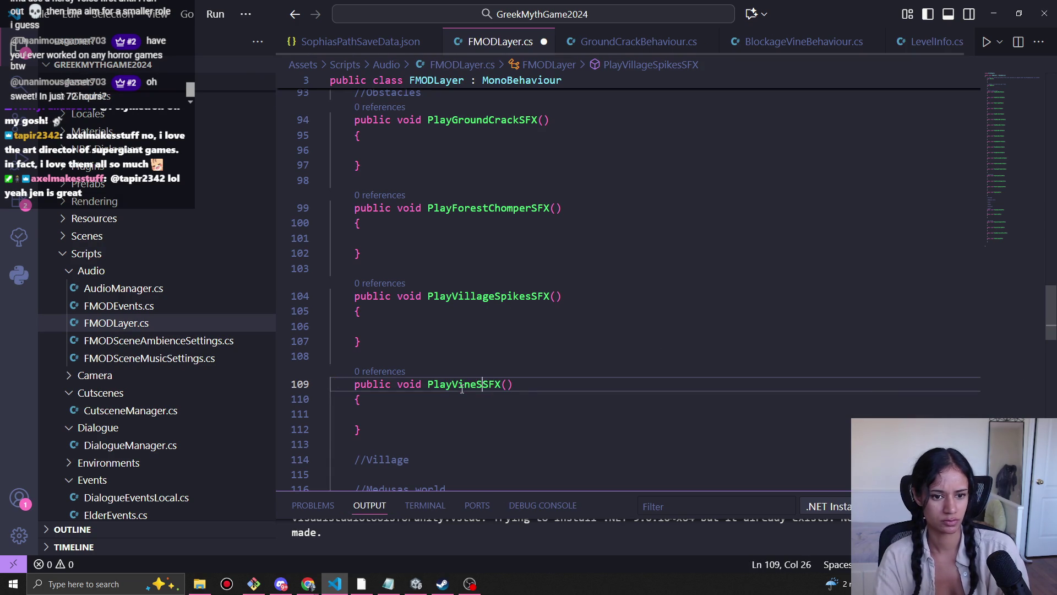
pyautogui.write('ng')
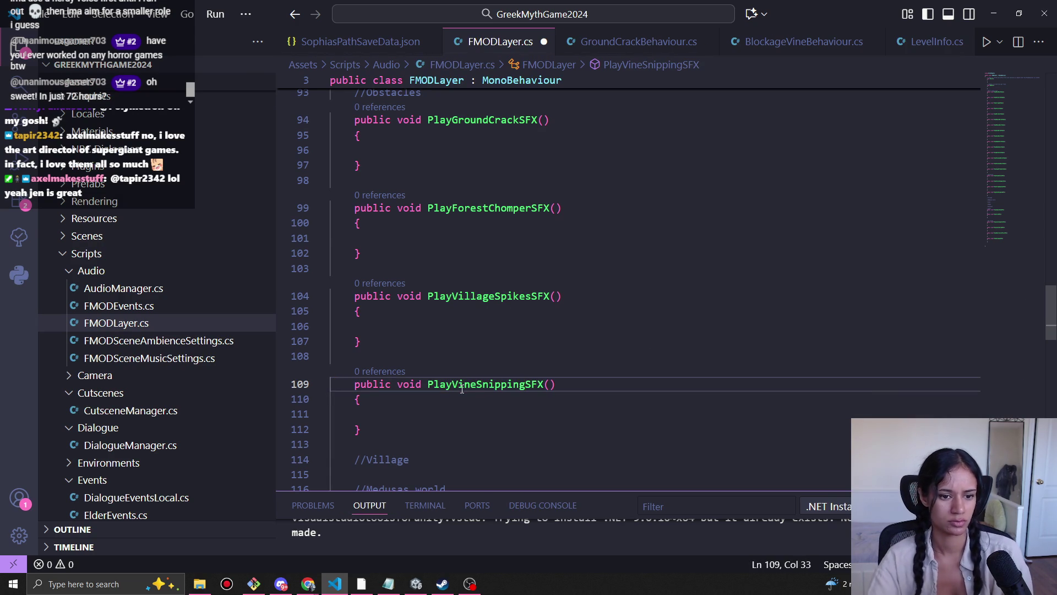
pyautogui.scroll(-3, 420, 413)
# Step: Add a //Forest comment below //Village and move PlayVineSnippingSFX beneath it
pyautogui.click(420, 317)
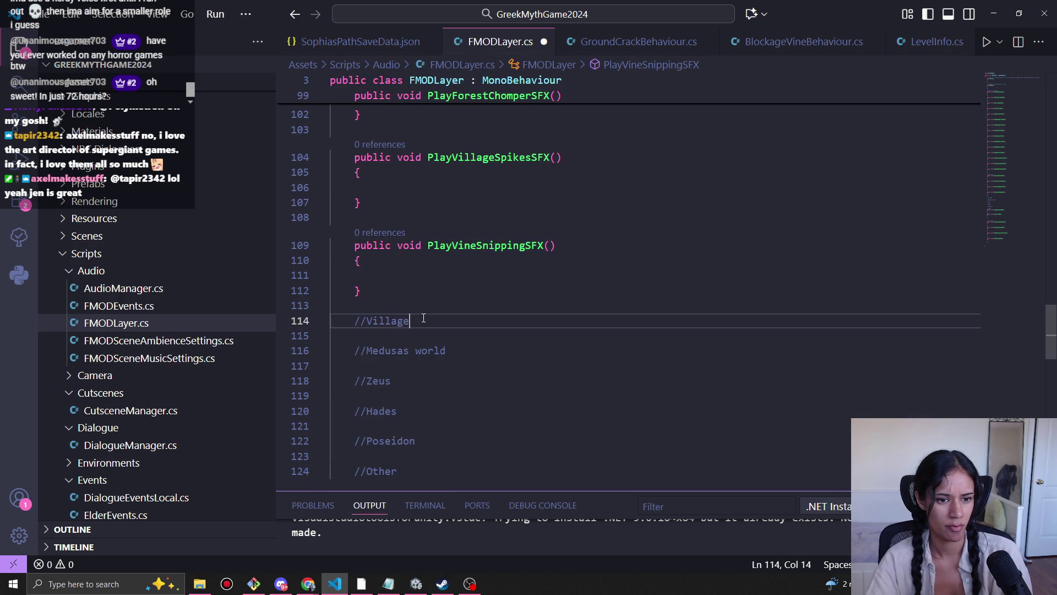
pyautogui.press('Return')
pyautogui.press('Return')
pyautogui.write('//Forest')
pyautogui.moveTo(375, 290)
pyautogui.mouseDown()
pyautogui.moveTo(365, 245)
pyautogui.moveTo(356, 246)
pyautogui.mouseUp()
pyautogui.moveTo(387, 365); pyautogui.dragTo(389, 361)
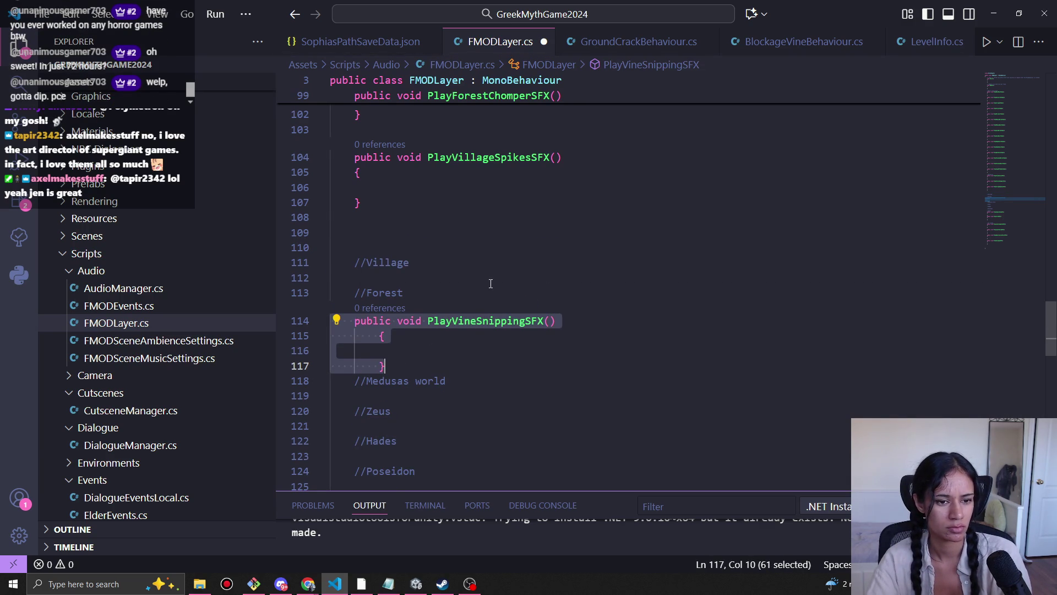
pyautogui.click(446, 346)
pyautogui.click(439, 366)
pyautogui.press('Return')
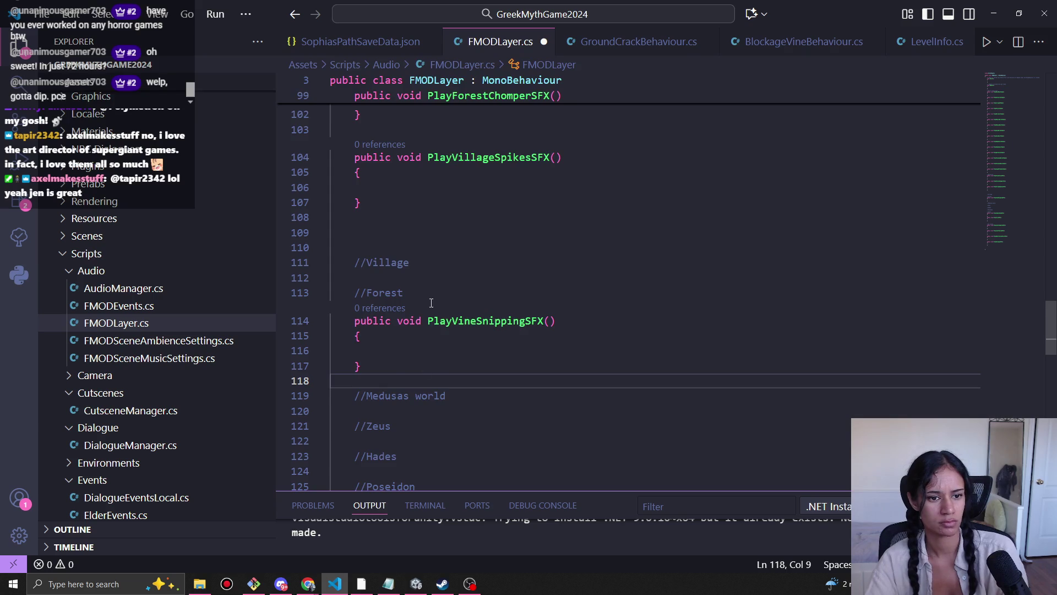
pyautogui.scroll(6, 429, 301)
pyautogui.scroll(-2, 372, 301)
pyautogui.moveTo(372, 301); pyautogui.dragTo(331, 237)
pyautogui.scroll(-2, 352, 236)
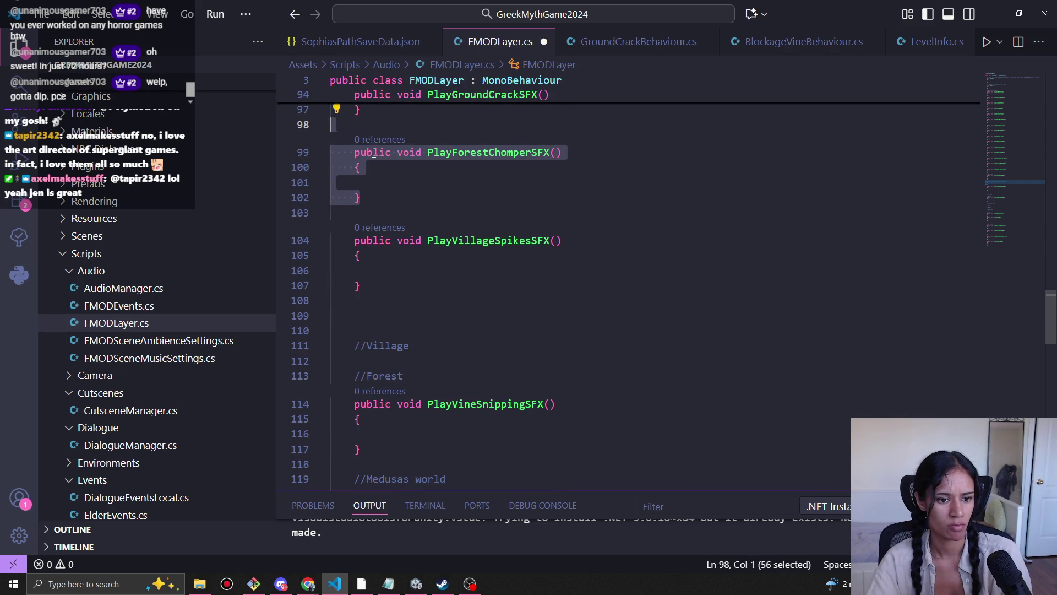
# Step: Paste the PlayForestChomperSFX method after PlayClickSFX and move it up the file
pyautogui.scroll(-10, 374, 153)
pyautogui.scroll(3, 402, 187)
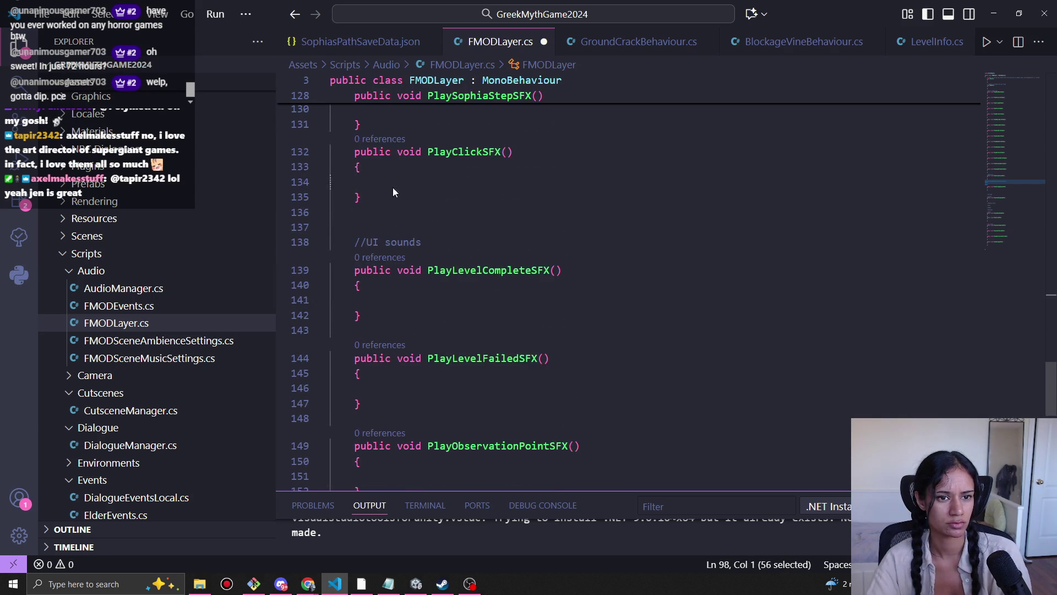
pyautogui.click(395, 183)
pyautogui.hotkey('ctrl', 'v')
pyautogui.press('Escape')
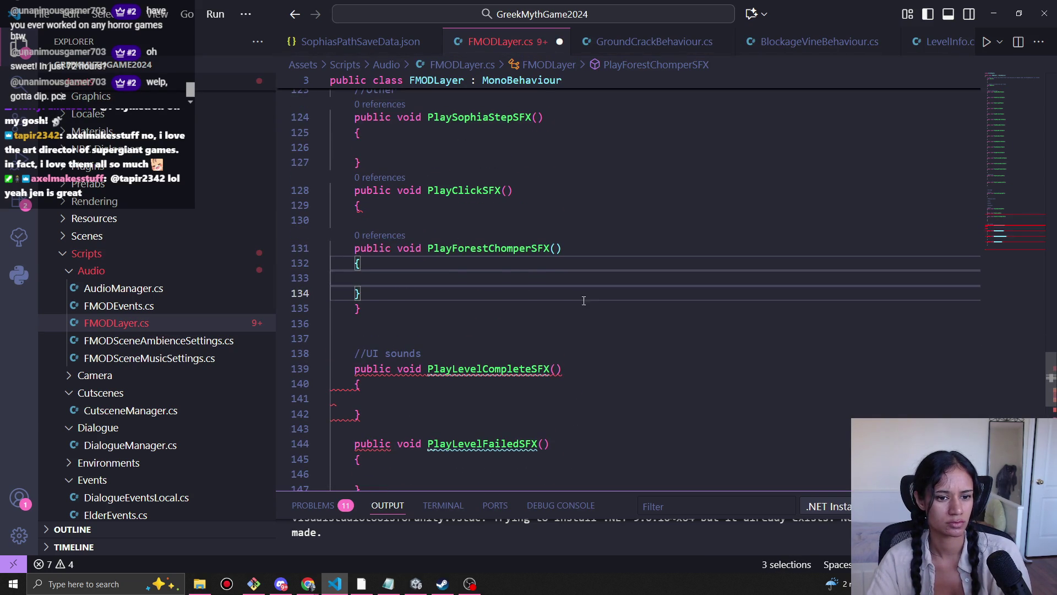
pyautogui.hotkey('shift', 'Up')
pyautogui.hotkey('shift', 'Up')
pyautogui.hotkey('shift', 'Up')
pyautogui.hotkey('alt', 'Up')
pyautogui.hotkey('alt', 'Up')
pyautogui.hotkey('alt', 'Up')
# Step: Drag PlayVillageSpikesSFX just below the //Village comment, followed by a blank line
pyautogui.scroll(-3, 435, 296)
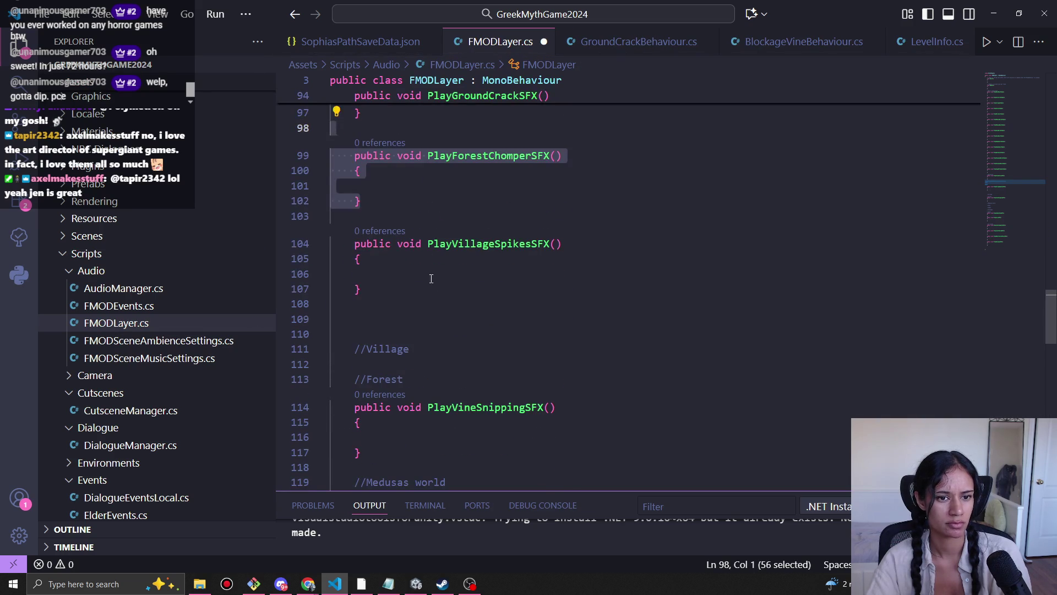
pyautogui.scroll(-2, 424, 220)
pyautogui.moveTo(372, 179)
pyautogui.mouseDown()
pyautogui.moveTo(341, 179)
pyautogui.moveTo(374, 133)
pyautogui.mouseUp()
pyautogui.moveTo(352, 177); pyautogui.dragTo(372, 253)
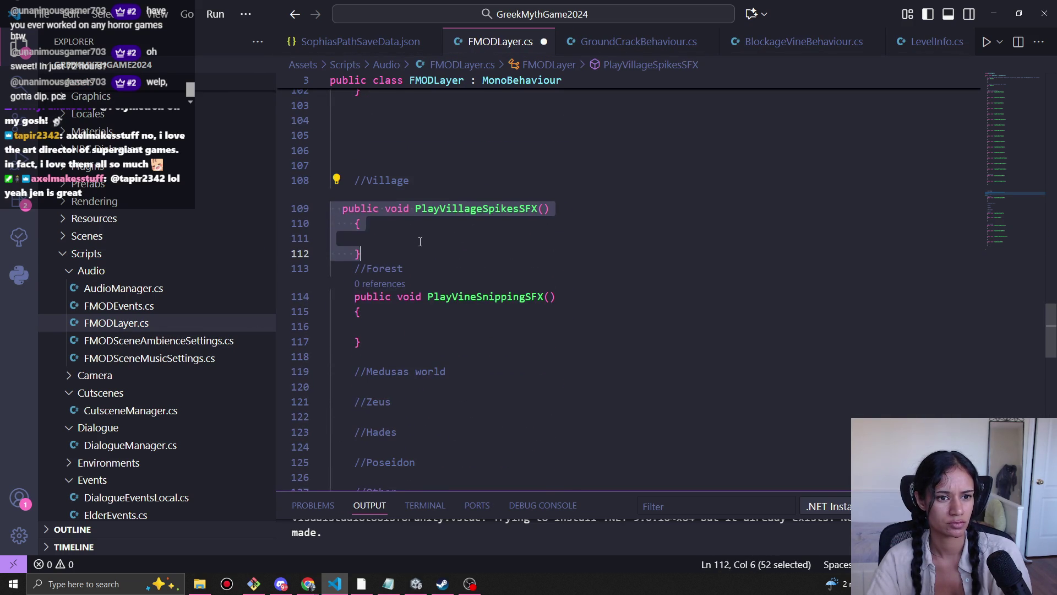
pyautogui.press('Return')
# Step: Fix PlayForestChomperSFX's indentation, add a blank line after it, and save
pyautogui.scroll(2, 432, 254)
pyautogui.moveTo(380, 171)
pyautogui.mouseDown()
pyautogui.moveTo(353, 127)
pyautogui.moveTo(428, 458)
pyautogui.moveTo(411, 177)
pyautogui.moveTo(392, 180)
pyautogui.moveTo(393, 206)
pyautogui.mouseUp()
pyautogui.scroll(3, 392, 180)
pyautogui.scroll(2, 387, 233)
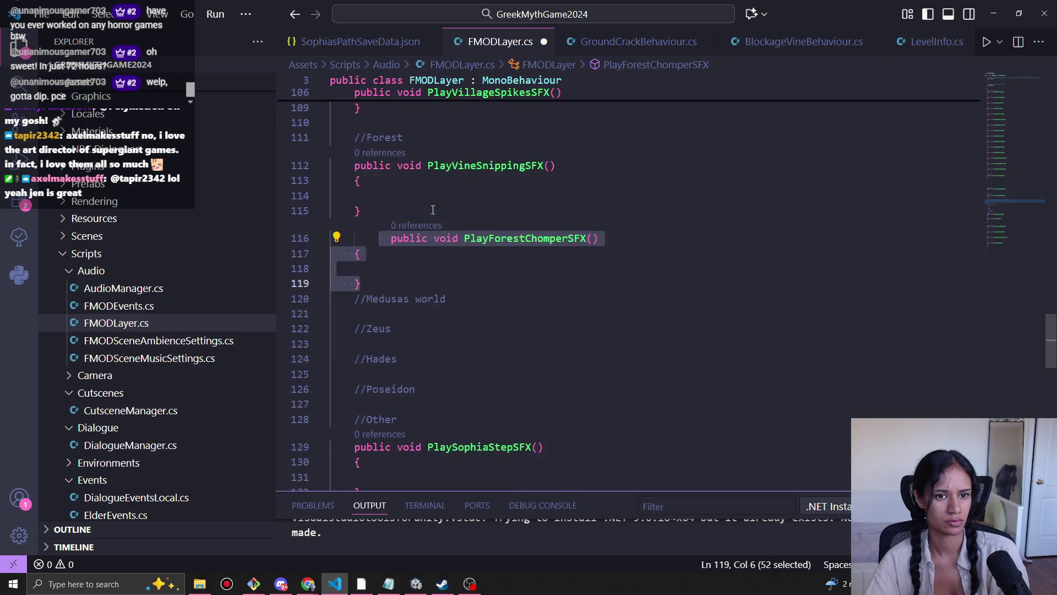
pyautogui.click(390, 237)
pyautogui.press('BackSpace')
pyautogui.press('BackSpace')
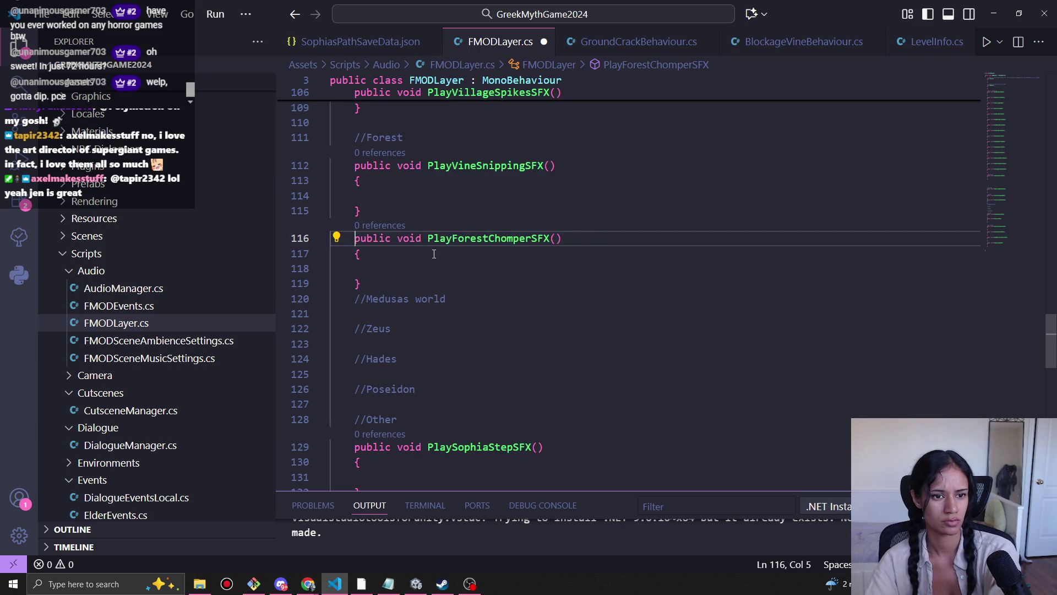
pyautogui.click(501, 277)
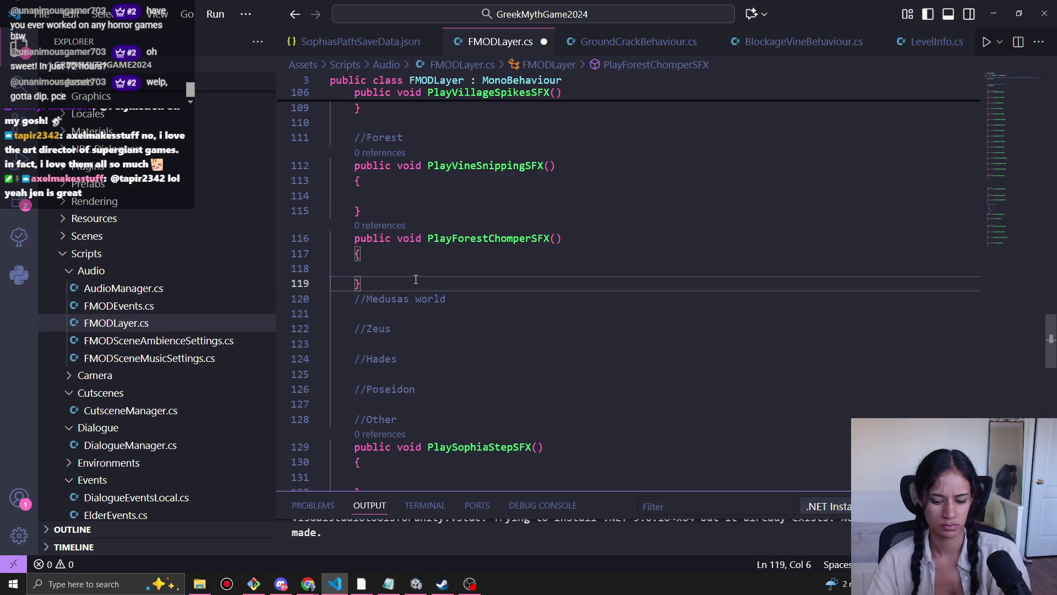
pyautogui.press('Return')
pyautogui.hotkey('ctrl', 's')
# Step: Separate the Forest methods with a blank line, delete leftover blank lines below PlayGroundCrackSFX, and save
pyautogui.scroll(3, 417, 280)
pyautogui.click(420, 321)
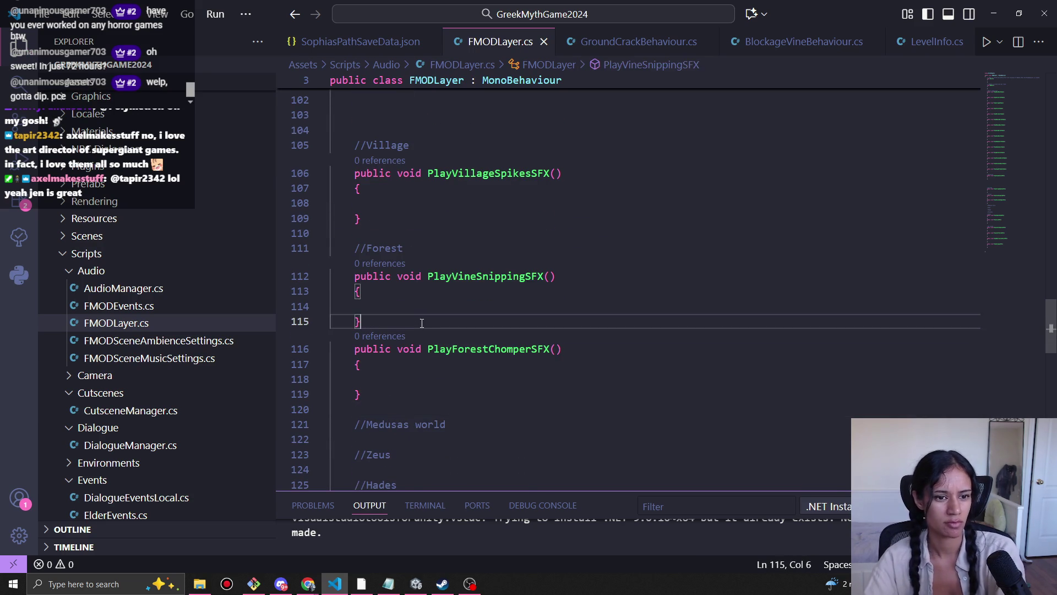
pyautogui.press('Return')
pyautogui.scroll(6, 429, 341)
pyautogui.moveTo(392, 374); pyautogui.dragTo(398, 469)
pyautogui.press('BackSpace')
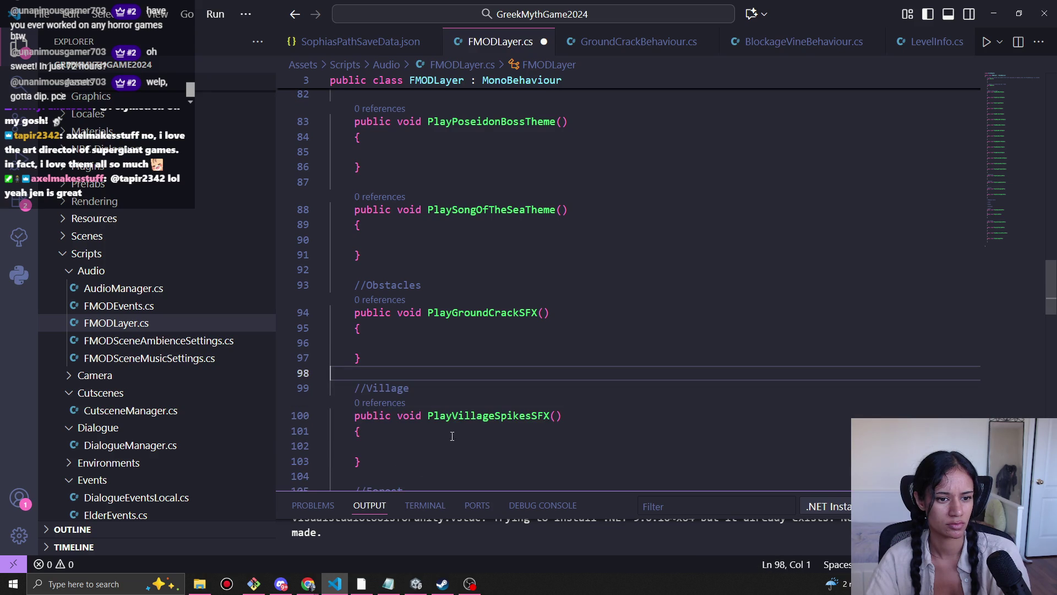
pyautogui.hotkey('ctrl', 's')
pyautogui.scroll(4, 456, 420)
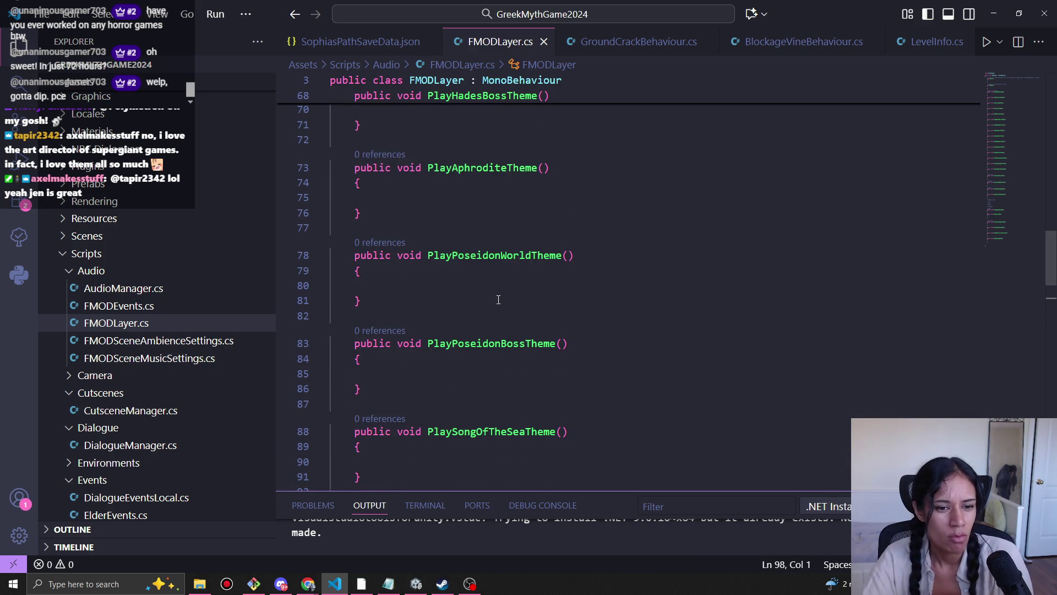
pyautogui.scroll(-9, 551, 211)
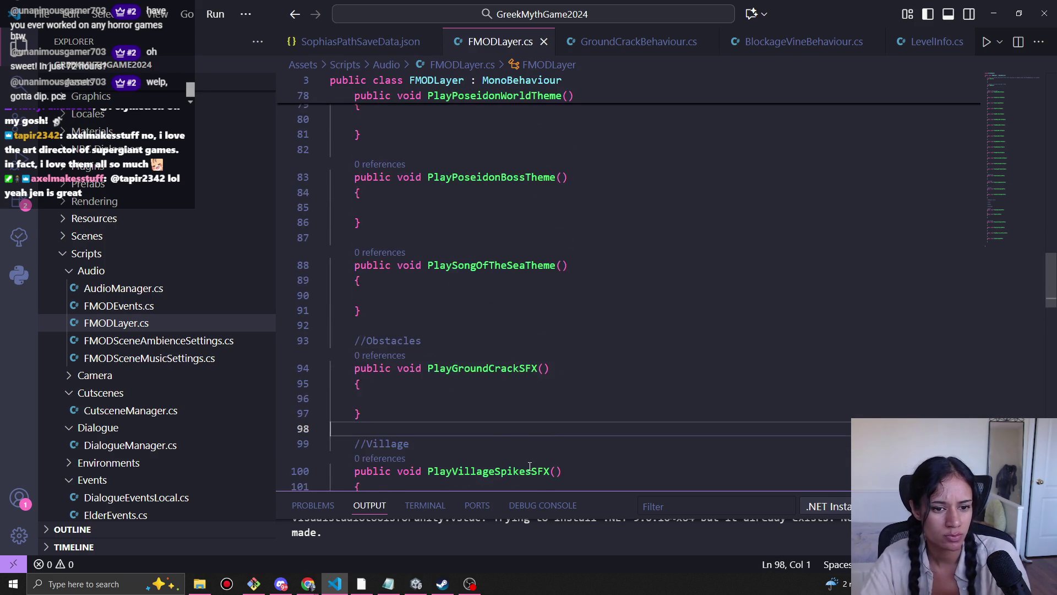
pyautogui.click(304, 588)
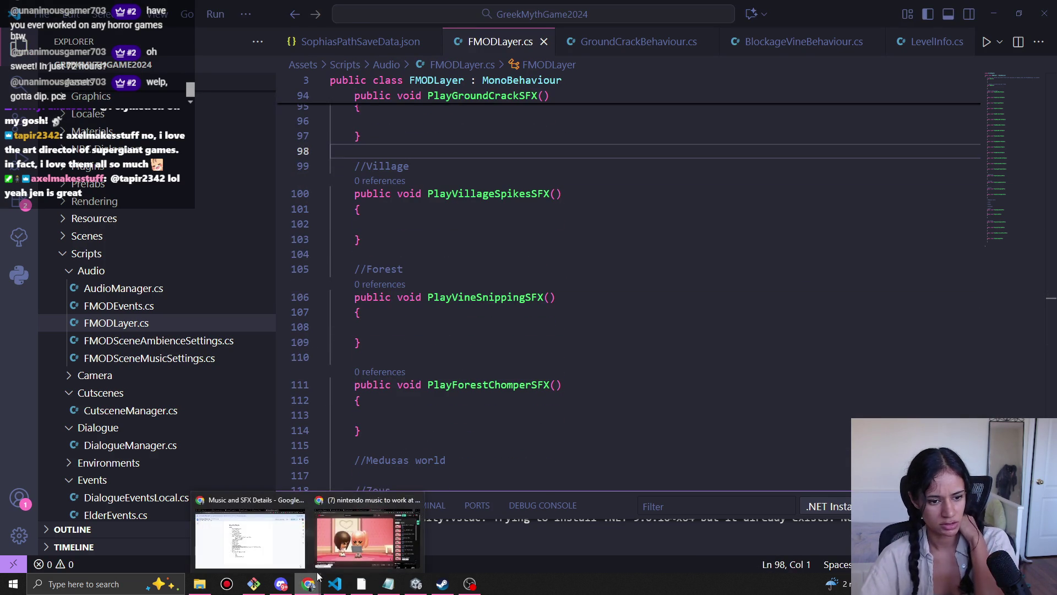
pyautogui.click(297, 525)
pyautogui.scroll(-1, 433, 374)
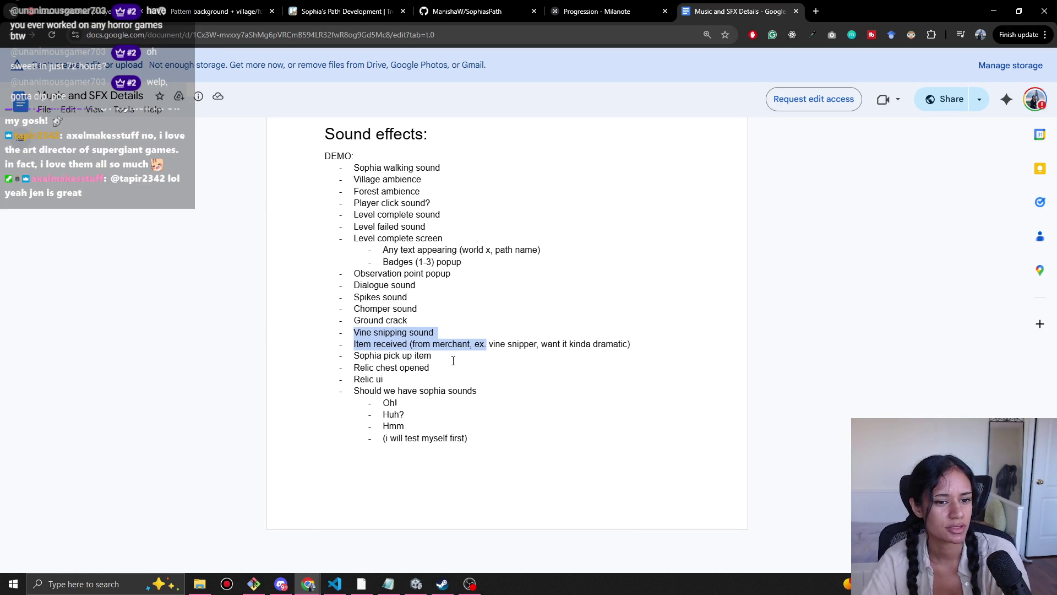
pyautogui.click(433, 352)
pyautogui.hotkey('alt', 'Tab')
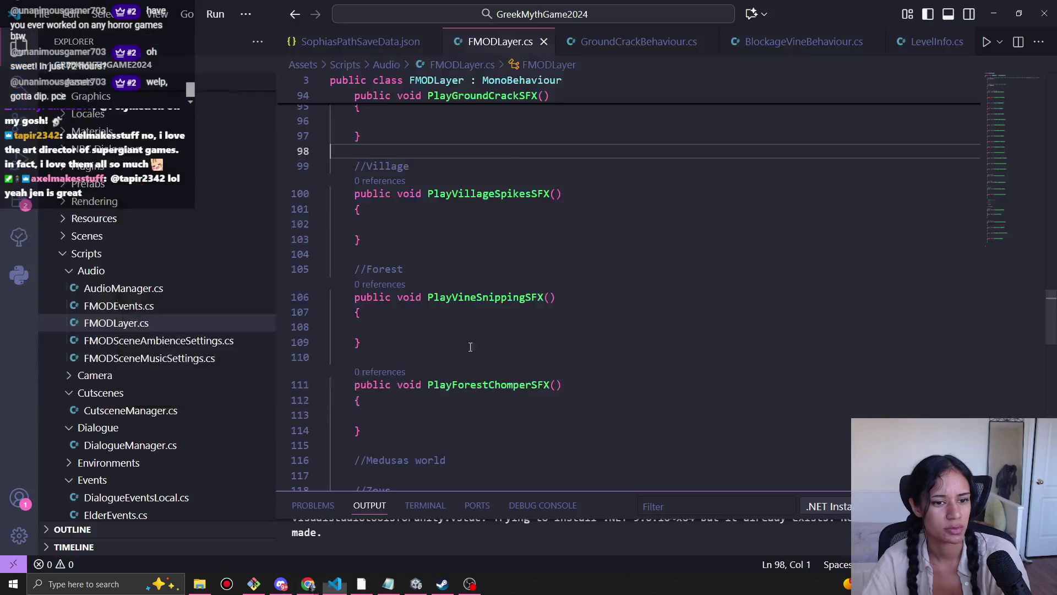
# Step: Delete the //Obstacles comment from FMODLayer.cs
pyautogui.moveTo(364, 318); pyautogui.dragTo(354, 273)
pyautogui.hotkey('ctrl', 'c')
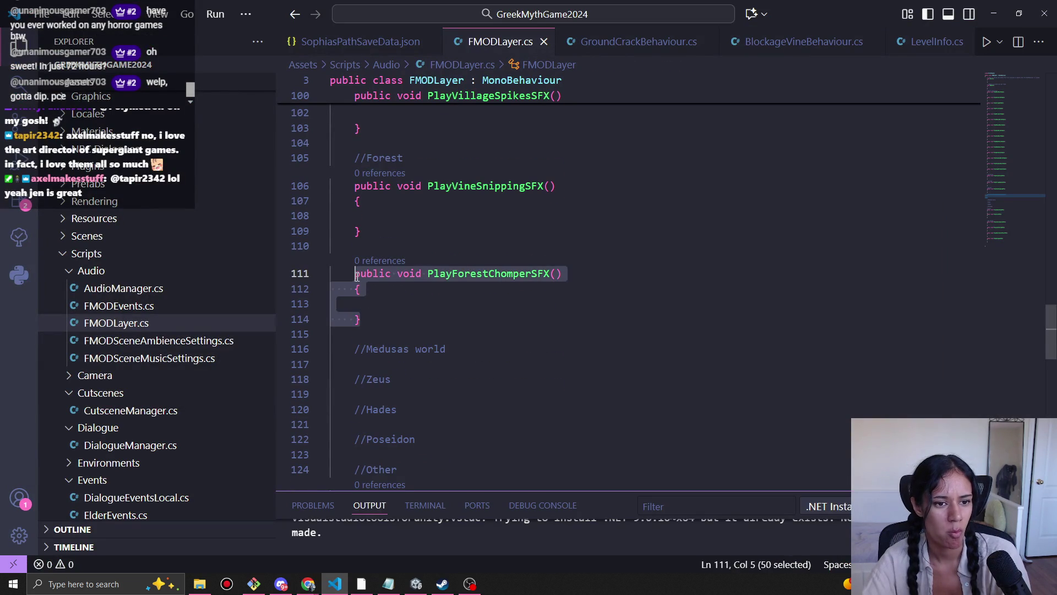
pyautogui.scroll(3, 418, 368)
pyautogui.scroll(2, 412, 377)
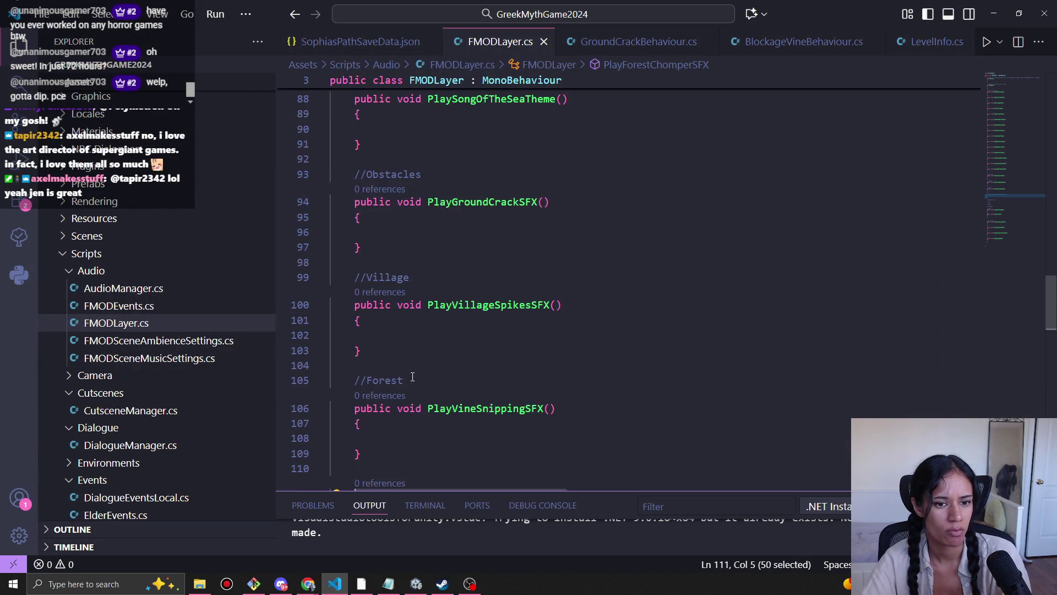
pyautogui.scroll(-4, 468, 396)
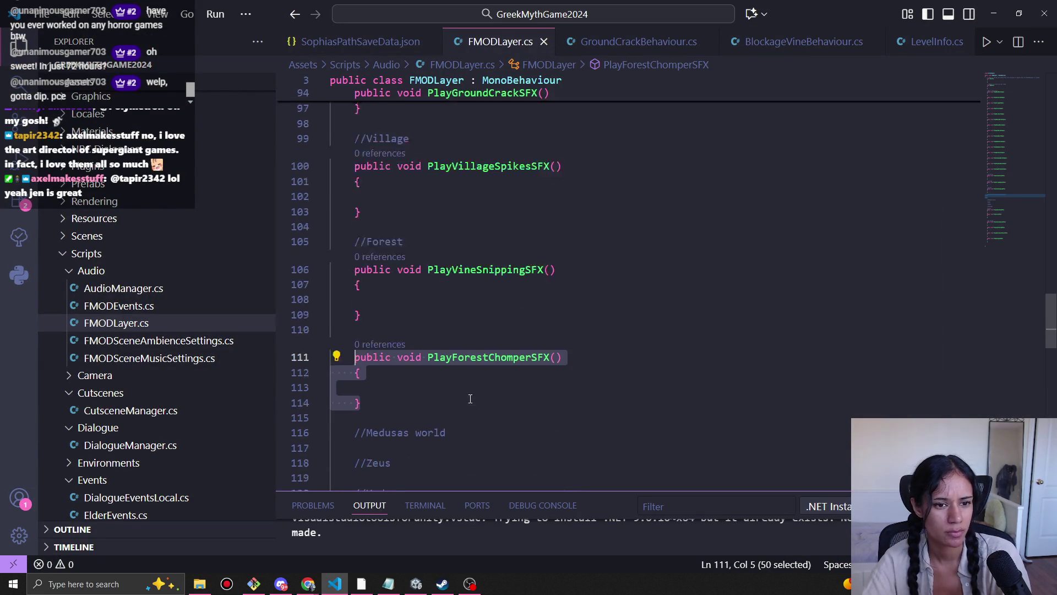
pyautogui.scroll(2, 463, 395)
pyautogui.scroll(3, 462, 395)
pyautogui.moveTo(423, 202); pyautogui.dragTo(355, 205)
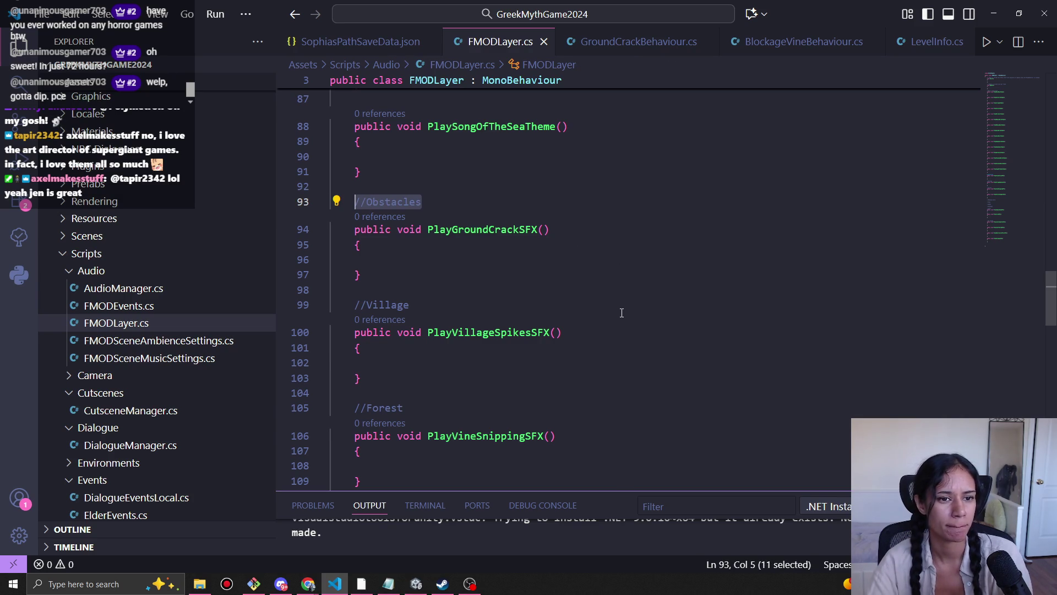
pyautogui.press('BackSpace')
# Step: Move PlayGroundCrackSFX below PlayVillageSpikesSFX, fix its blank lines and indentation, and save
pyautogui.scroll(-1, 364, 248)
pyautogui.moveTo(362, 248); pyautogui.dragTo(356, 198)
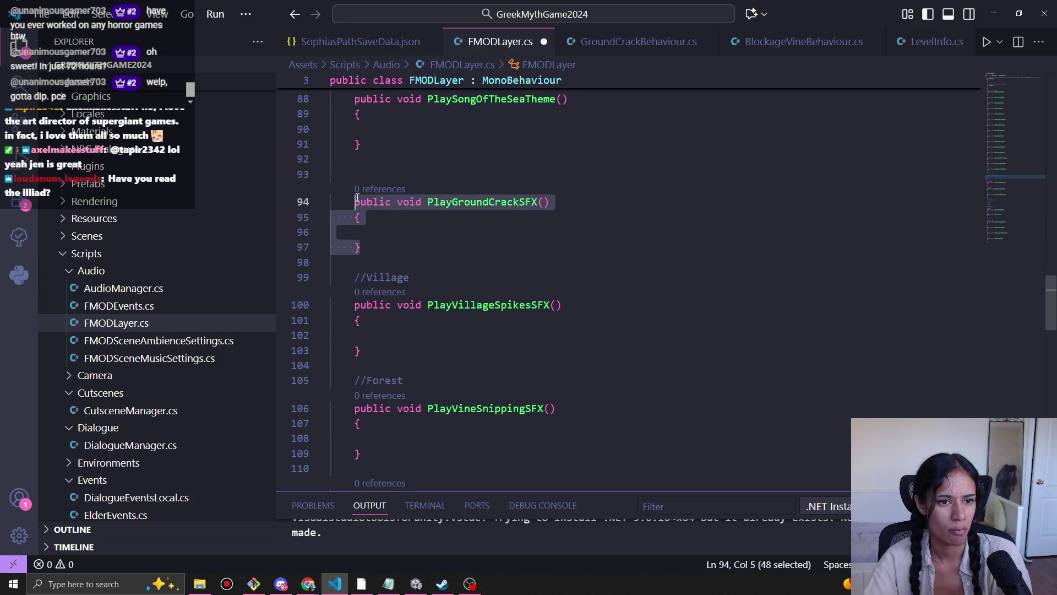
pyautogui.moveTo(354, 380); pyautogui.dragTo(368, 366)
pyautogui.click(375, 369)
pyautogui.press('Return')
pyautogui.click(330, 321)
pyautogui.press('Tab')
pyautogui.press('Return')
pyautogui.hotkey('ctrl', 's')
# Step: Scroll through FMODLayer.cs to review the regrouped Village and Forest methods
pyautogui.scroll(-3, 385, 330)
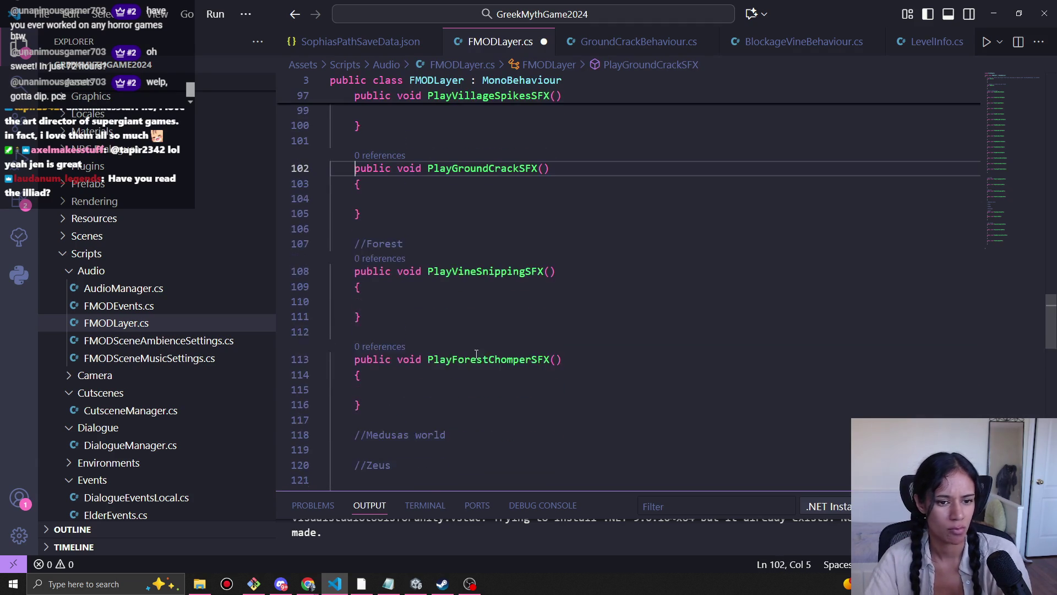
pyautogui.scroll(-1, 480, 311)
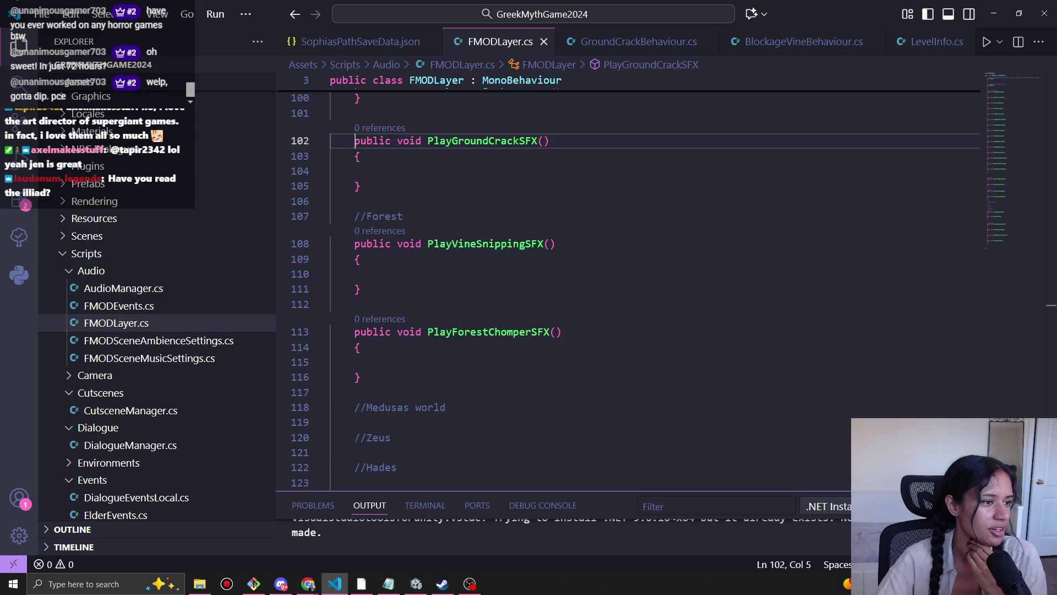
pyautogui.click(424, 201)
pyautogui.scroll(-2, 424, 157)
pyautogui.scroll(-4, 424, 157)
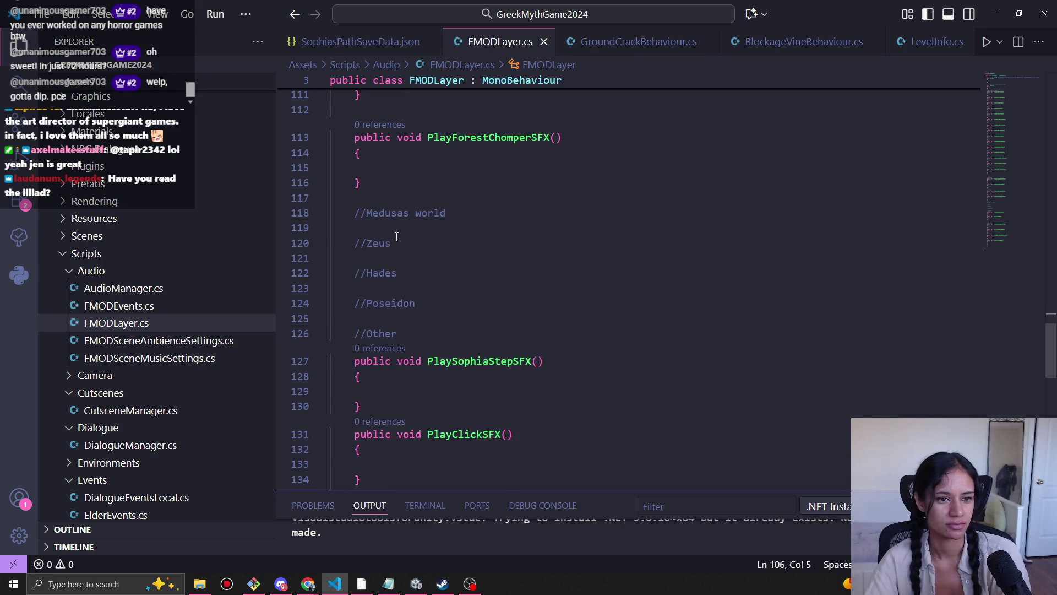
pyautogui.scroll(-5, 398, 271)
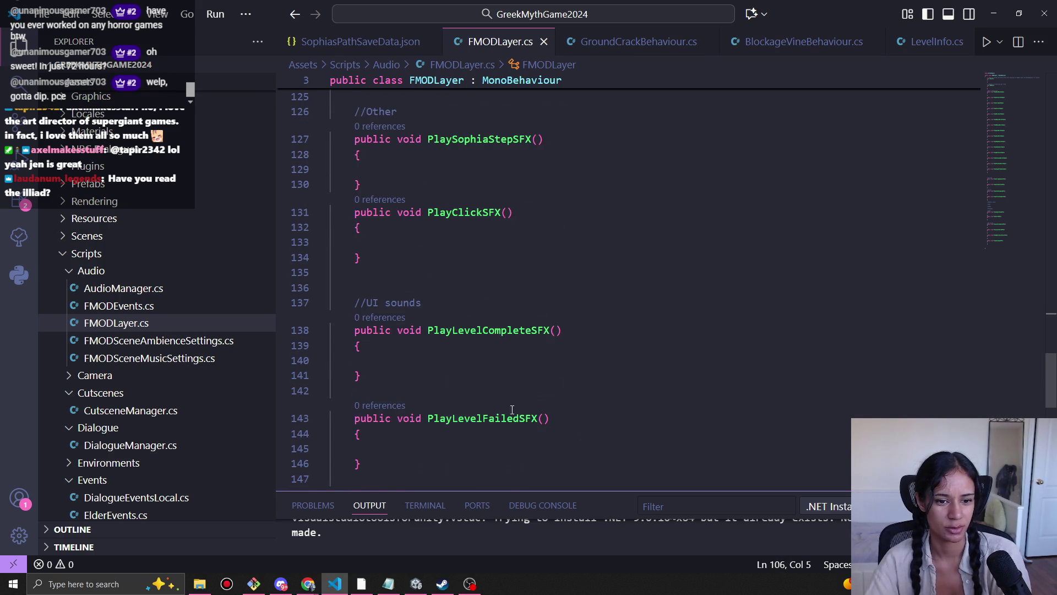
pyautogui.scroll(-6, 516, 414)
pyautogui.scroll(2, 504, 414)
pyautogui.scroll(15, 505, 414)
pyautogui.scroll(9, 505, 414)
pyautogui.scroll(2, 496, 372)
pyautogui.scroll(-15, 496, 373)
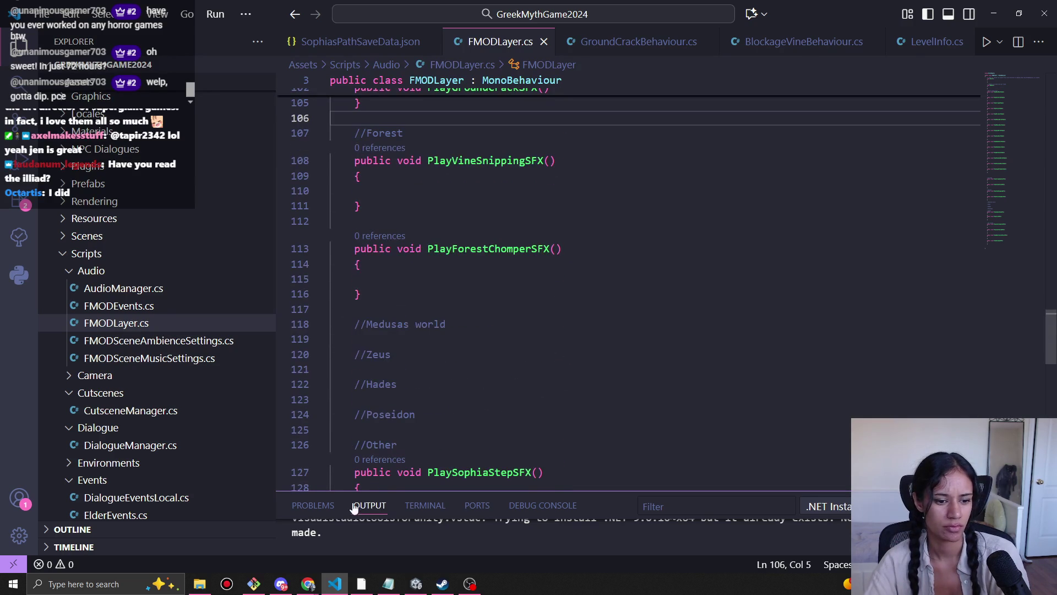
# Step: In the Music and SFX Details doc, select 'chest opened' in the Relic chest opened item
pyautogui.moveTo(308, 583)
pyautogui.click(311, 531)
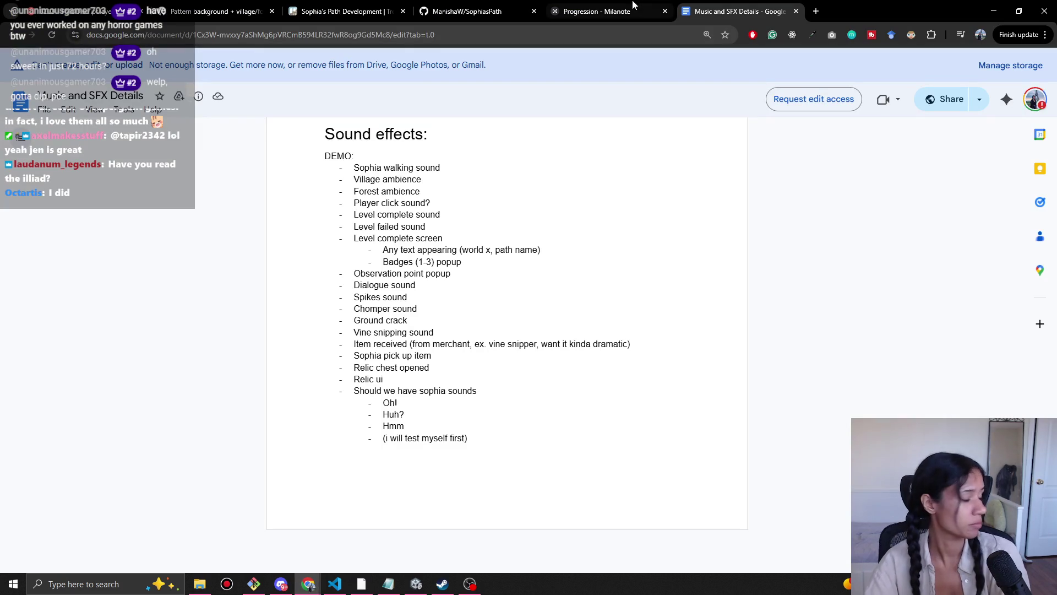
pyautogui.moveTo(373, 368); pyautogui.dragTo(439, 367)
pyautogui.hotkey('alt', 'Tab')
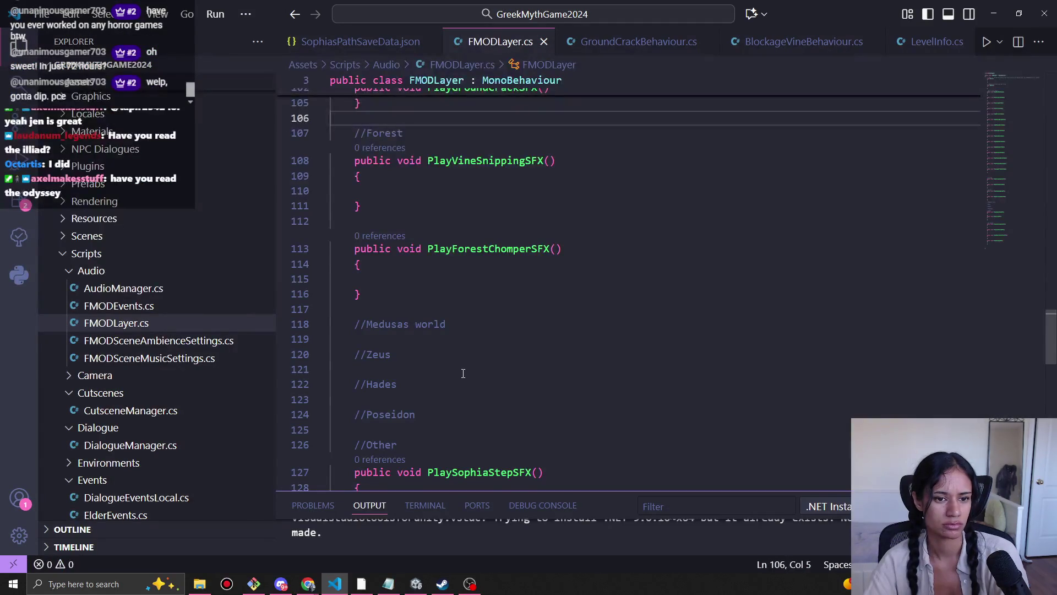
# Step: Paste a method copy after PlayDialogueSFX and rename it PlayRelicFoundSFX
pyautogui.scroll(-7, 468, 369)
pyautogui.scroll(-8, 465, 381)
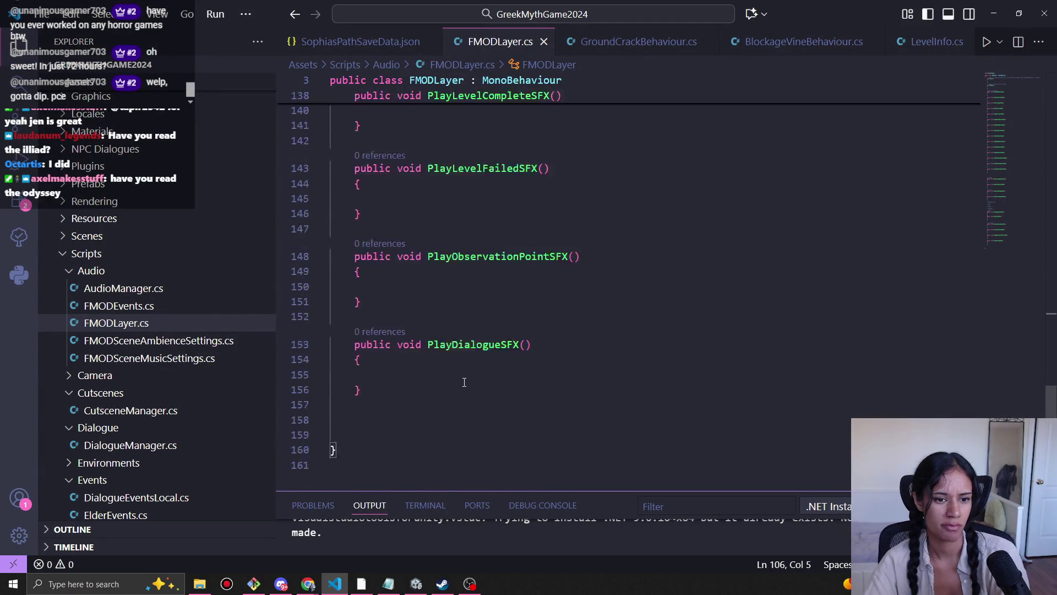
pyautogui.scroll(5, 455, 388)
pyautogui.scroll(3, 457, 380)
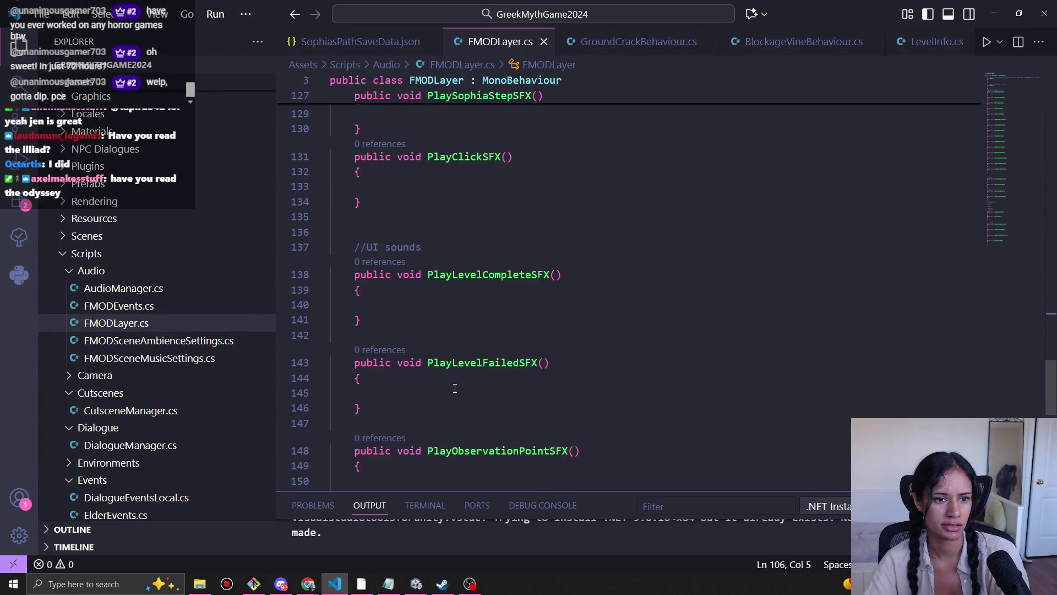
pyautogui.scroll(-4, 501, 286)
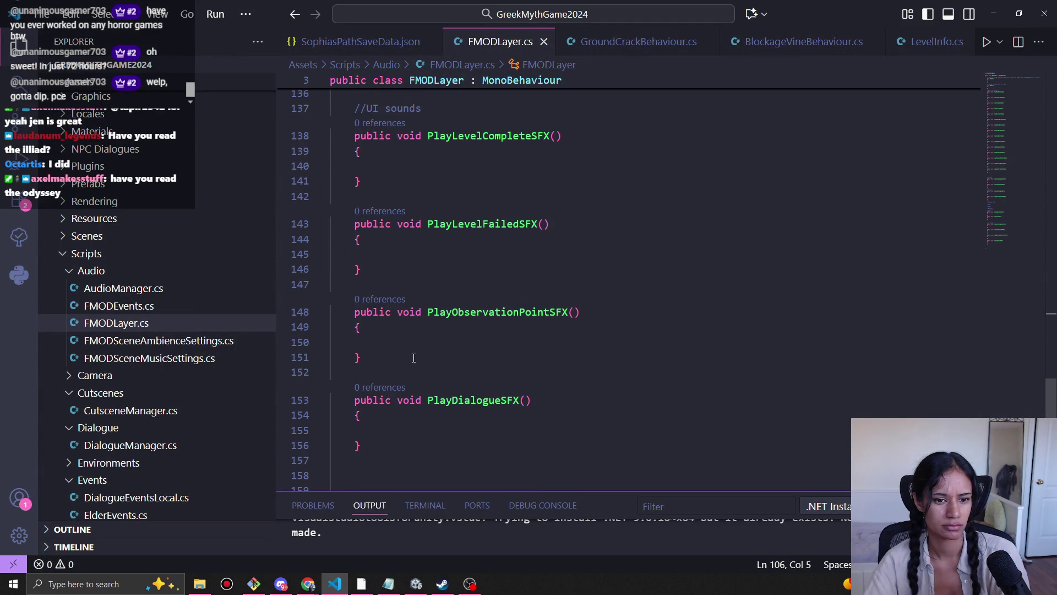
pyautogui.scroll(-1, 396, 361)
pyautogui.click(388, 418)
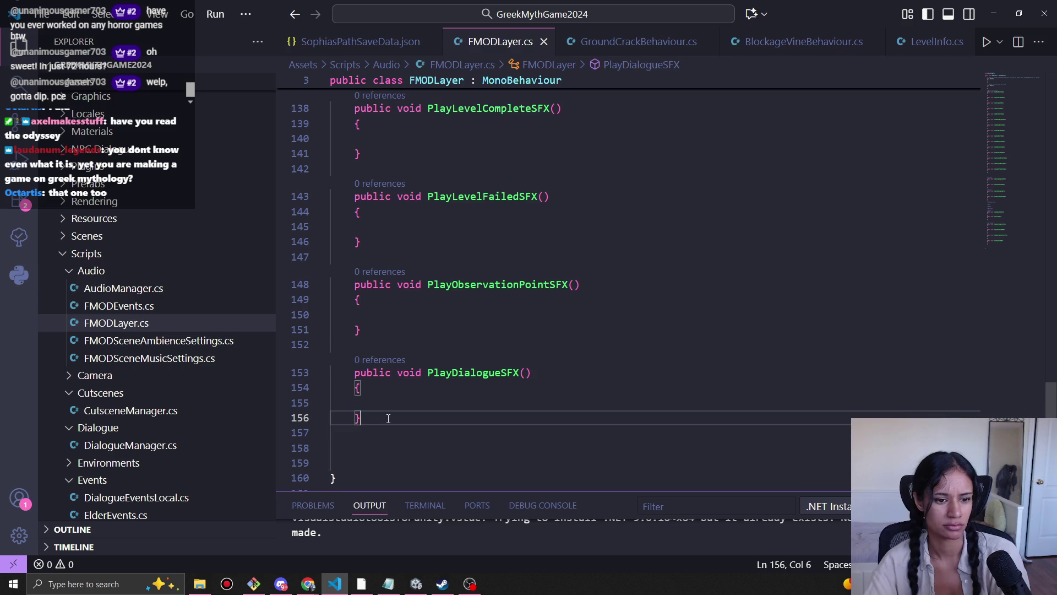
pyautogui.press('Return')
pyautogui.press('Return')
pyautogui.hotkey('ctrl', 'v')
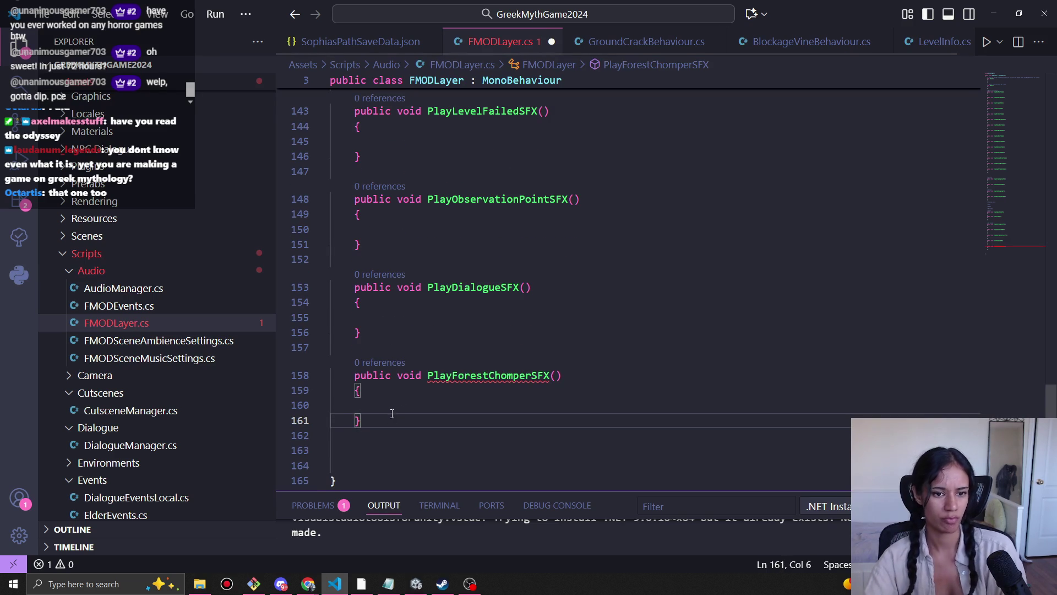
pyautogui.doubleClick(490, 375)
pyautogui.write('Pl')
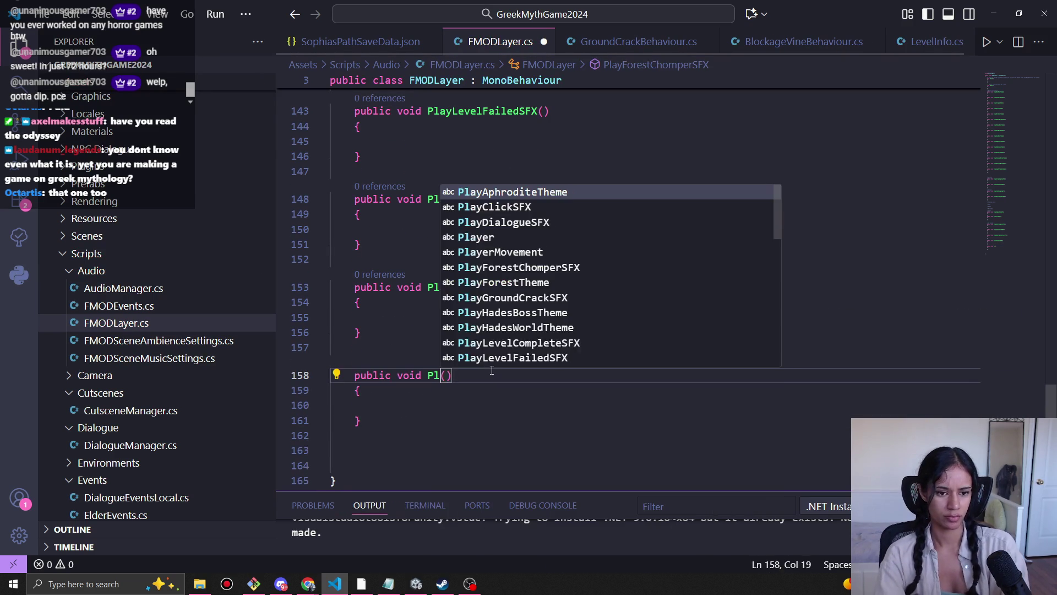
pyautogui.write('ayRelicFound')
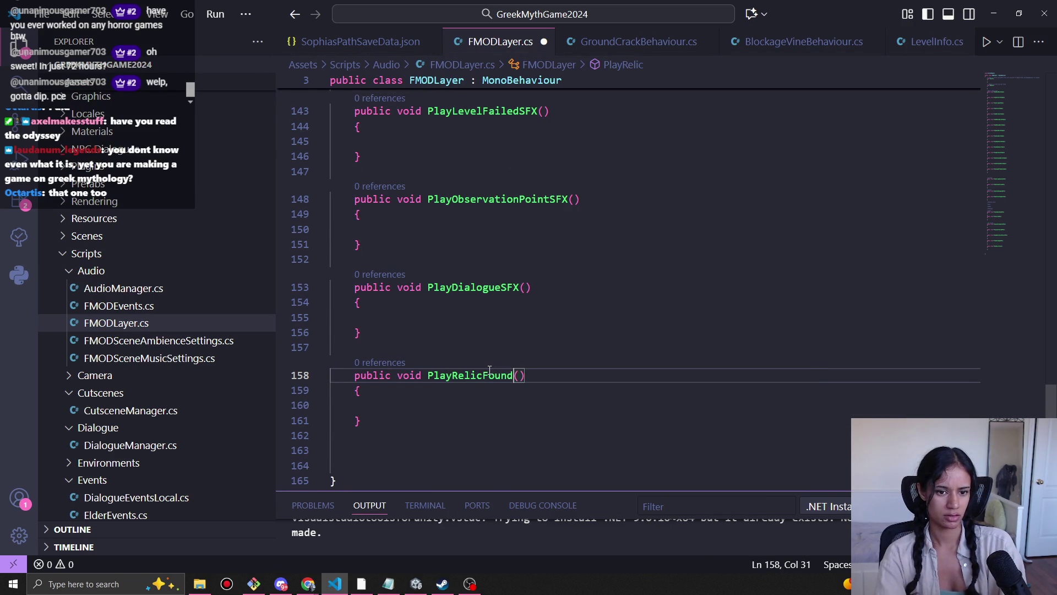
pyautogui.write('SF')
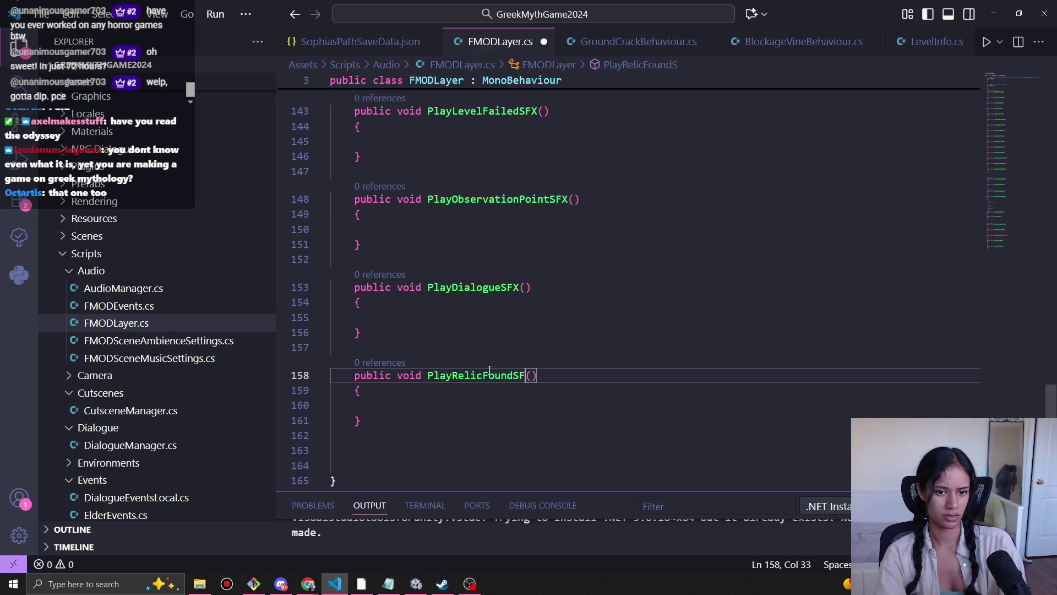
pyautogui.write('X')
# Step: Duplicate the PlayRelicFoundSFX method directly below itself
pyautogui.click(370, 421)
pyautogui.hotkey('shift', 'Up')
pyautogui.hotkey('shift', 'Up')
pyautogui.hotkey('shift', 'Up')
pyautogui.hotkey('shift', 'Home')
pyautogui.hotkey('shift', 'Home')
pyautogui.hotkey('ctrl', 'c')
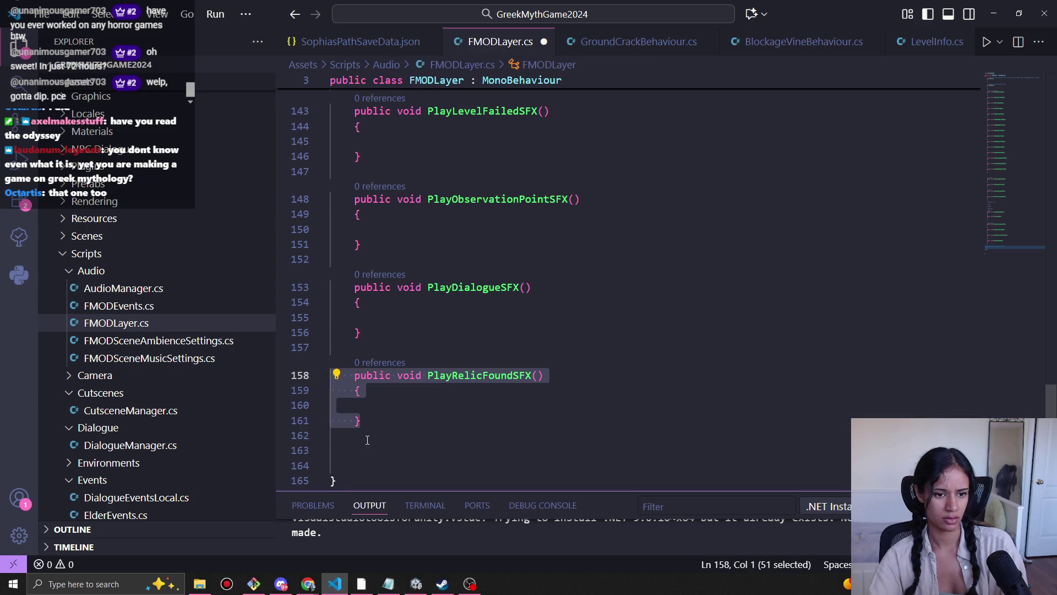
pyautogui.click(369, 439)
pyautogui.press('Return')
pyautogui.scroll(-2, 367, 438)
pyautogui.hotkey('ctrl', 'v')
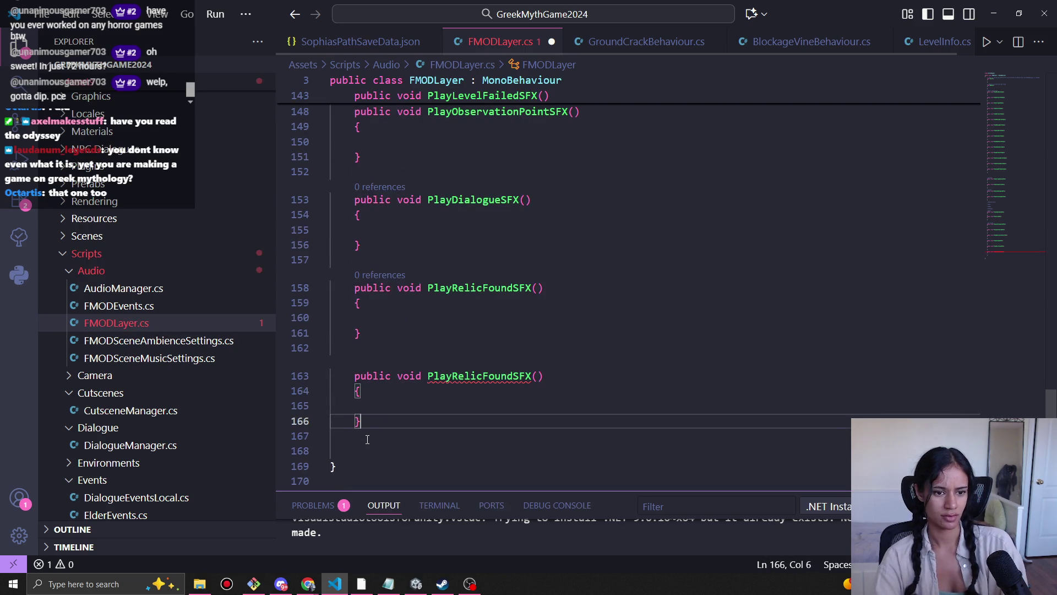
# Step: Rename the duplicate to PlayMuralFoundSFX and append the comment '//same as above??'
pyautogui.click(462, 378)
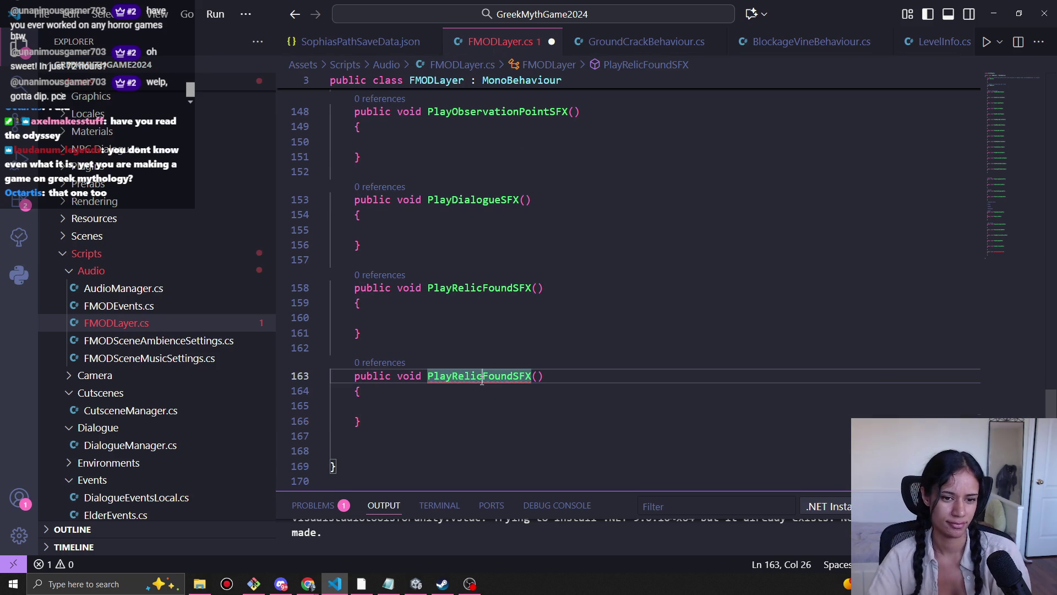
pyautogui.keyDown('shift'); pyautogui.click(451, 376); pyautogui.keyUp('shift')
pyautogui.write('Mural')
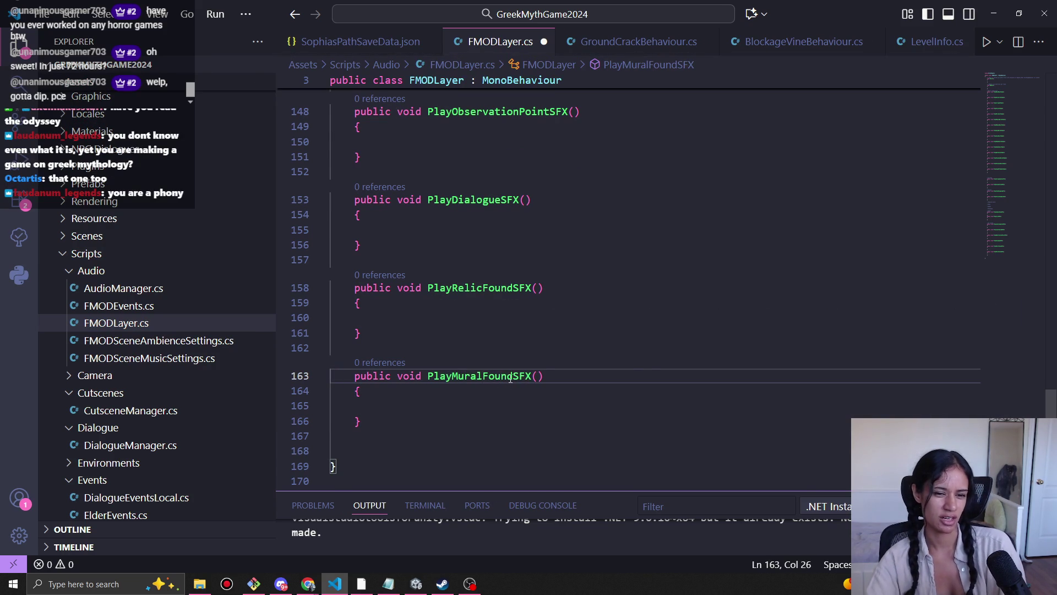
pyautogui.click(564, 377)
pyautogui.write('//')
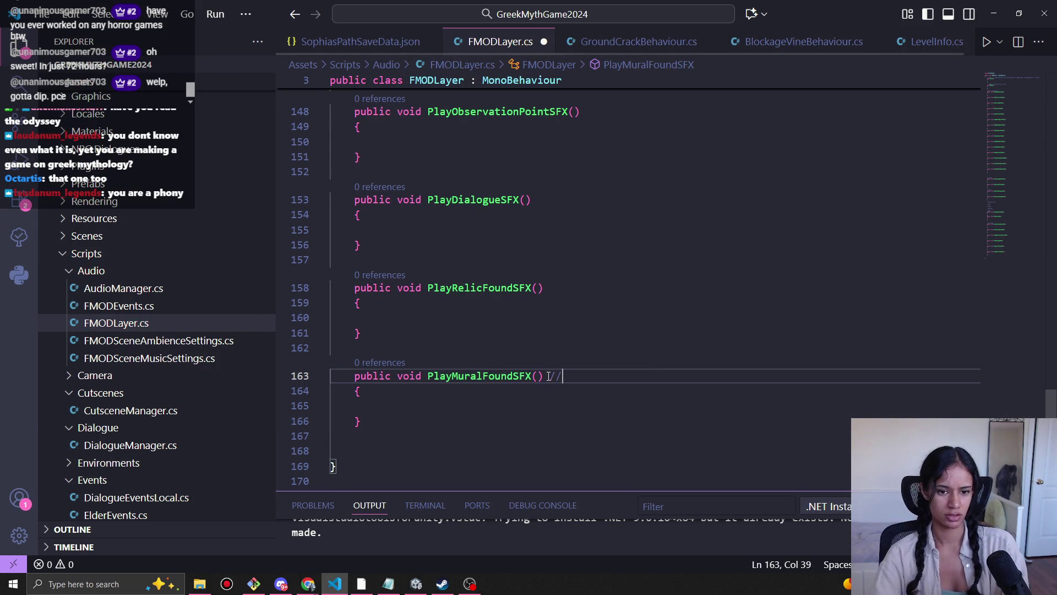
pyautogui.write('same as above??')
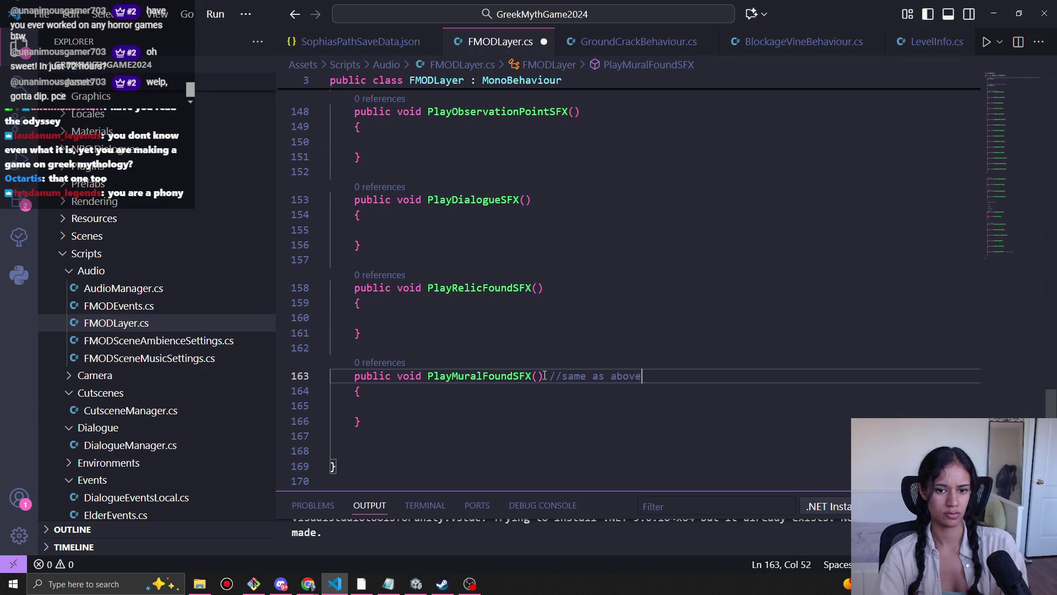
# Step: Paste another PlayRelicFoundSFX copy after the mural method
pyautogui.click(371, 424)
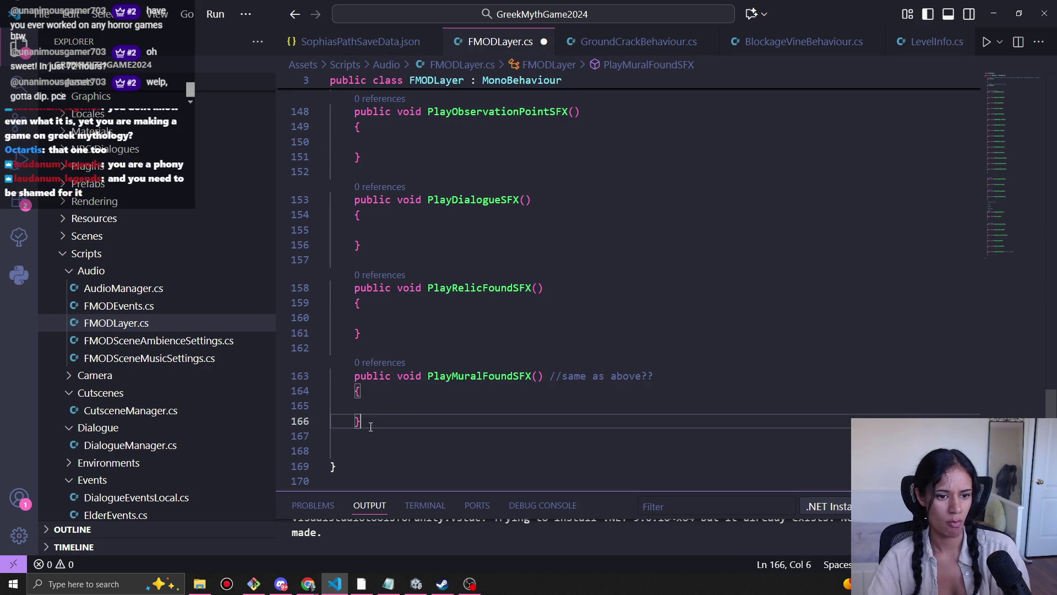
pyautogui.press('Return')
pyautogui.press('Return')
pyautogui.hotkey('ctrl', 'v')
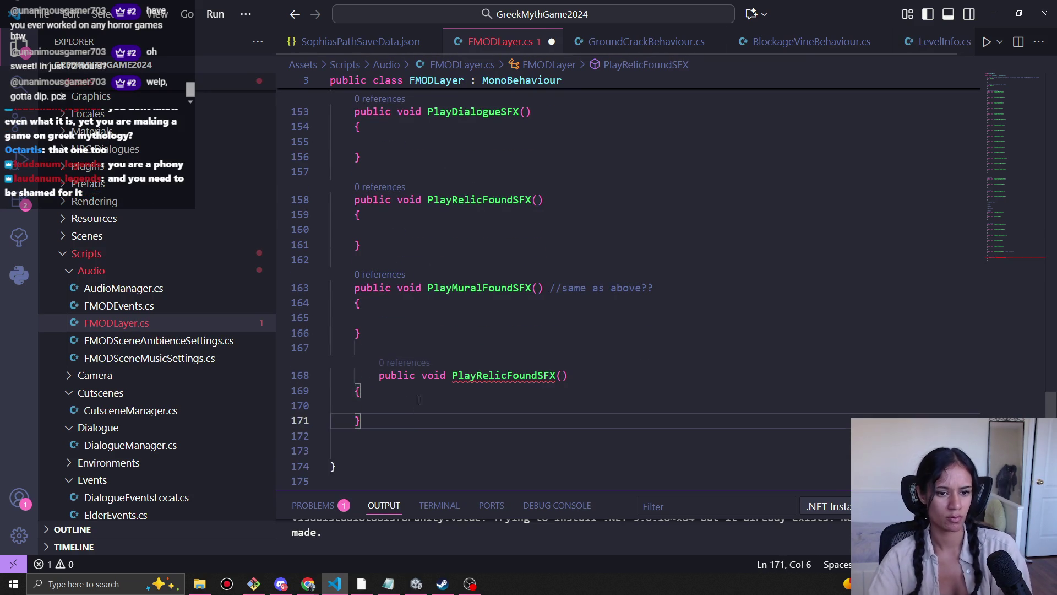
# Step: Fix line 168's indentation, rename the third copy PlayGoldenFeatherFoundSFX, and save
pyautogui.moveTo(379, 375); pyautogui.dragTo(354, 375)
pyautogui.press('BackSpace')
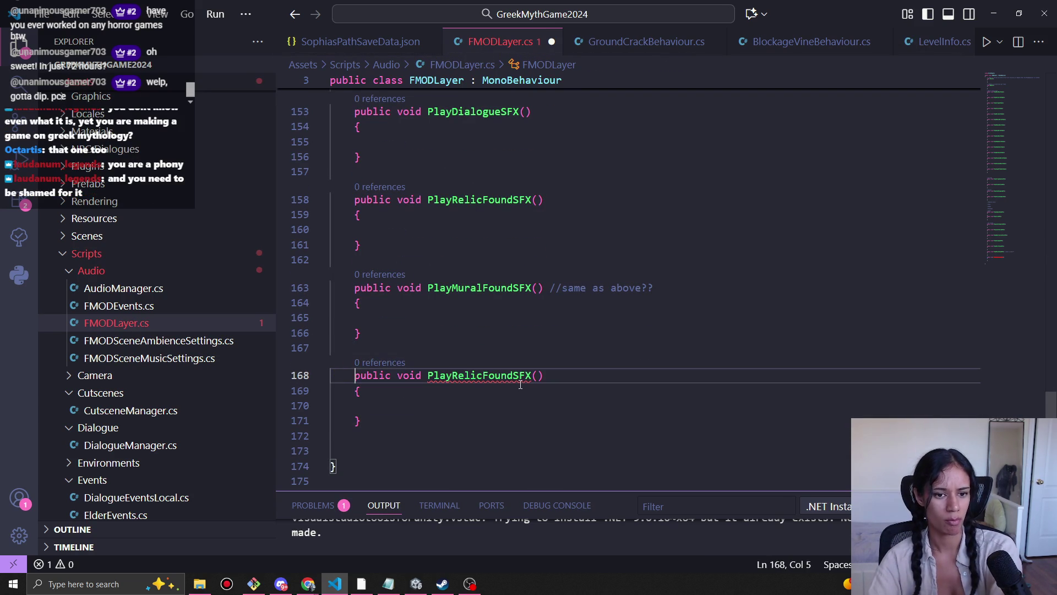
pyautogui.click(462, 375)
pyautogui.moveTo(463, 371); pyautogui.dragTo(452, 373)
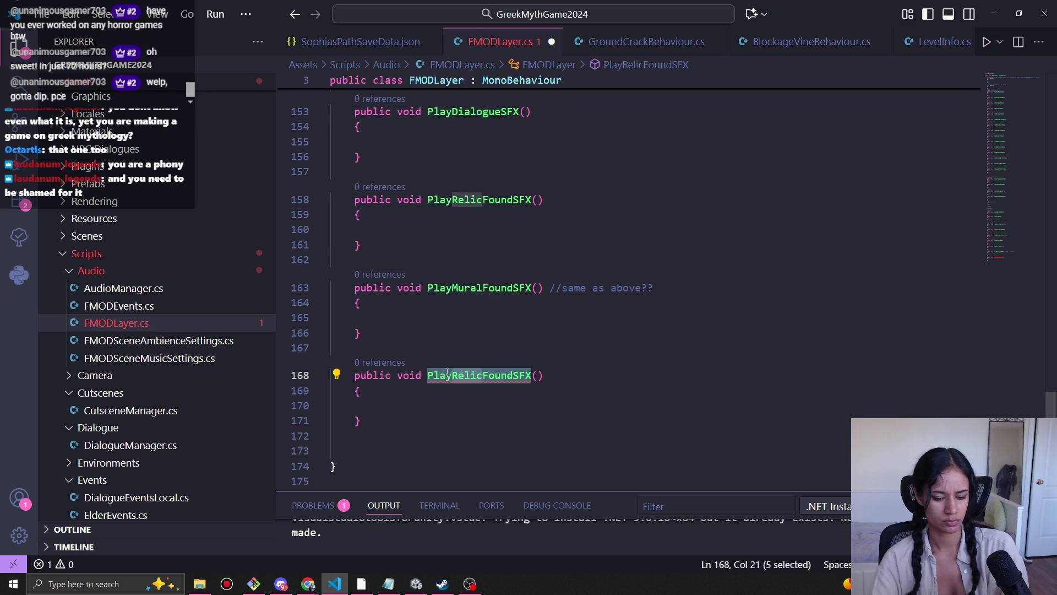
pyautogui.write('GoldenFeather')
pyautogui.hotkey('ctrl', 's')
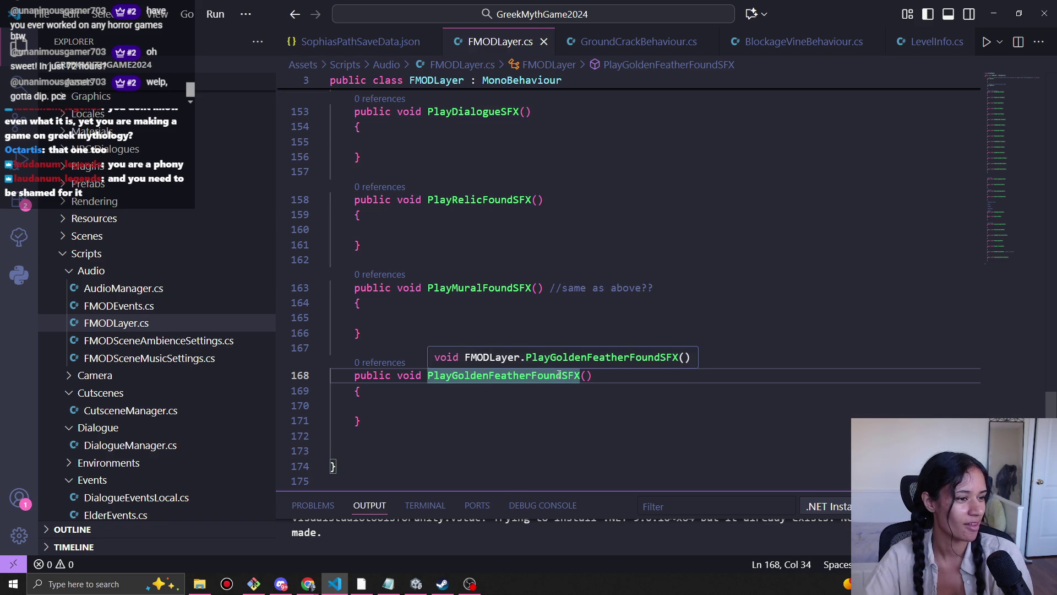
# Step: Check the empty golden feather, mural, relic and dialogue method bodies, then return to the Music and SFX Details doc
pyautogui.click(625, 374)
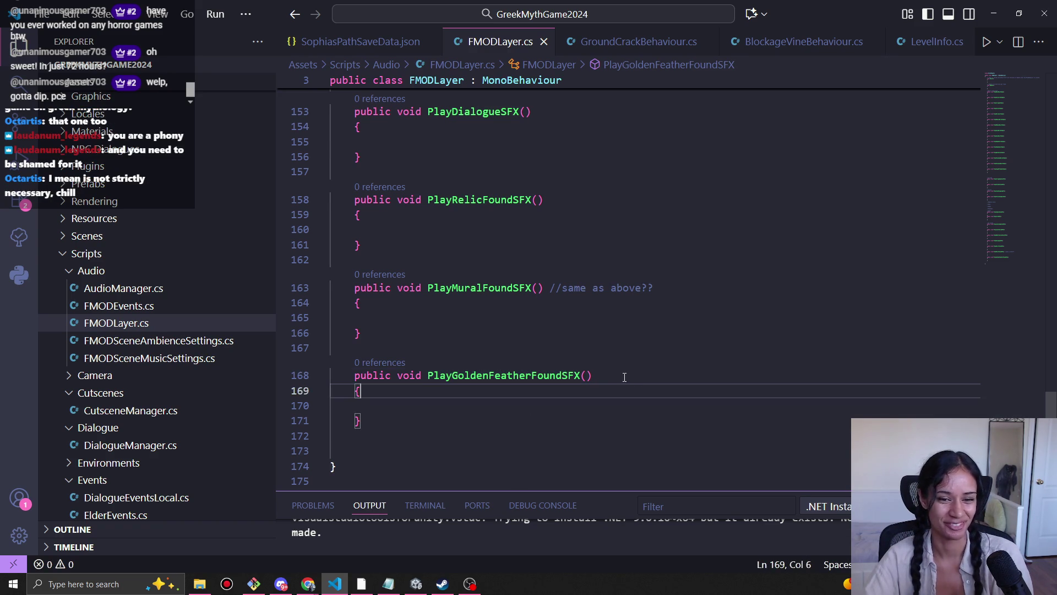
pyautogui.click(568, 403)
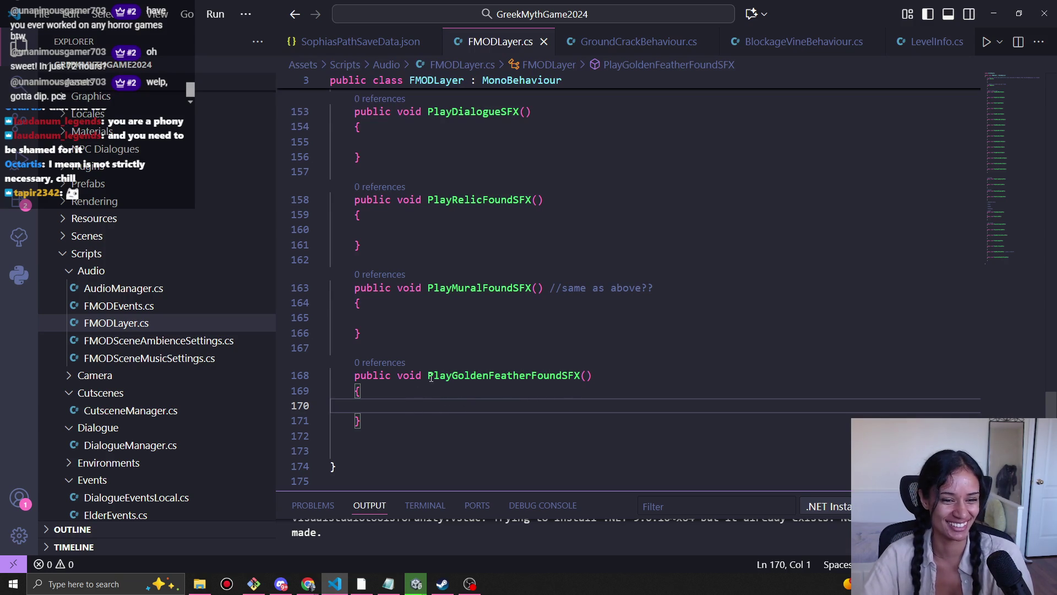
pyautogui.click(432, 343)
pyautogui.click(420, 317)
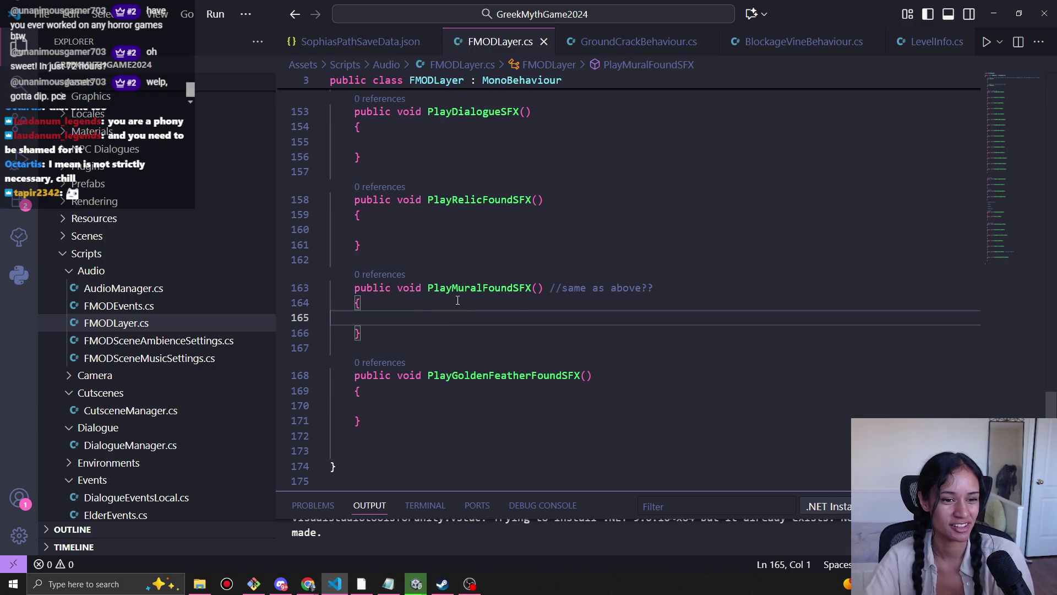
pyautogui.click(446, 266)
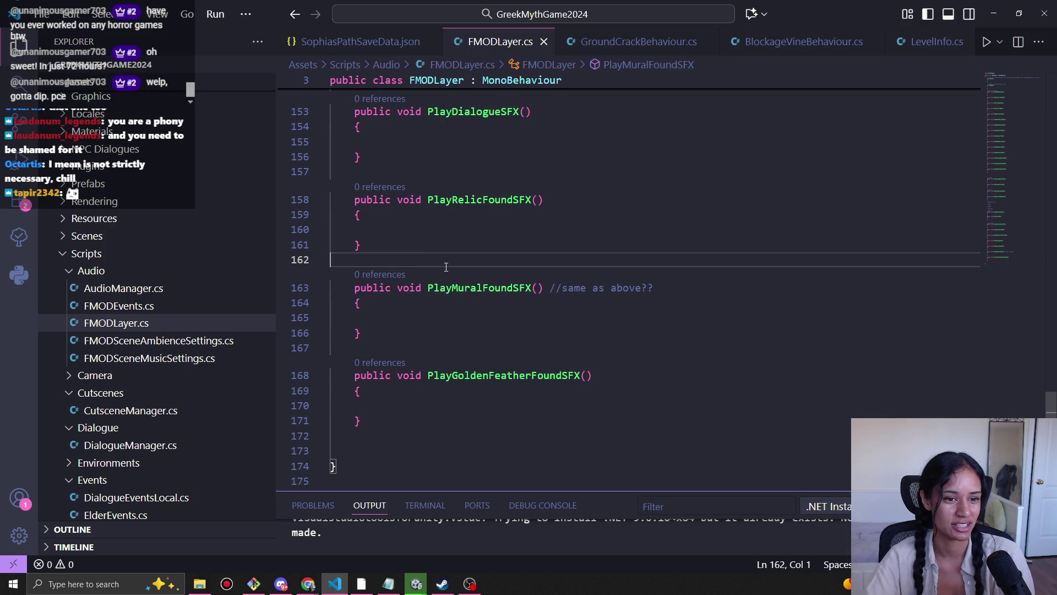
pyautogui.click(418, 231)
pyautogui.click(374, 168)
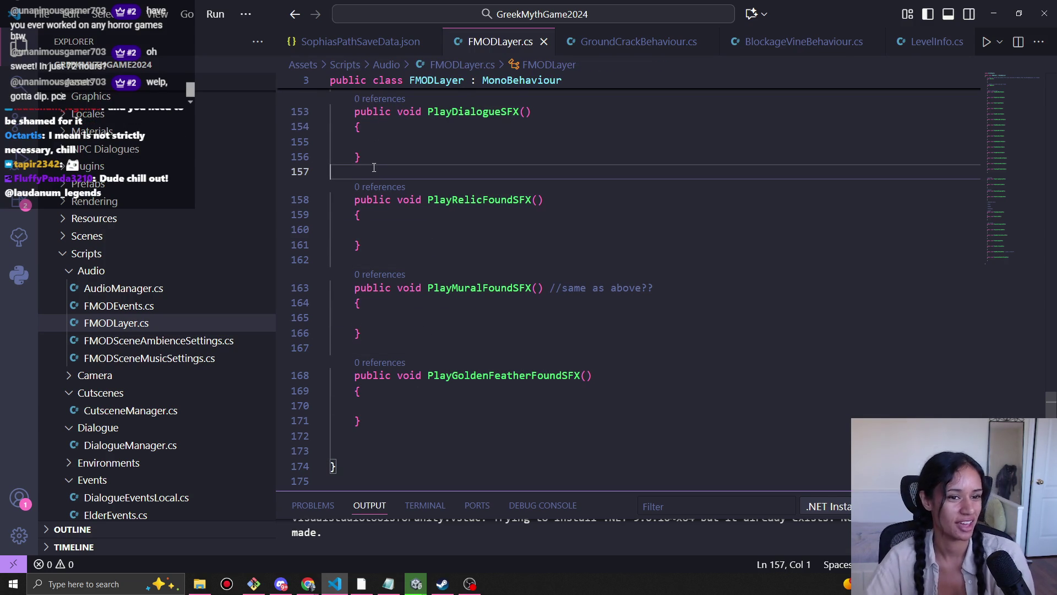
pyautogui.click(378, 141)
pyautogui.scroll(-1, 385, 189)
pyautogui.scroll(1, 400, 290)
pyautogui.click(387, 173)
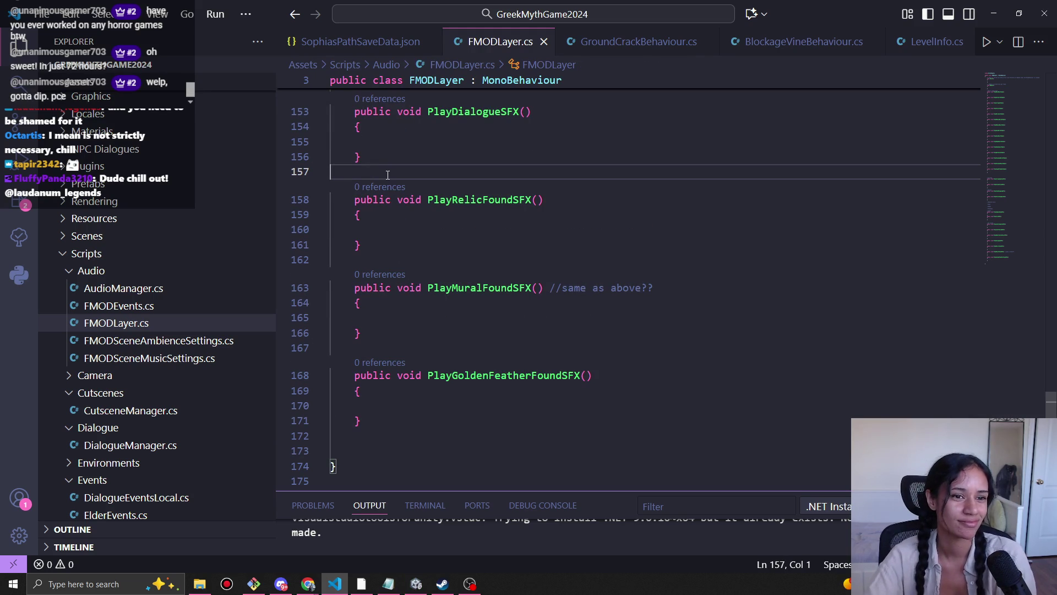
pyautogui.click(376, 144)
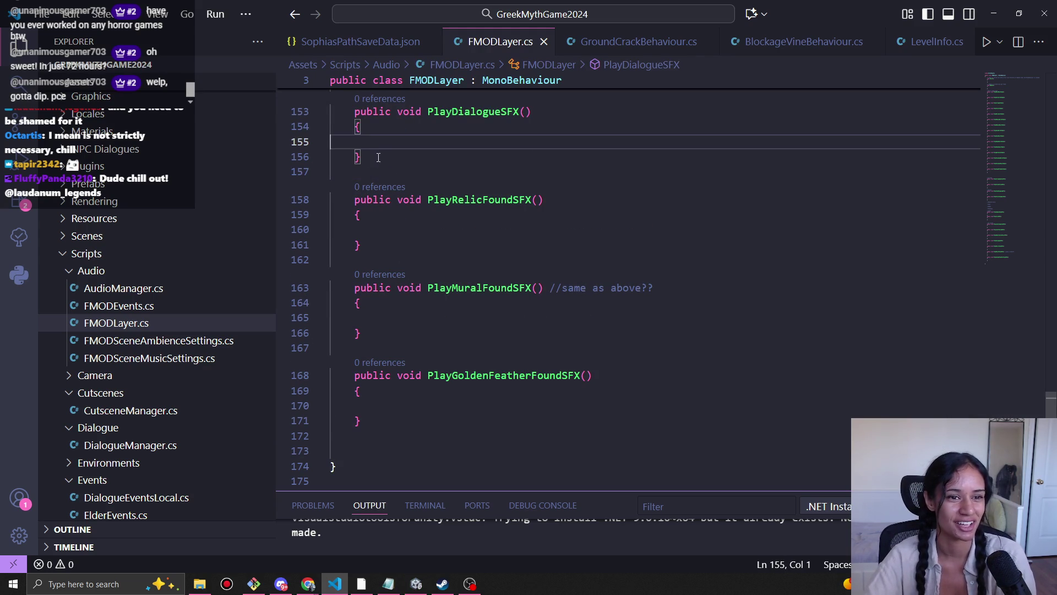
pyautogui.scroll(-1, 389, 330)
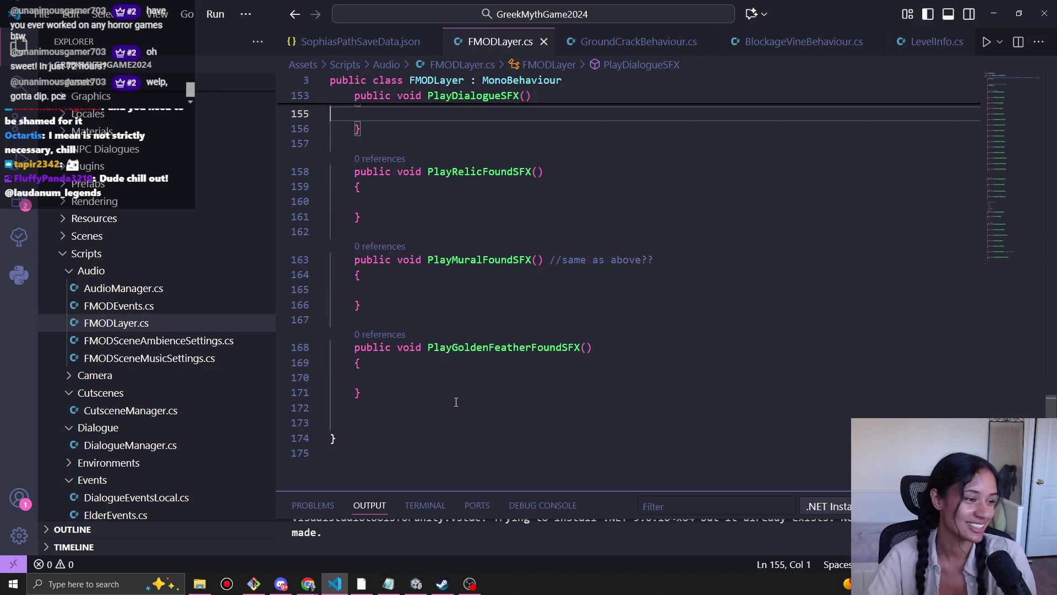
pyautogui.click(380, 379)
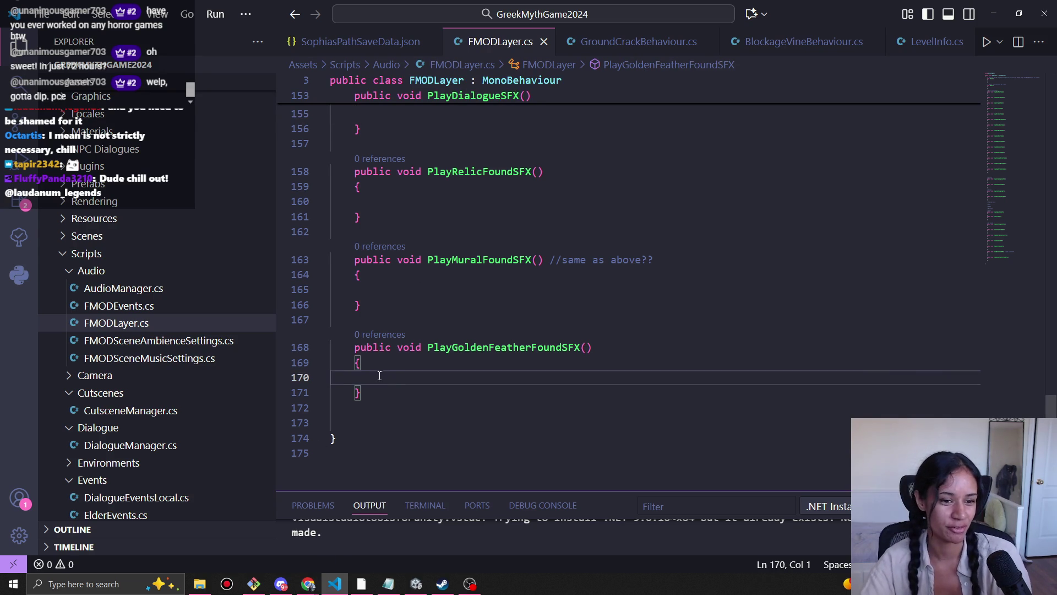
pyautogui.click(388, 367)
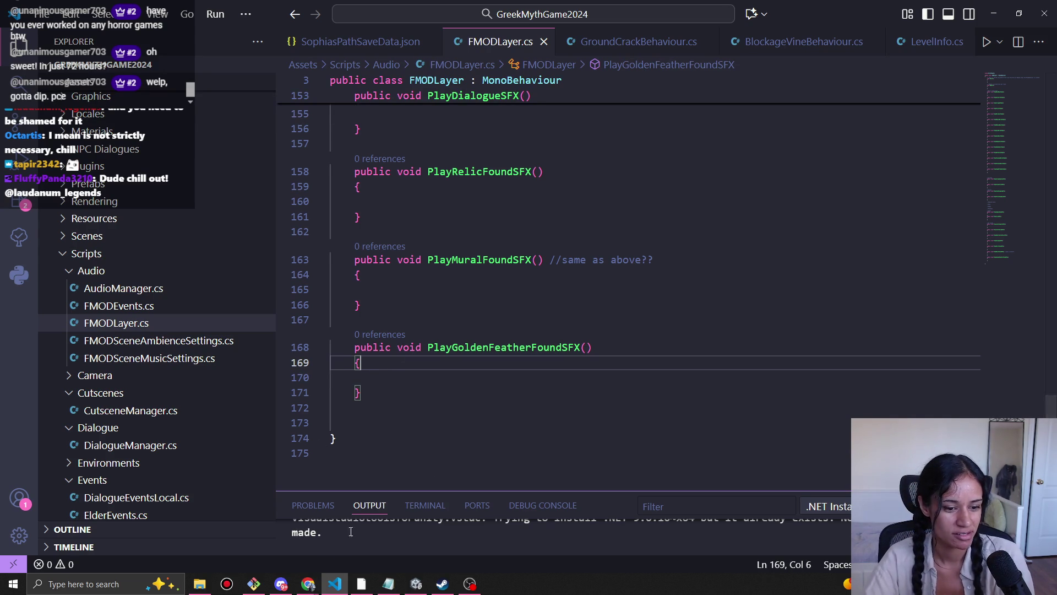
pyautogui.moveTo(309, 583)
pyautogui.click(245, 538)
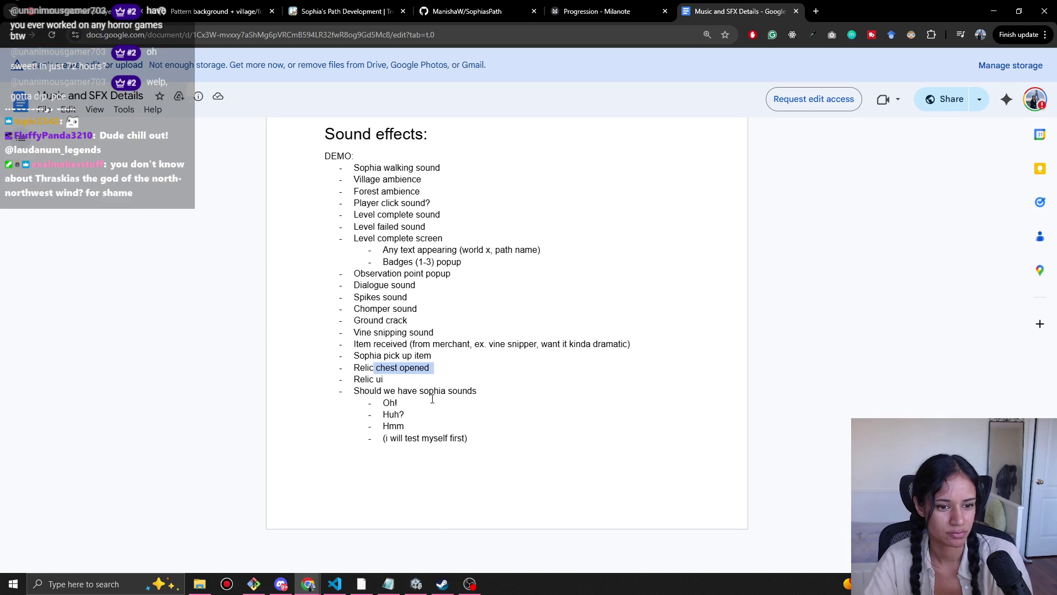
# Step: Clear the doc highlight, then type '//Sophia expressions?' on a new line below PlayGoldenFeatherFoundSFX
pyautogui.click(417, 389)
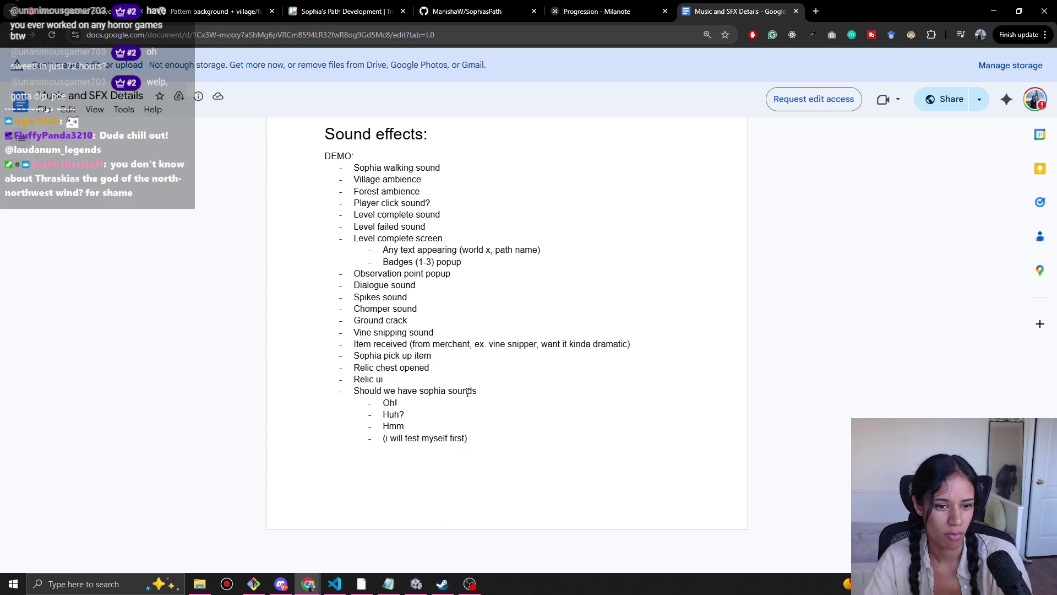
pyautogui.hotkey('alt', 'Tab')
pyautogui.click(398, 393)
pyautogui.press('Return')
pyautogui.press('Return')
pyautogui.write('//')
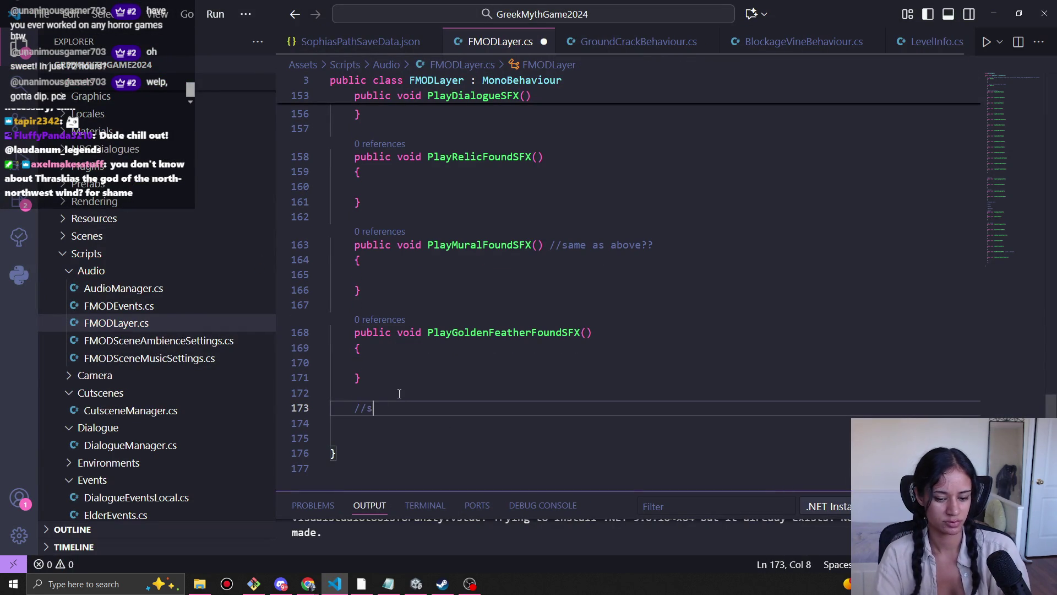
pyautogui.write('Sophia')
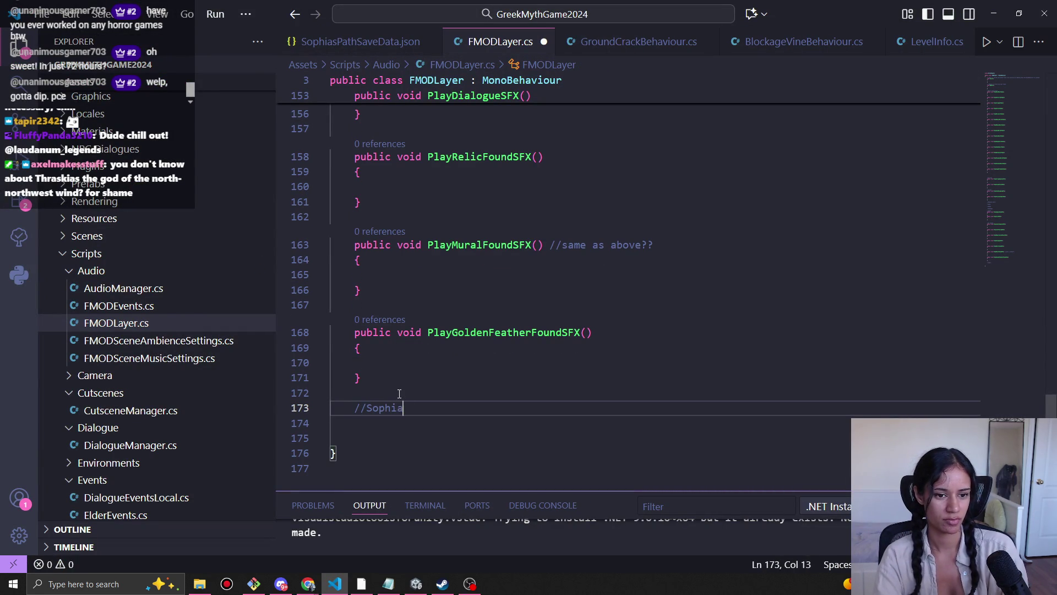
pyautogui.write(' expressions')
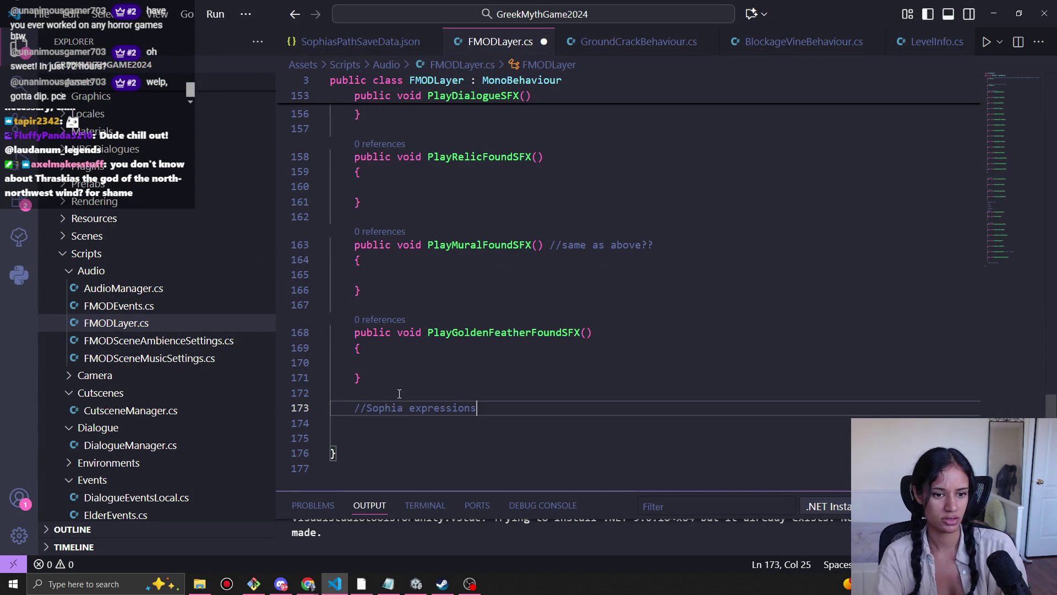
pyautogui.write('?')
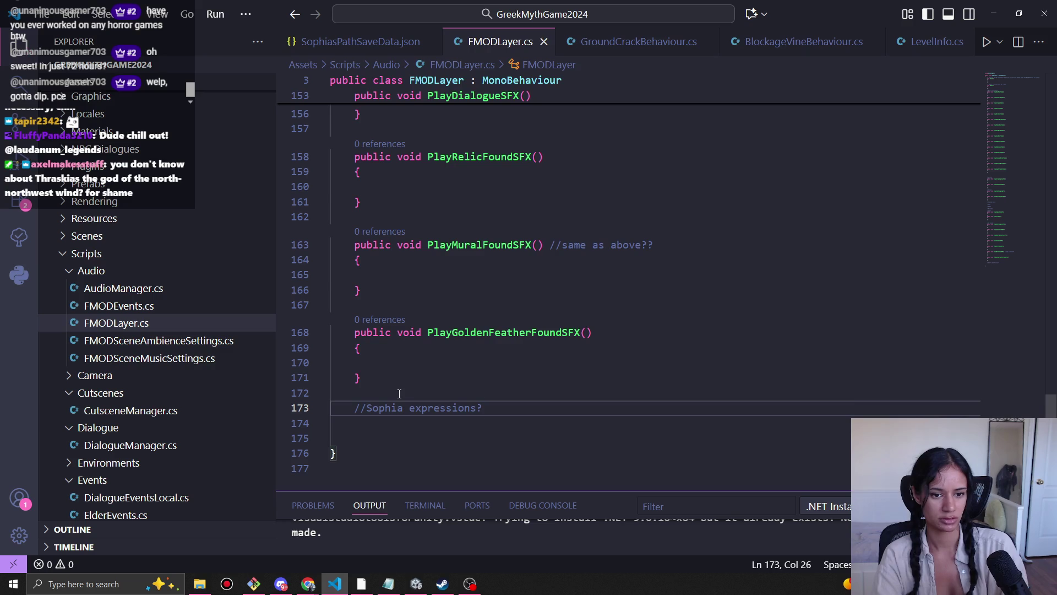
# Step: Finish the '//Sophia expressions?' comment line and switch back to the Music and SFX Details doc
pyautogui.press('Return')
pyautogui.hotkey('alt', 'Tab')
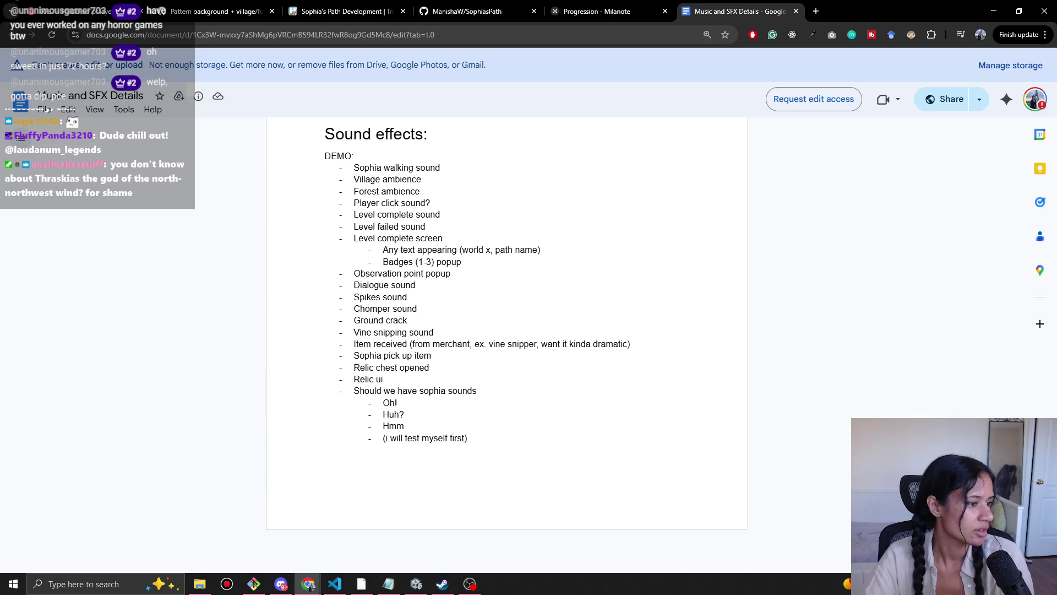
# Step: Mark the Vine snipping line in the Sound effects list, then switch to the Unity editor
pyautogui.click(302, 330)
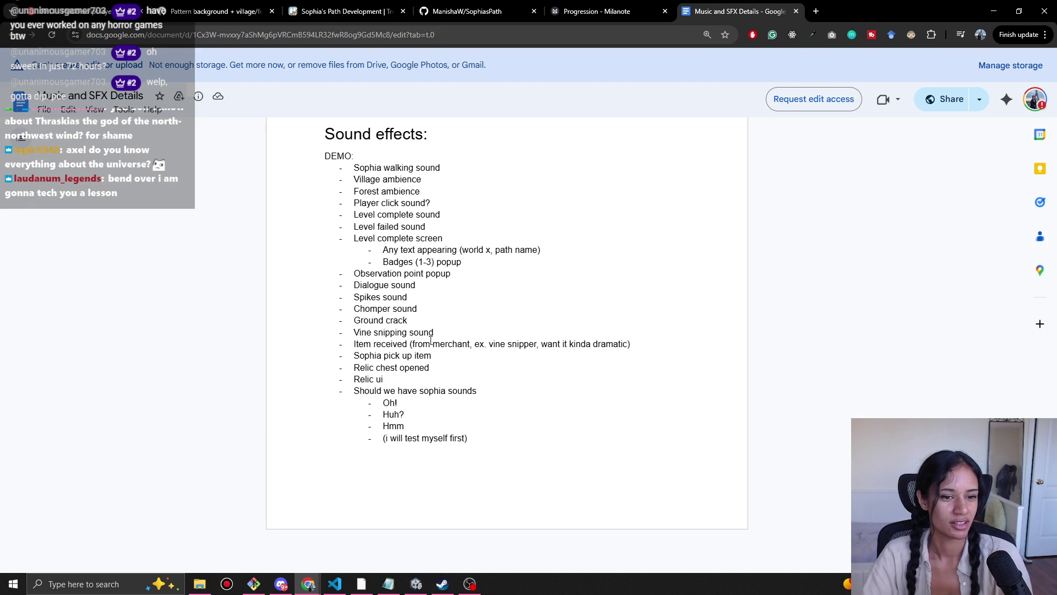
pyautogui.click(415, 584)
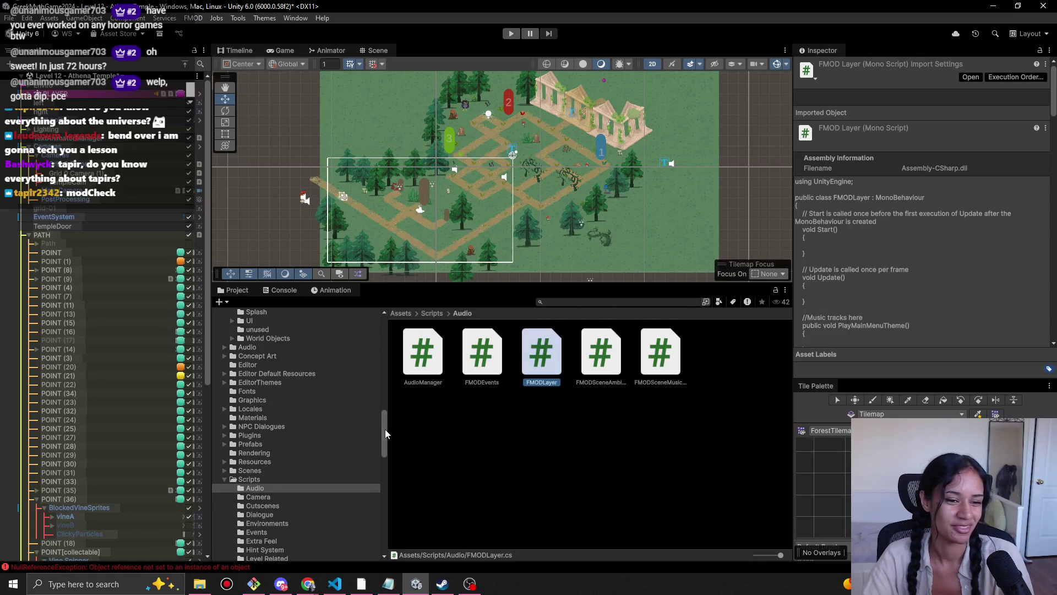
# Step: Collapse the Scripts, Animations and Art folders in the Project tree
pyautogui.moveTo(384, 429); pyautogui.dragTo(373, 432)
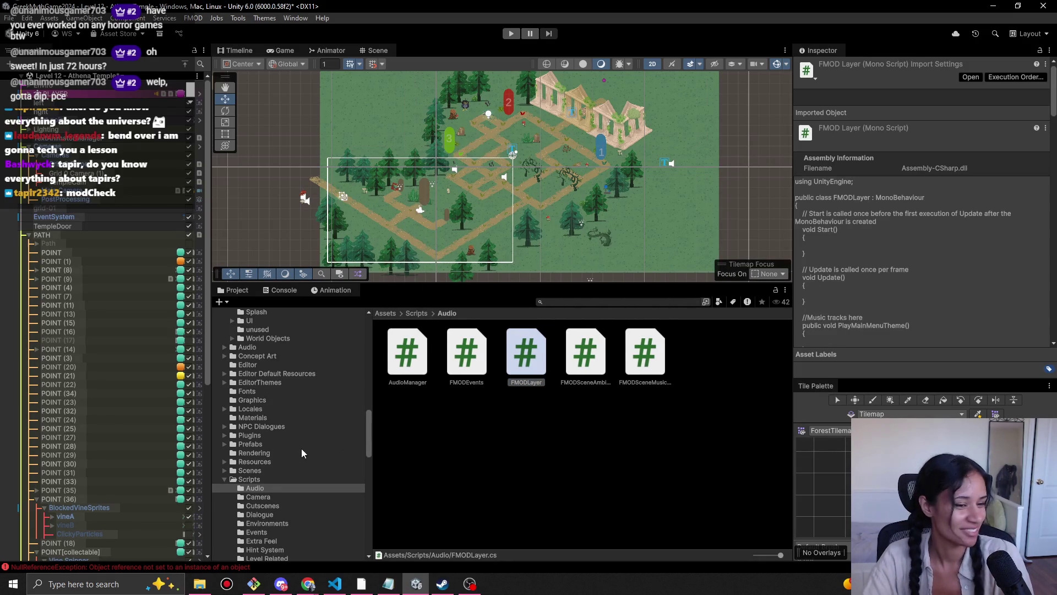
pyautogui.click(224, 480)
pyautogui.moveTo(366, 453)
pyautogui.mouseDown()
pyautogui.moveTo(368, 530)
pyautogui.moveTo(375, 345)
pyautogui.mouseUp()
pyautogui.click(225, 343)
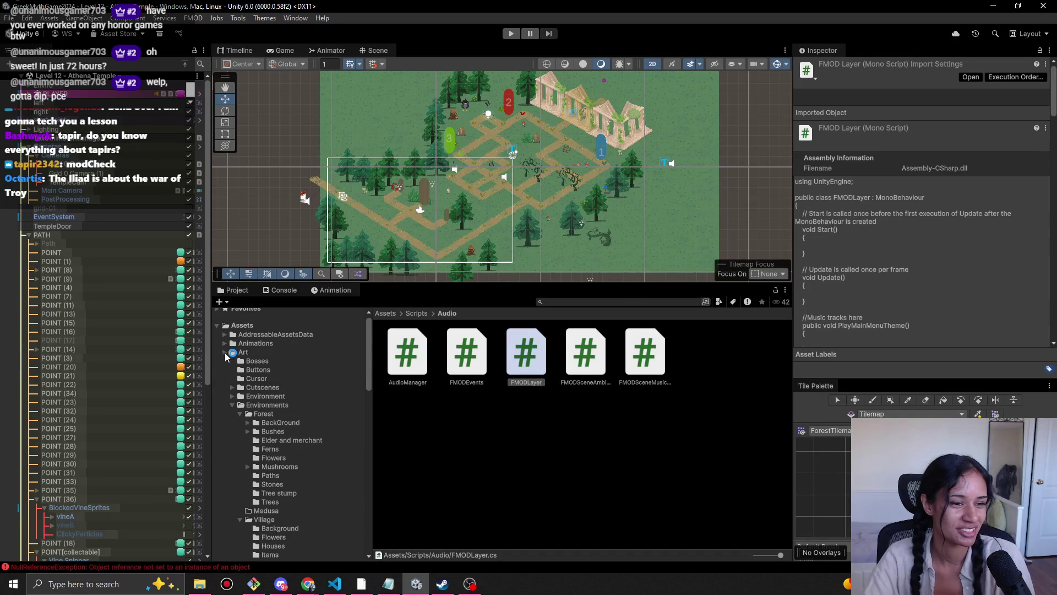
pyautogui.click(224, 352)
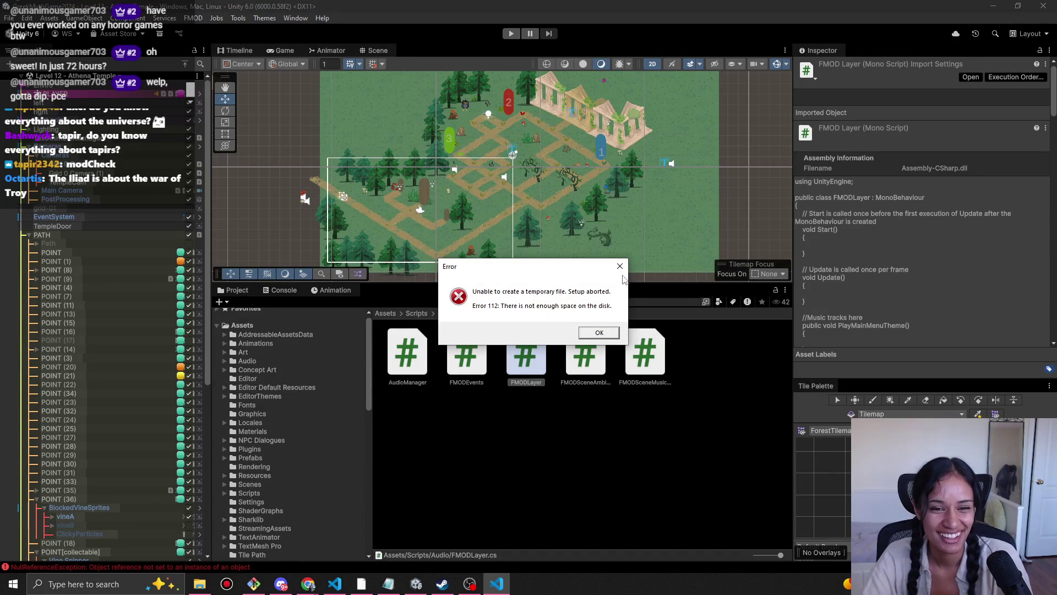
# Step: Dismiss the disk-space error, enlarge the Scene view, and return to the Music and SFX Details doc
pyautogui.click(619, 266)
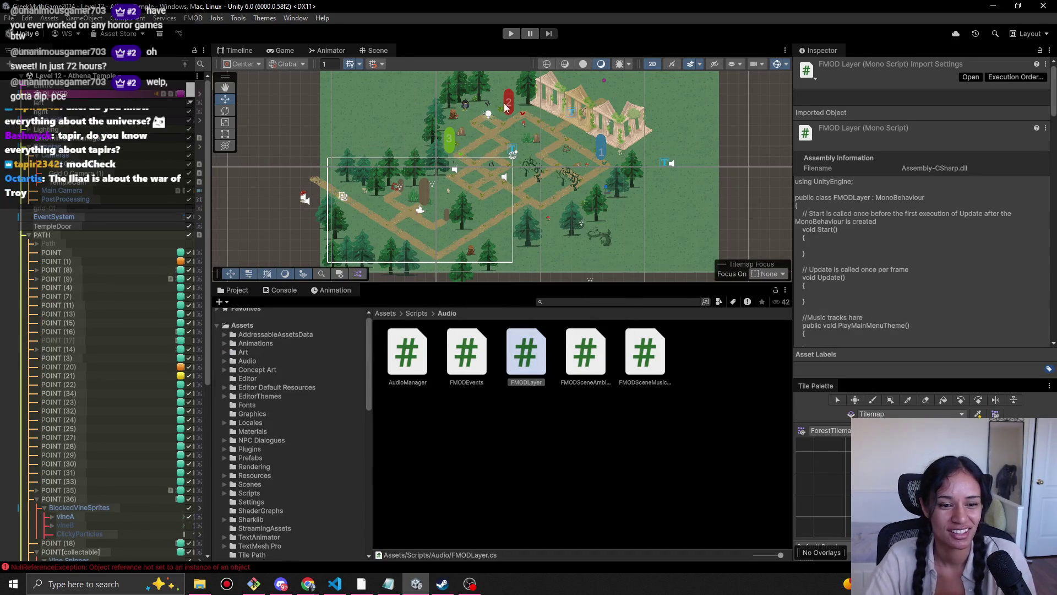
pyautogui.moveTo(519, 284); pyautogui.dragTo(523, 399)
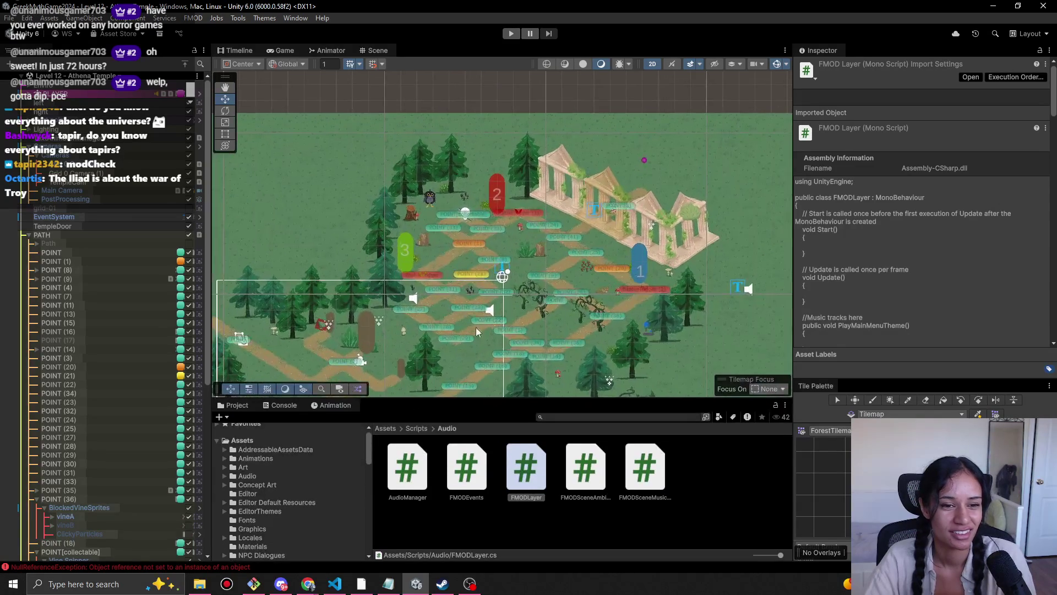
pyautogui.click(307, 587)
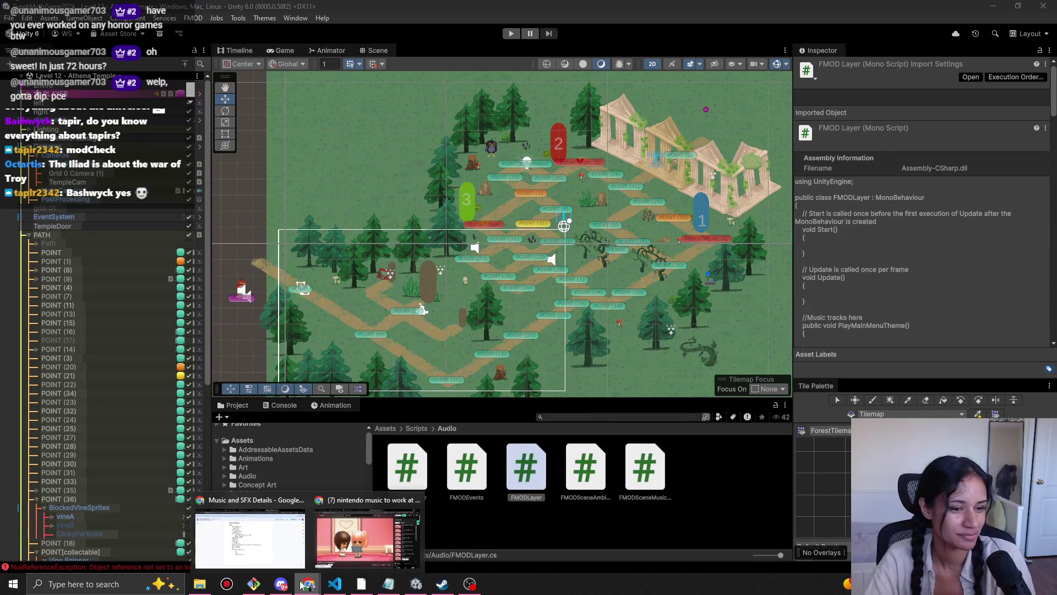
pyautogui.click(228, 527)
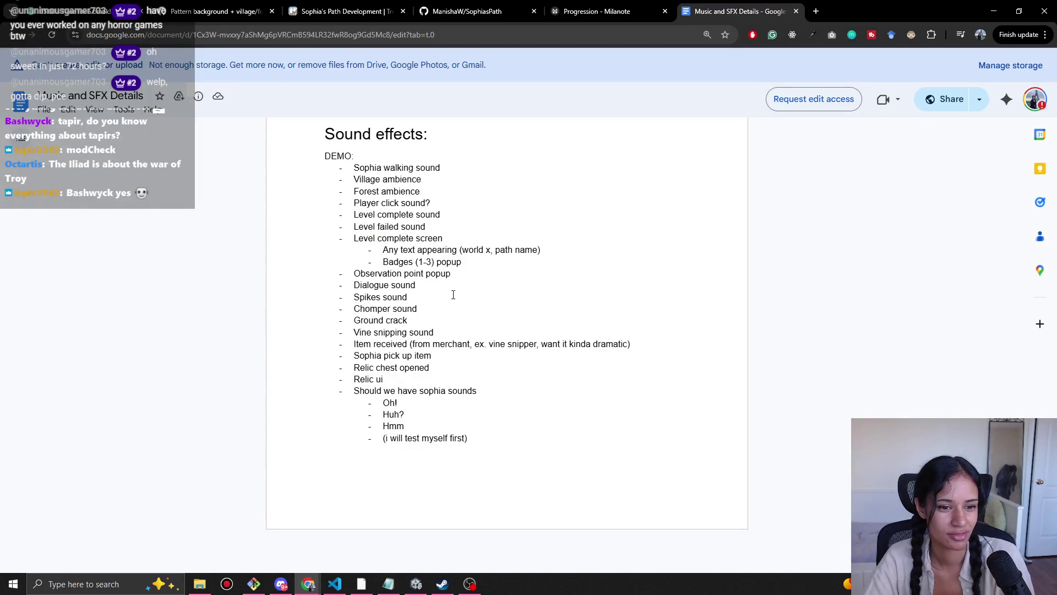
# Step: Glance at FMODLayer.cs in VS Code, then return to the sound effects document
pyautogui.scroll(4, 453, 295)
pyautogui.scroll(-4, 414, 406)
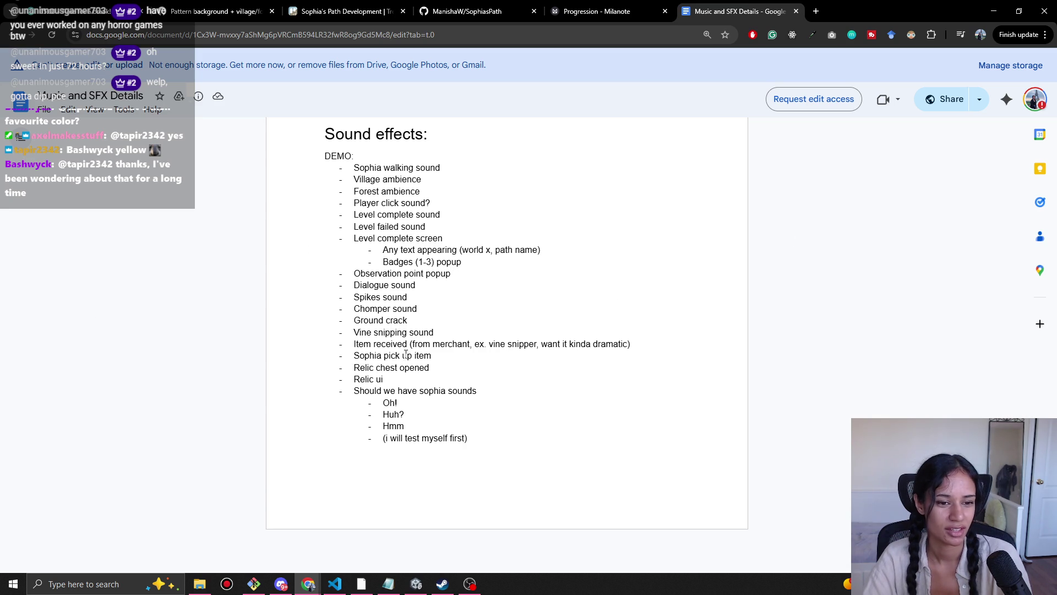
pyautogui.click(337, 586)
pyautogui.scroll(-1, 468, 361)
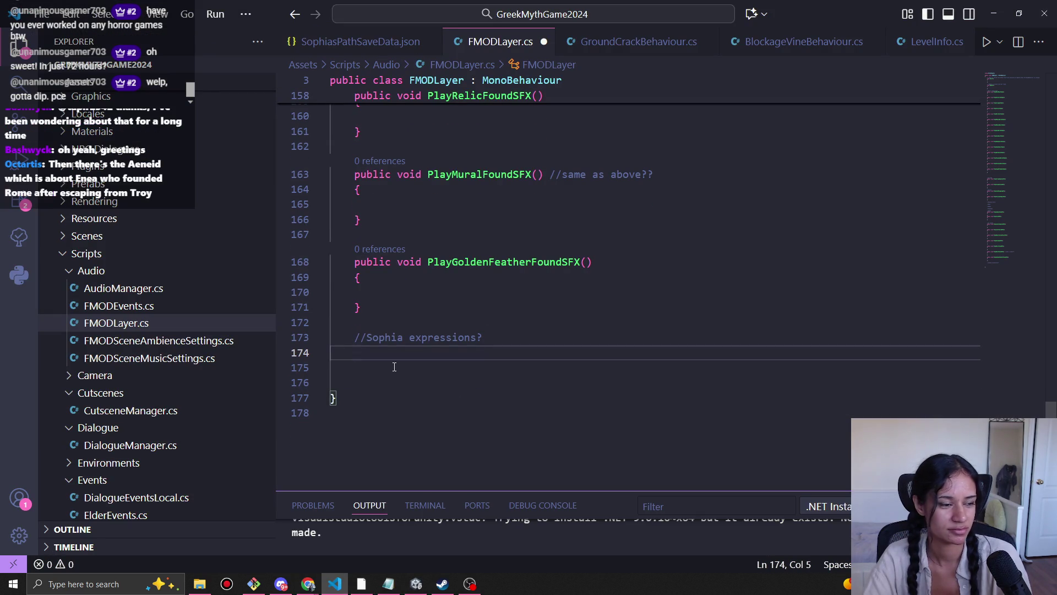
pyautogui.hotkey('alt', 'Tab')
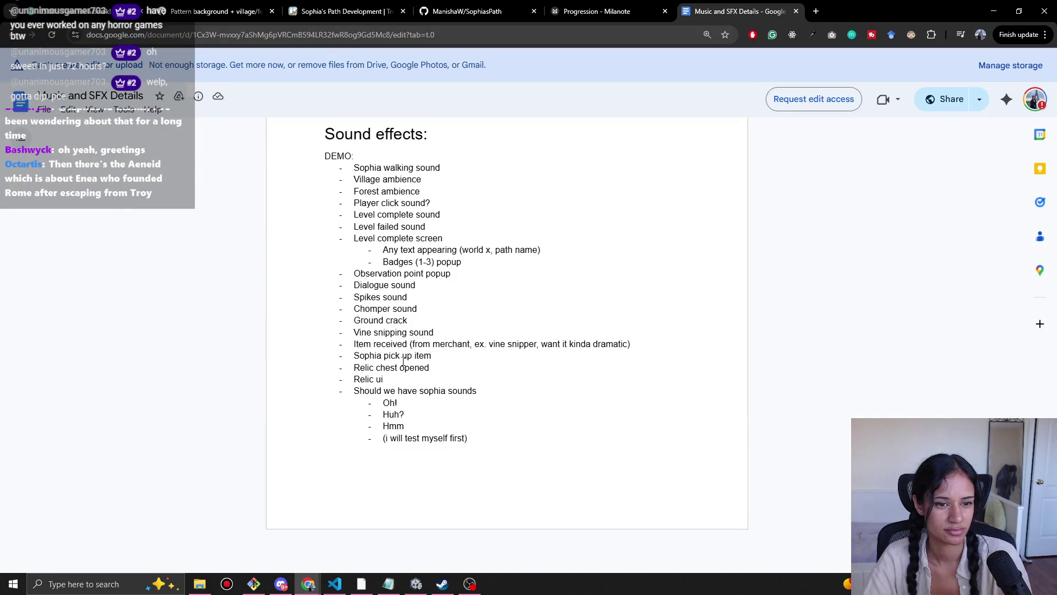
# Step: Highlight 'Item received' in the sound effects list, then scroll back up in FMODLayer.cs
pyautogui.scroll(-3, 403, 360)
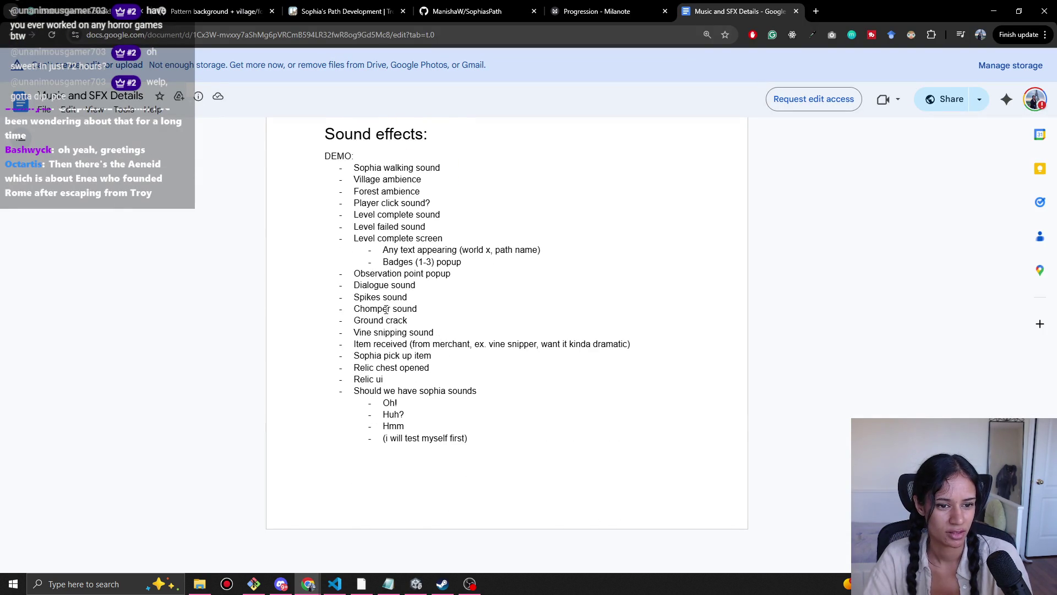
pyautogui.moveTo(354, 344); pyautogui.dragTo(416, 345)
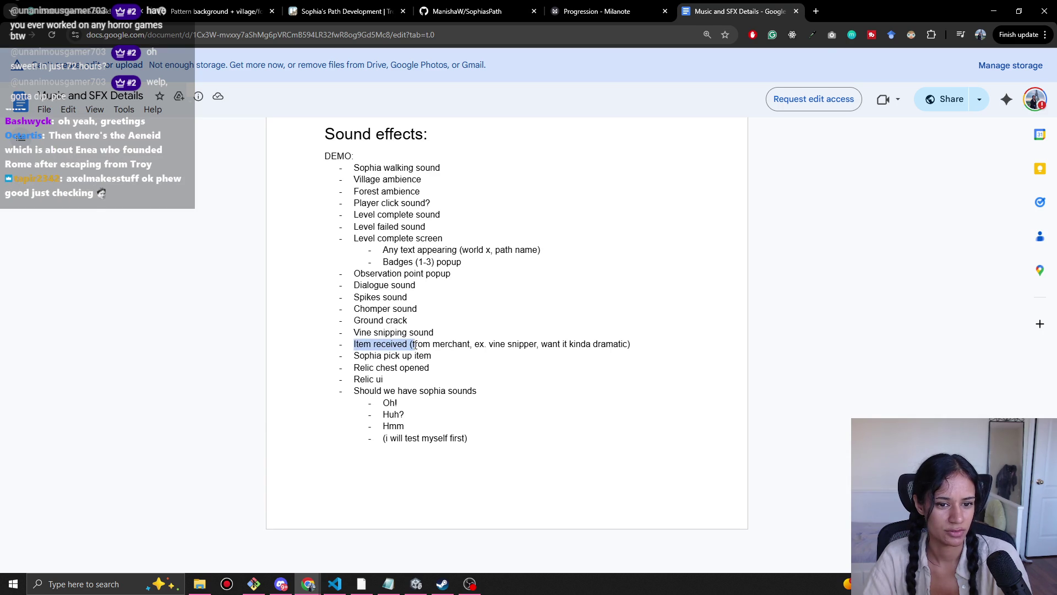
pyautogui.hotkey('alt', 'Tab')
pyautogui.scroll(3, 397, 373)
pyautogui.scroll(12, 397, 373)
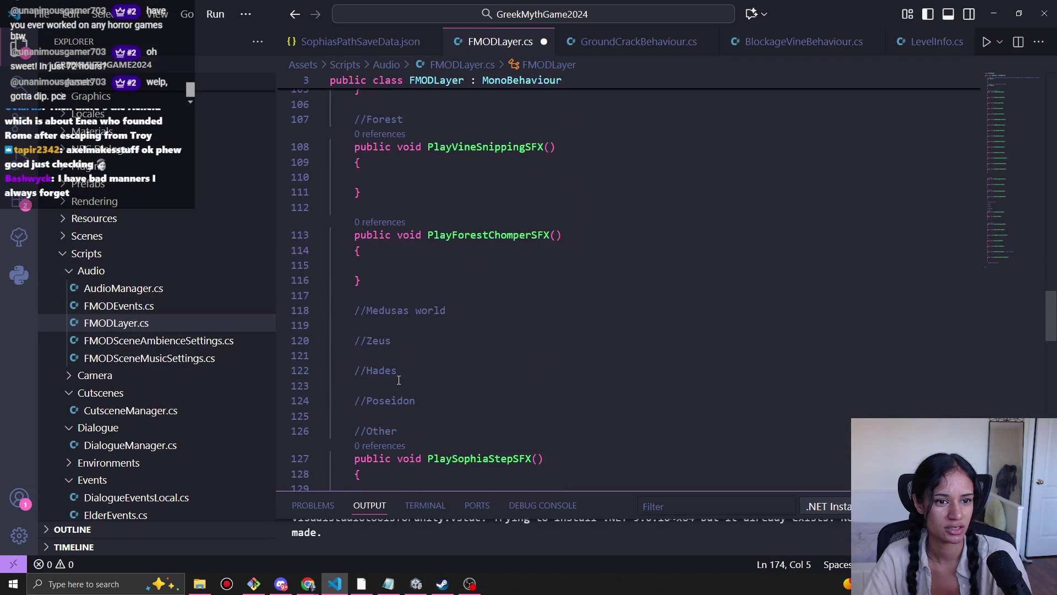
# Step: Paste a copy of the PlayRelicFoundSFX stub on a new line below PlayClickSFX
pyautogui.scroll(-11, 431, 385)
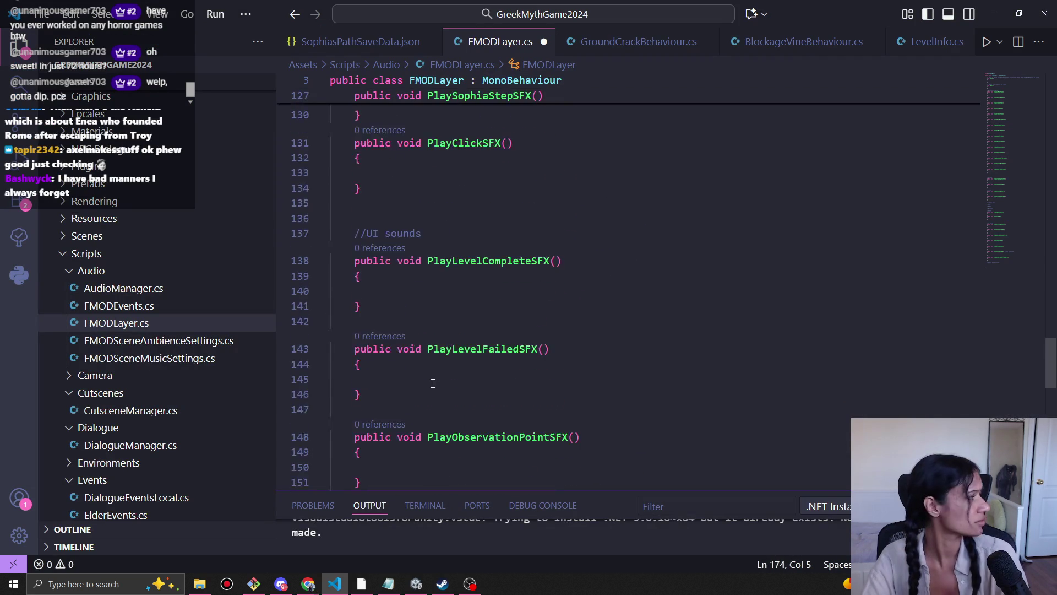
pyautogui.scroll(8, 431, 385)
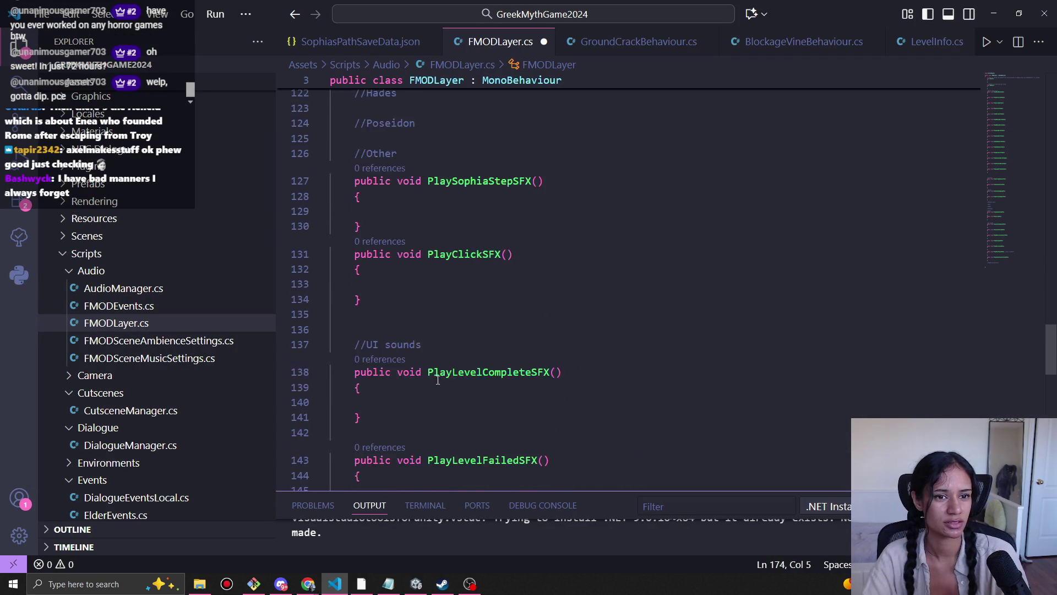
pyautogui.scroll(-2, 421, 367)
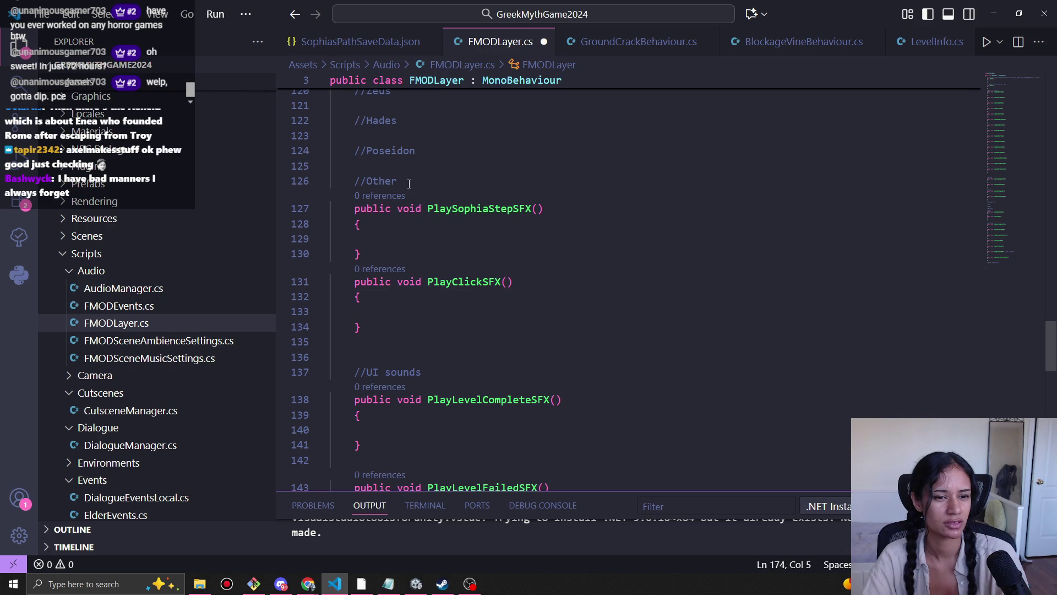
pyautogui.click(389, 322)
pyautogui.press('Return')
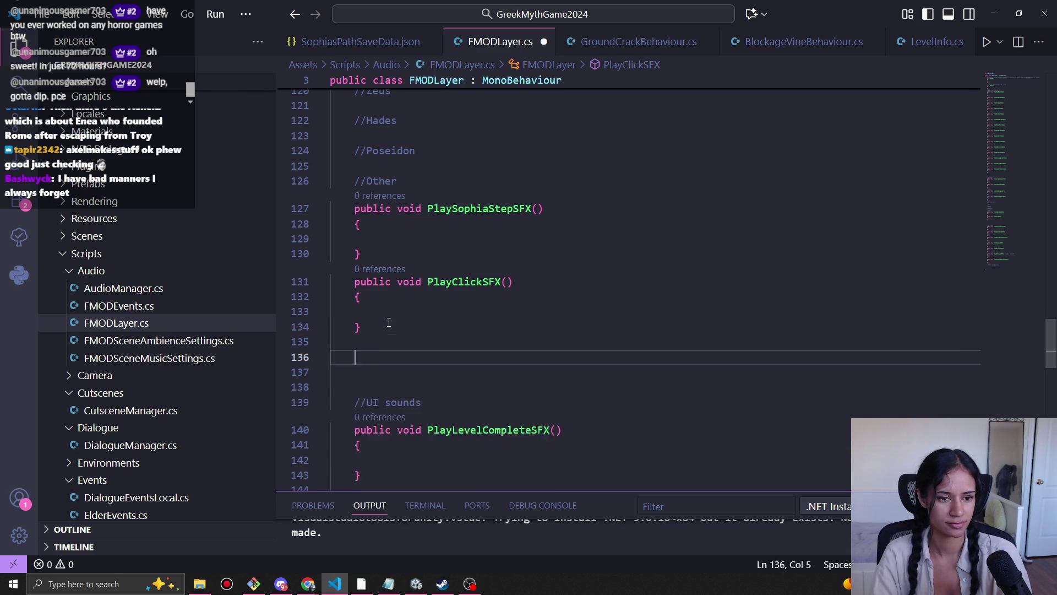
pyautogui.hotkey('ctrl', 'v')
pyautogui.press('BackSpace')
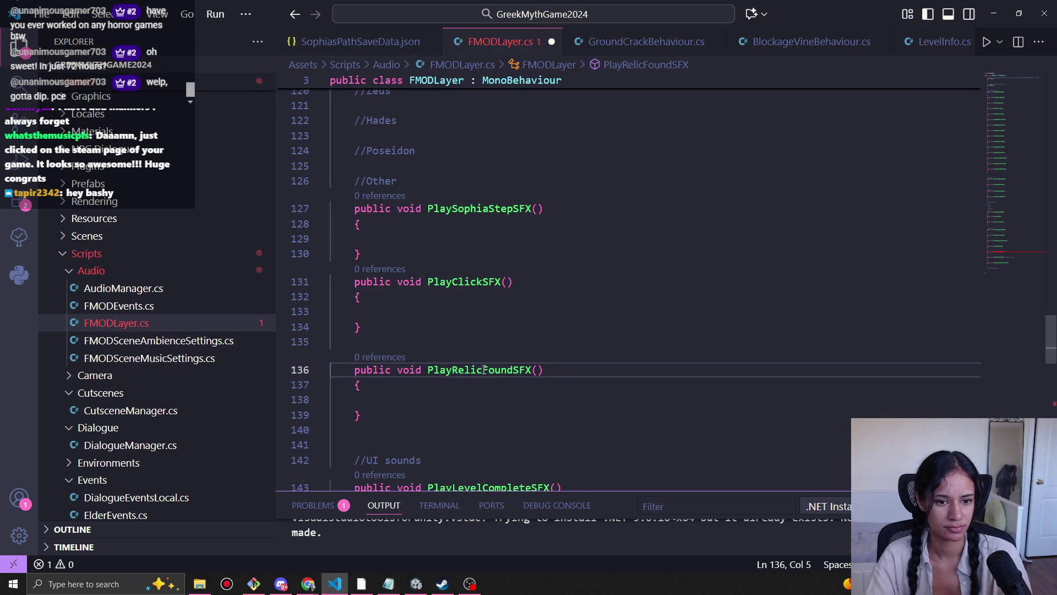
# Step: Rename the copied method to PlayItemReceivedSFX, fixing the 'Recwived' typo, and save
pyautogui.moveTo(513, 369); pyautogui.dragTo(454, 369)
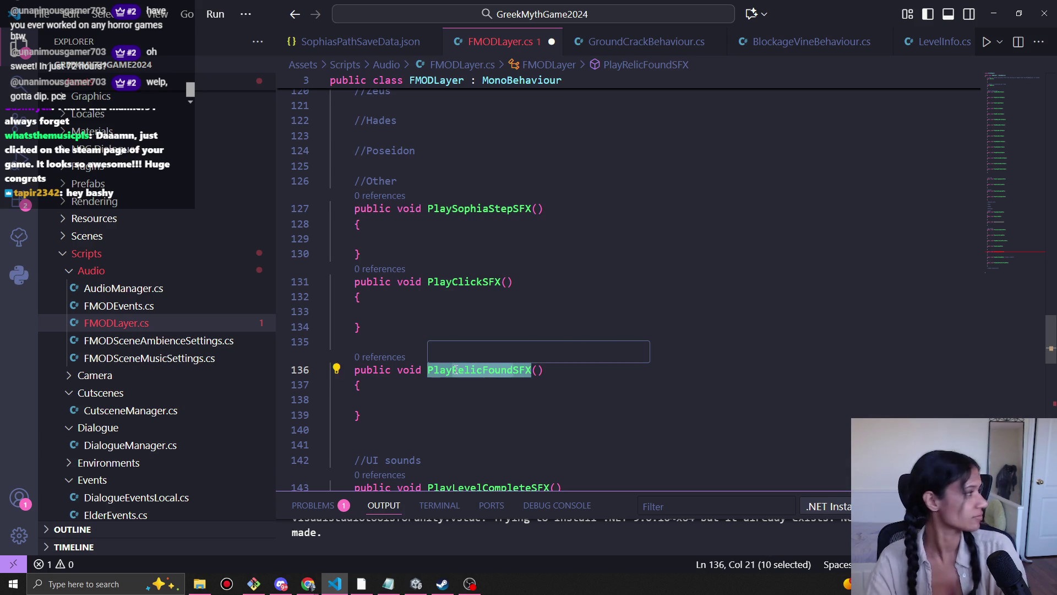
pyautogui.write('ItemRecwived')
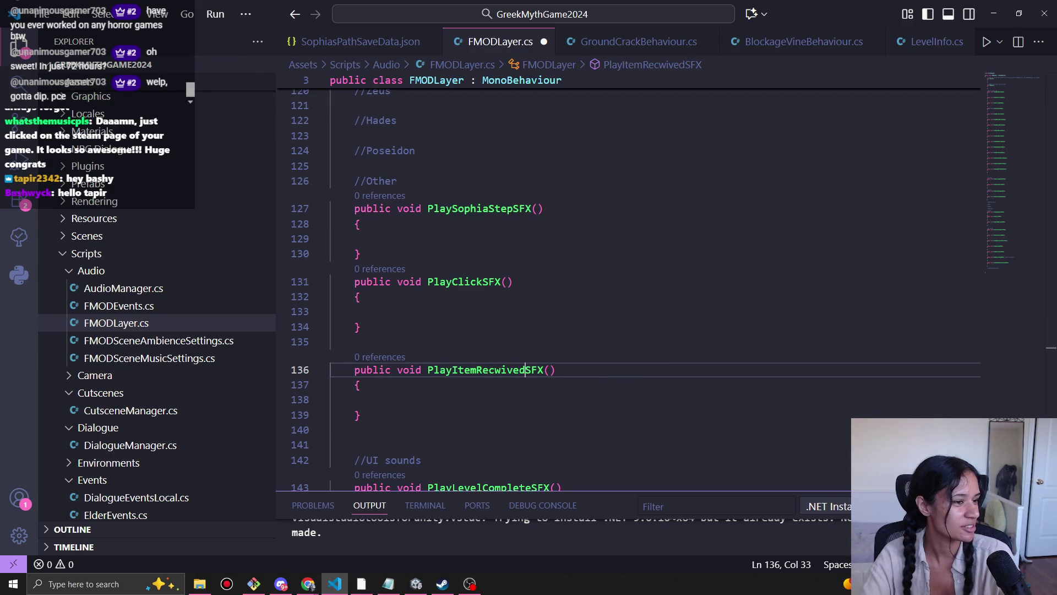
pyautogui.click(632, 370)
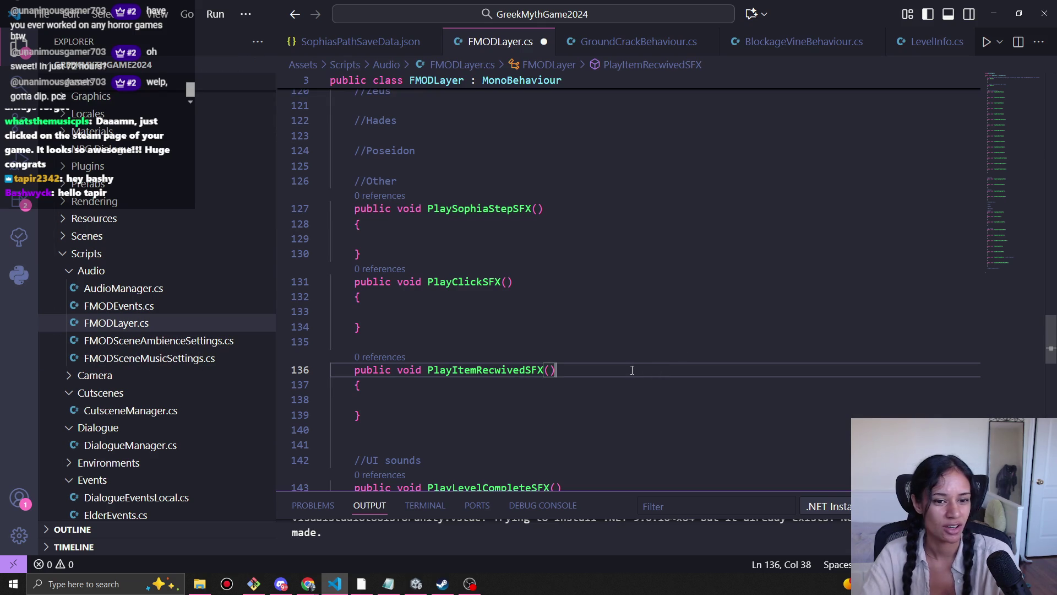
pyautogui.click(502, 370)
pyautogui.press('BackSpace')
pyautogui.write('e')
pyautogui.hotkey('ctrl', 's')
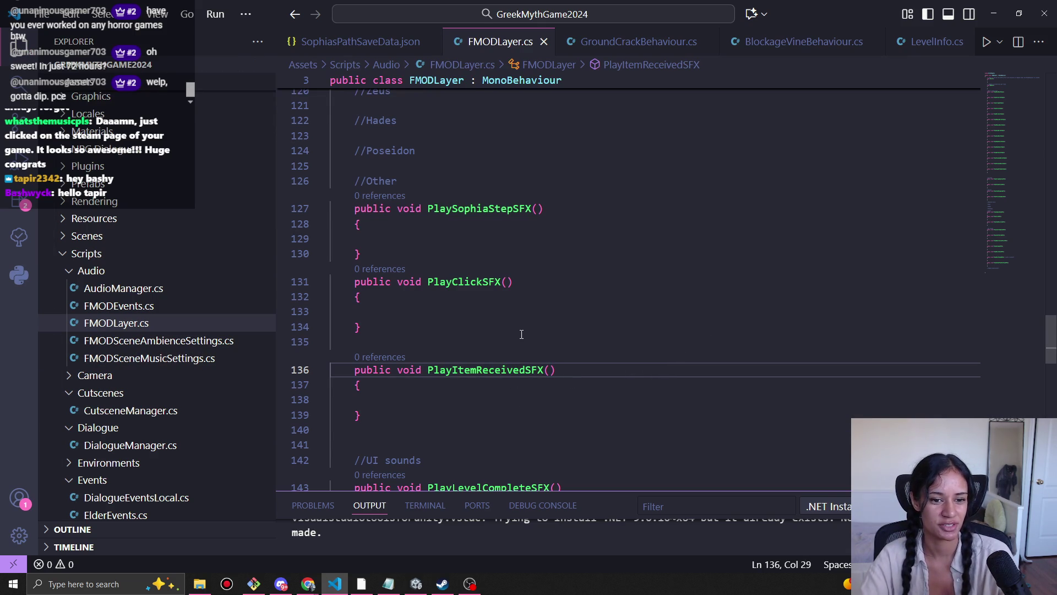
# Step: Indent the empty line inside the PlayItemReceivedSFX body and save
pyautogui.scroll(-2, 652, 449)
pyautogui.click(382, 343)
pyautogui.click(384, 335)
pyautogui.click(357, 346)
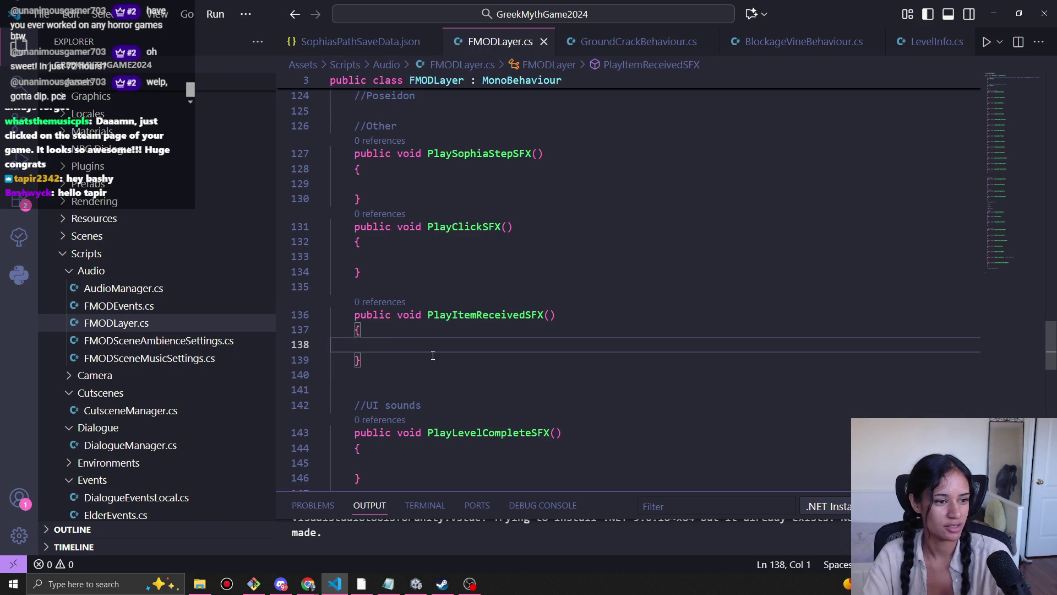
pyautogui.press('Tab')
pyautogui.press('Tab')
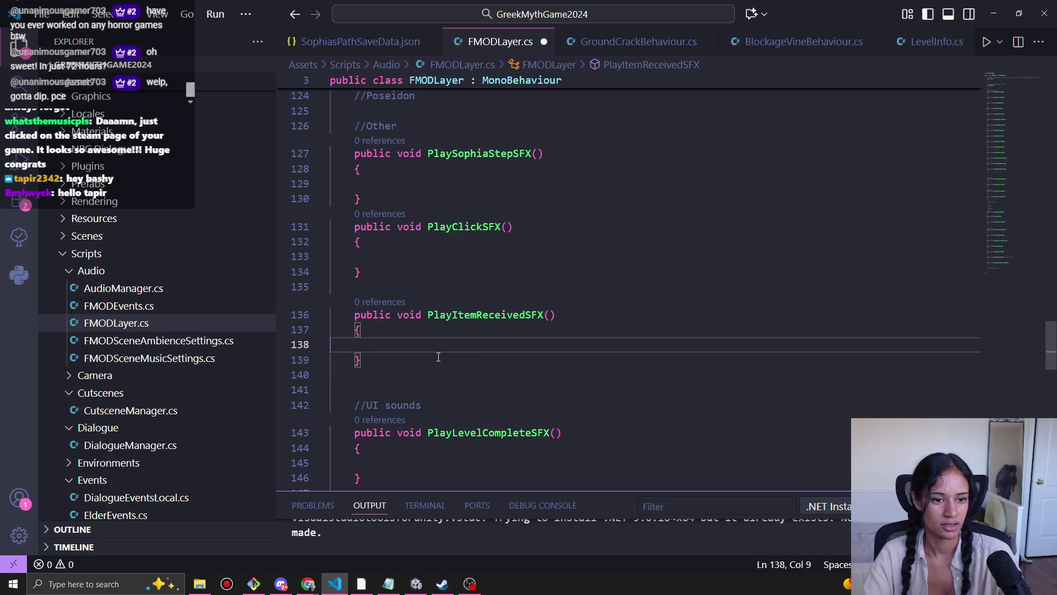
pyautogui.hotkey('ctrl', 's')
# Step: Add the comment '//ex: snippers from the merchant' inside PlayItemReceivedSFX and save
pyautogui.scroll(-3, 448, 278)
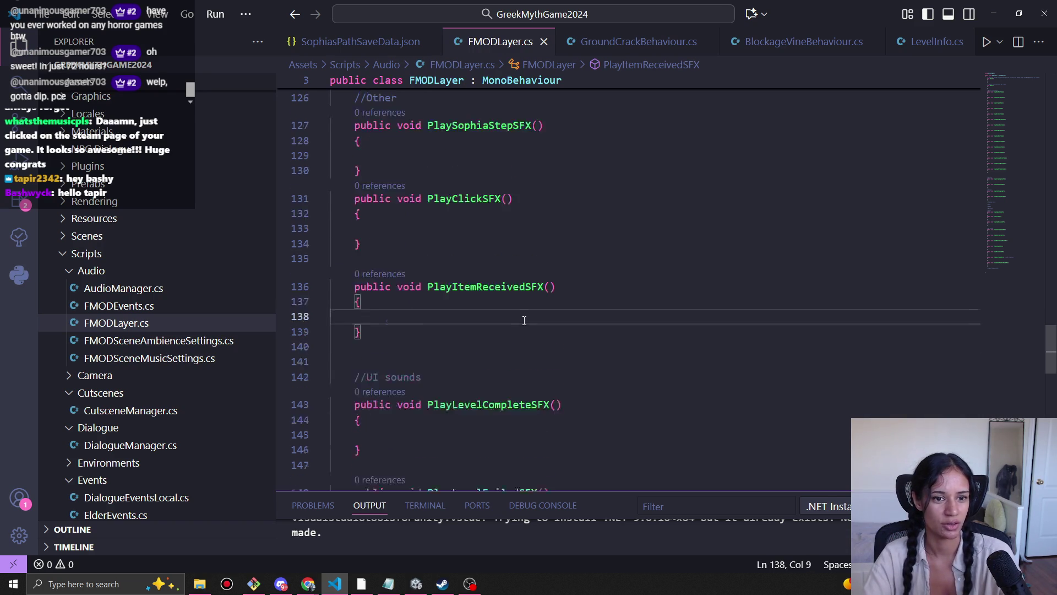
pyautogui.click(477, 231)
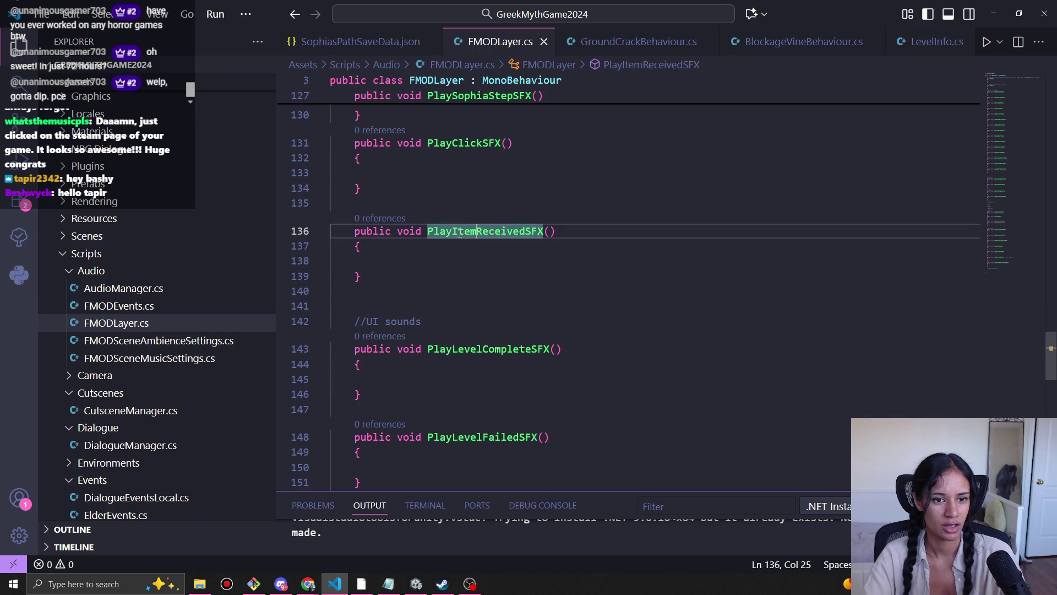
pyautogui.click(524, 252)
pyautogui.press('Return')
pyautogui.write('//ex: ')
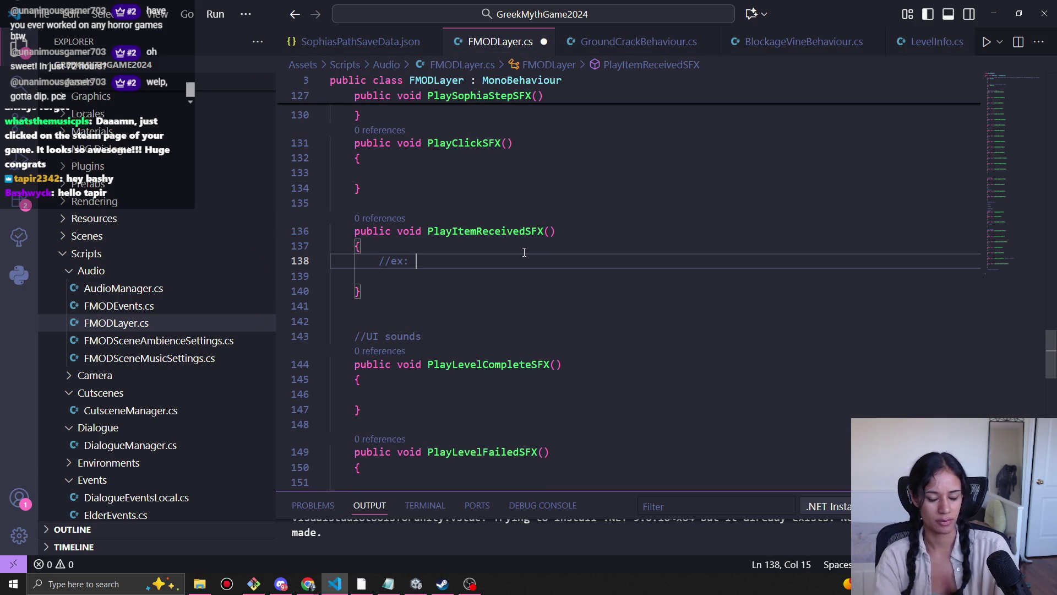
pyautogui.write('snippers the')
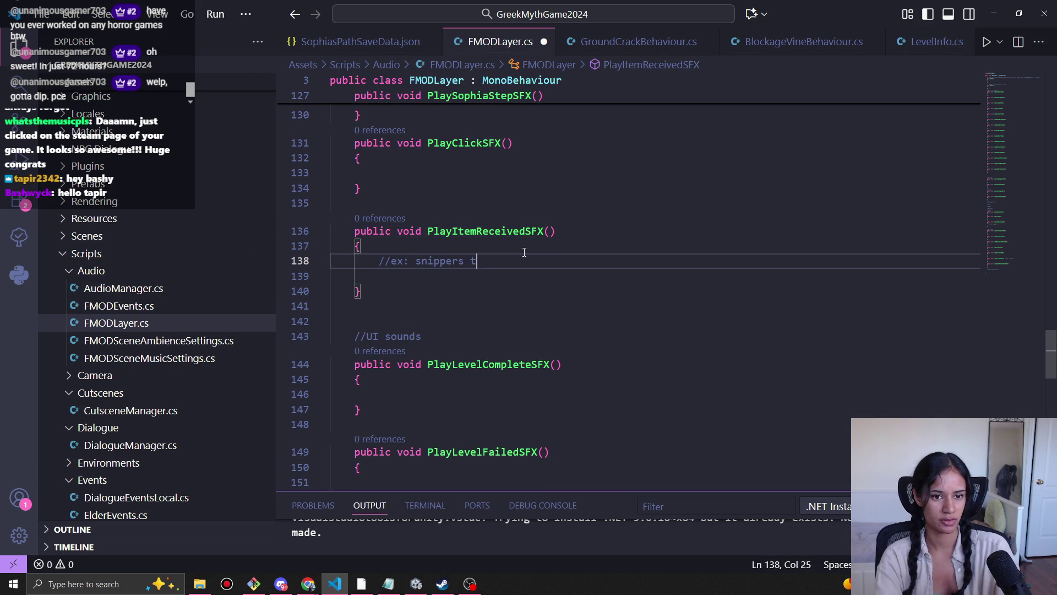
pyautogui.press('BackSpace')
pyautogui.press('BackSpace')
pyautogui.press('BackSpace')
pyautogui.write('front th')
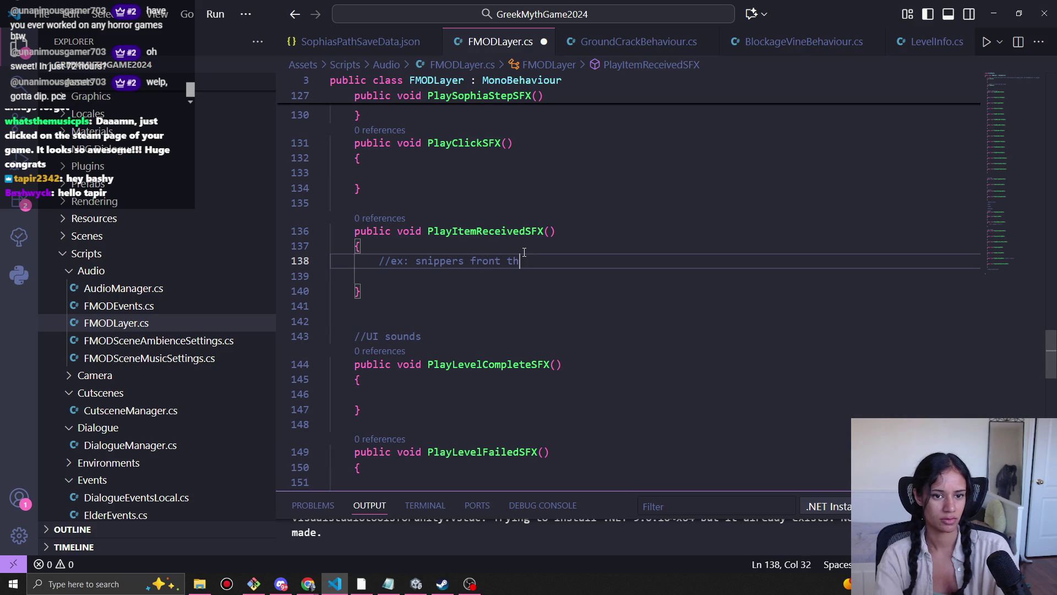
pyautogui.press('BackSpace')
pyautogui.press('BackSpace')
pyautogui.press('BackSpace')
pyautogui.press('BackSpace')
pyautogui.press('BackSpace')
pyautogui.write('m t')
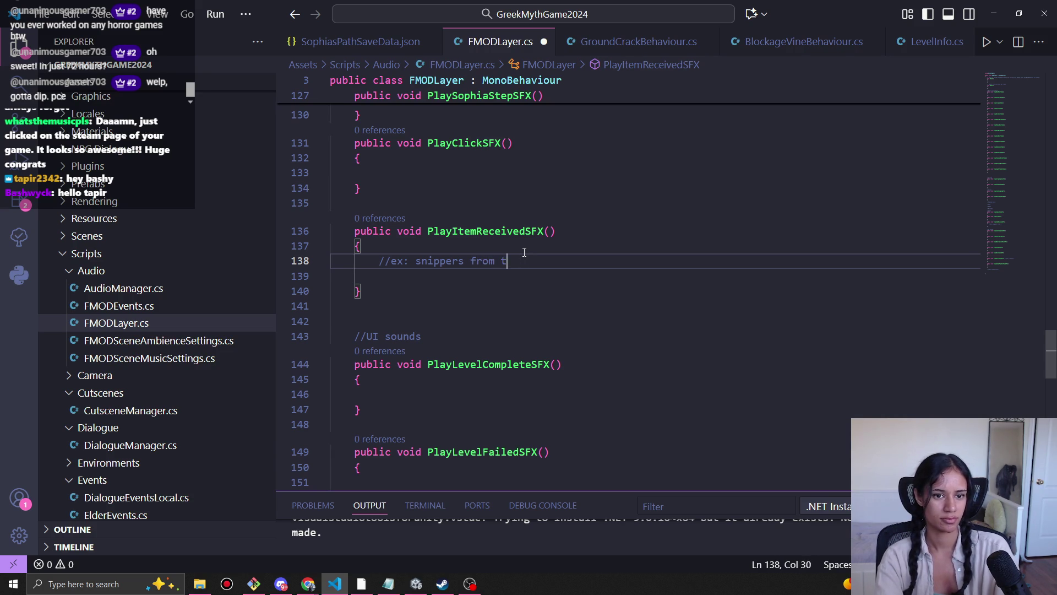
pyautogui.write('he merchant')
pyautogui.hotkey('ctrl', 's')
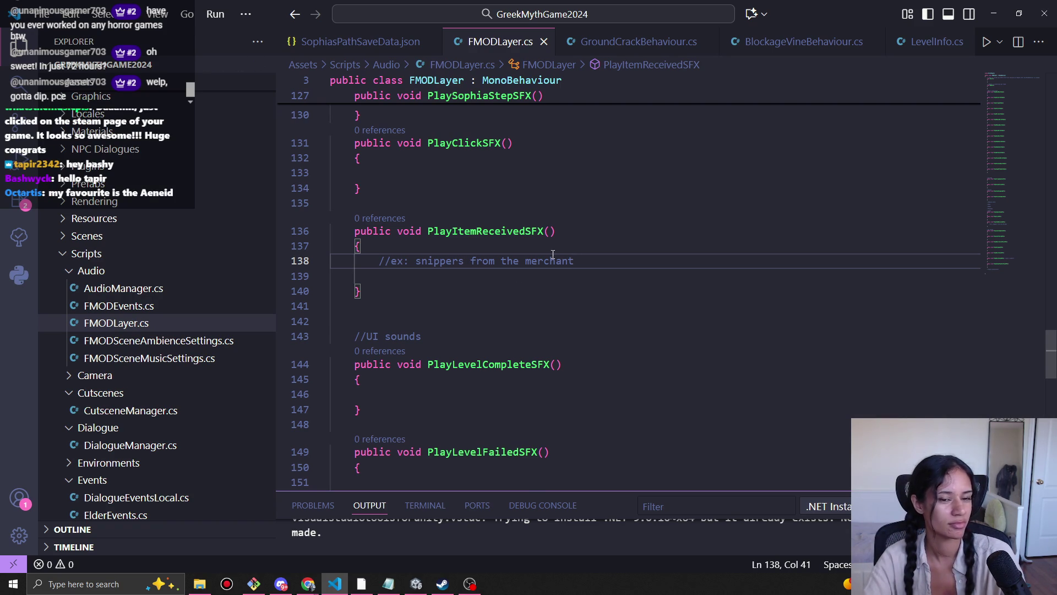
# Step: Check the comment's indentation and return to the empty line below it
pyautogui.click(567, 277)
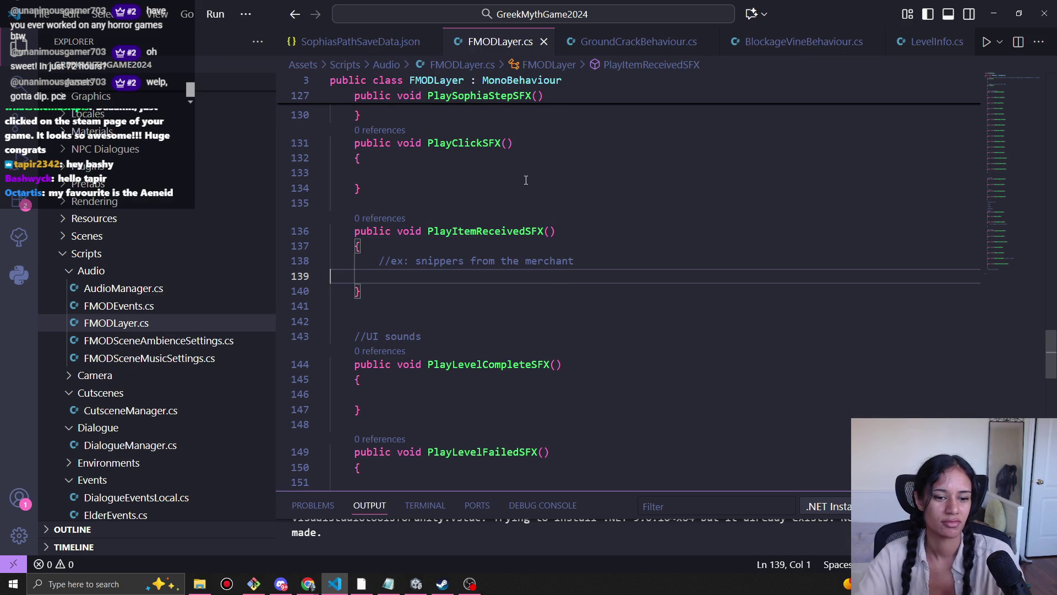
pyautogui.moveTo(356, 261)
pyautogui.mouseDown()
pyautogui.moveTo(394, 262)
pyautogui.moveTo(382, 264)
pyautogui.mouseUp()
pyautogui.press('Down')
pyautogui.scroll(-1, 382, 264)
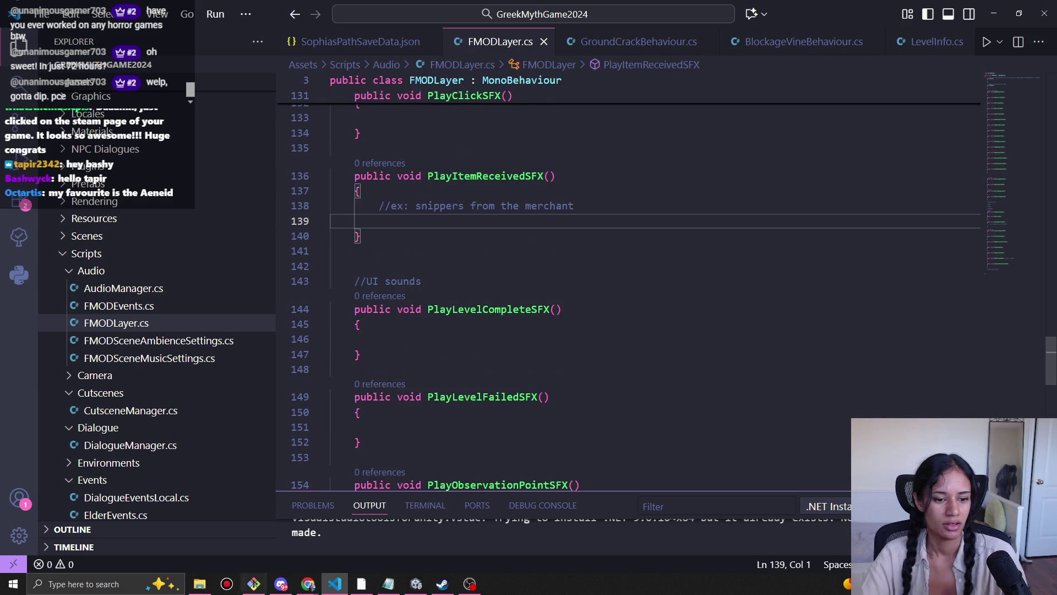
pyautogui.moveTo(309, 585)
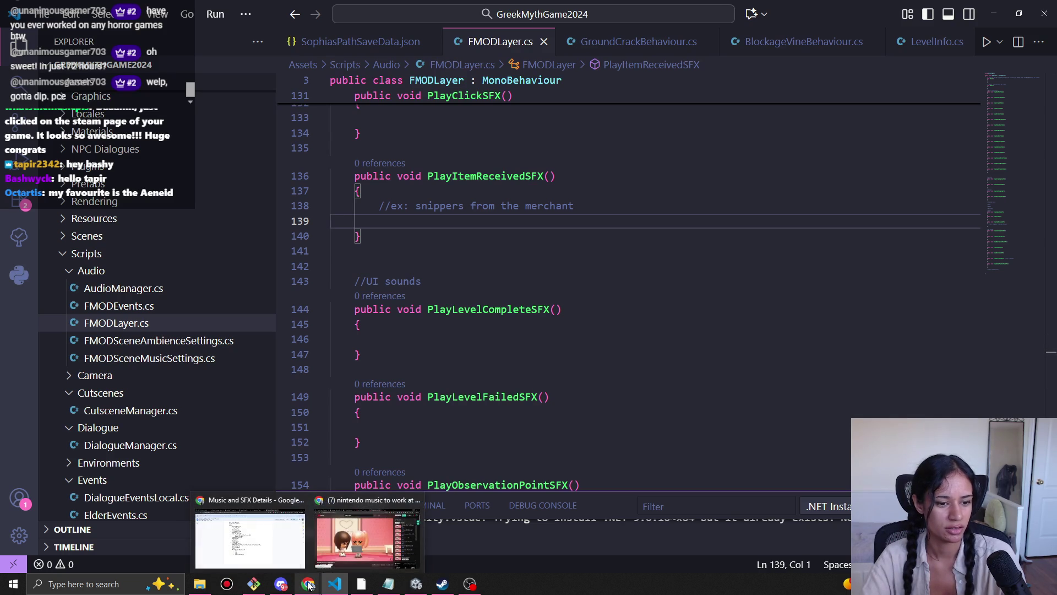
pyautogui.click(287, 556)
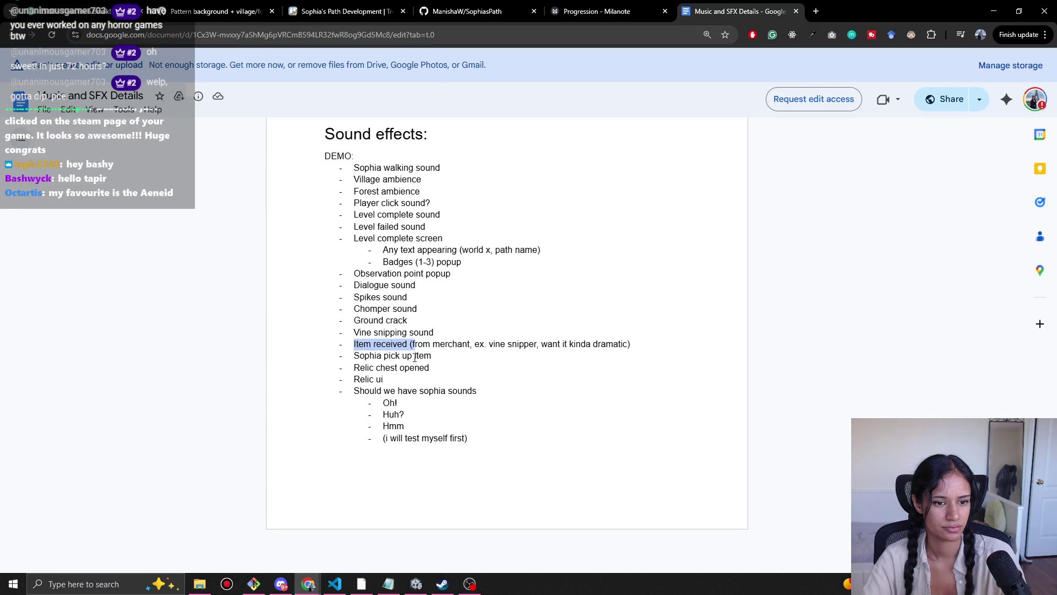
pyautogui.moveTo(354, 368)
pyautogui.mouseDown()
pyautogui.moveTo(441, 368)
pyautogui.moveTo(351, 368)
pyautogui.mouseUp()
pyautogui.click(441, 369)
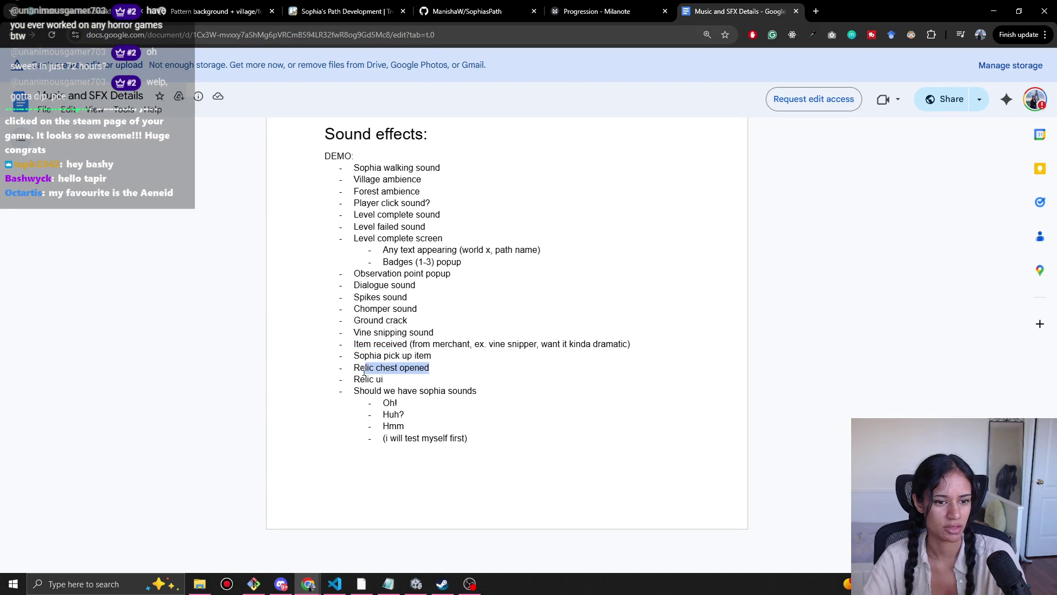
pyautogui.click(349, 367)
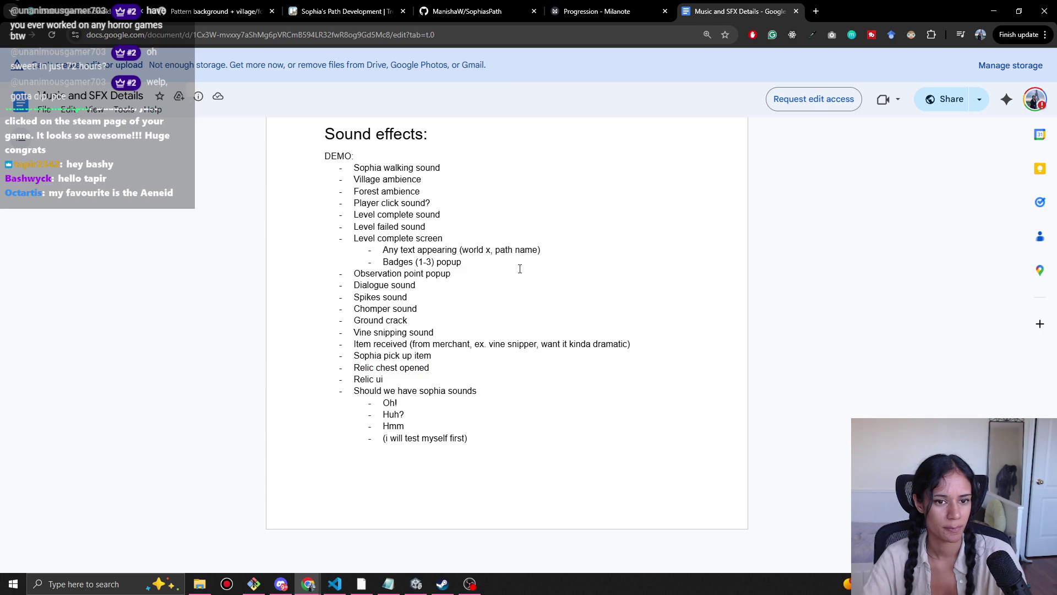
pyautogui.click(993, 11)
pyautogui.click(482, 308)
# Step: Delete the three blank lines above //Village in FMODLayer.cs
pyautogui.scroll(-10, 509, 390)
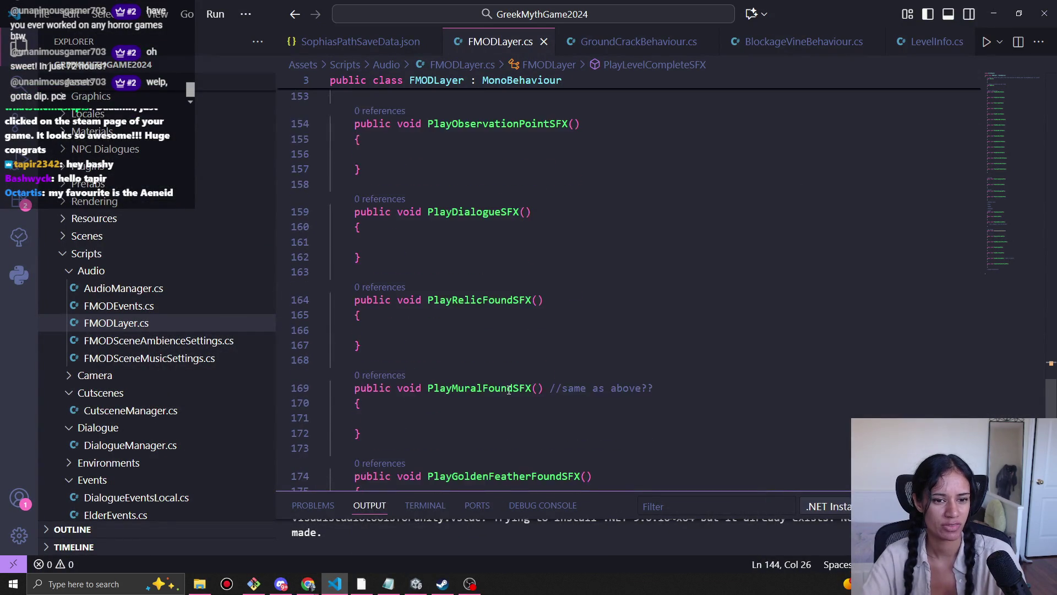
pyautogui.scroll(8, 508, 391)
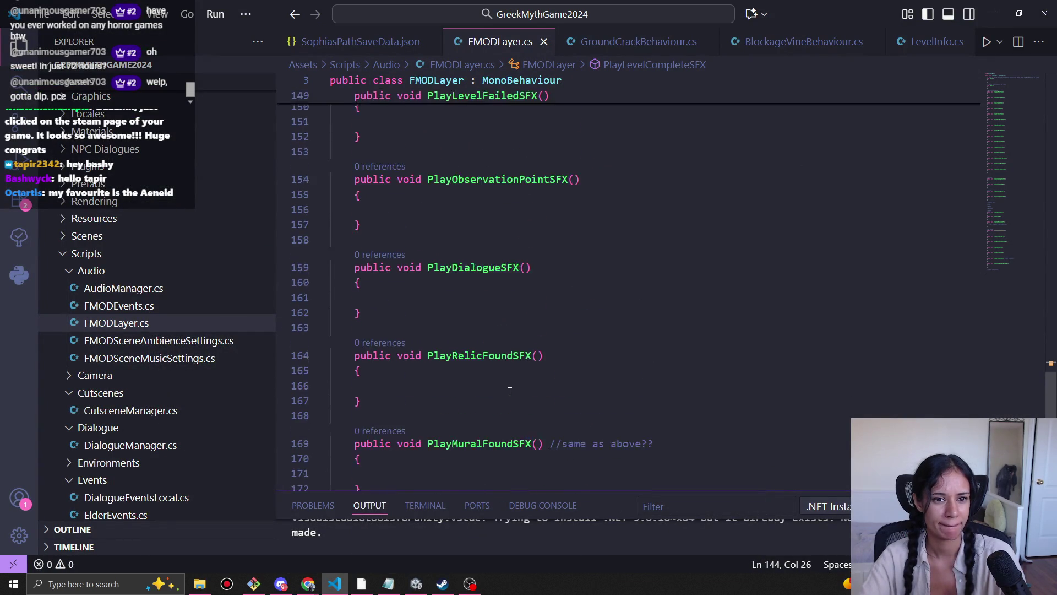
pyautogui.scroll(14, 520, 398)
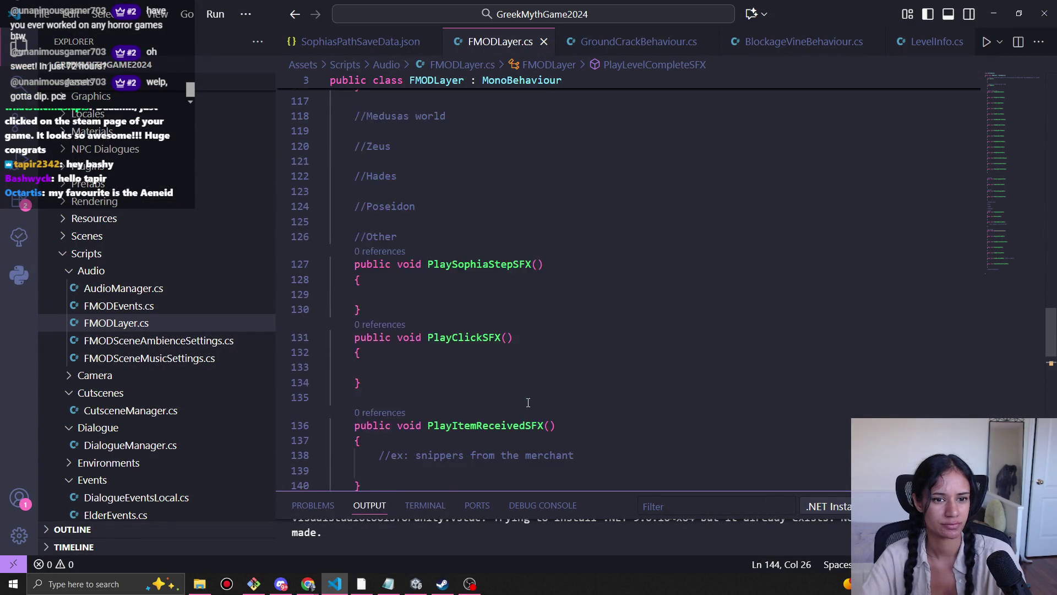
pyautogui.scroll(2, 528, 402)
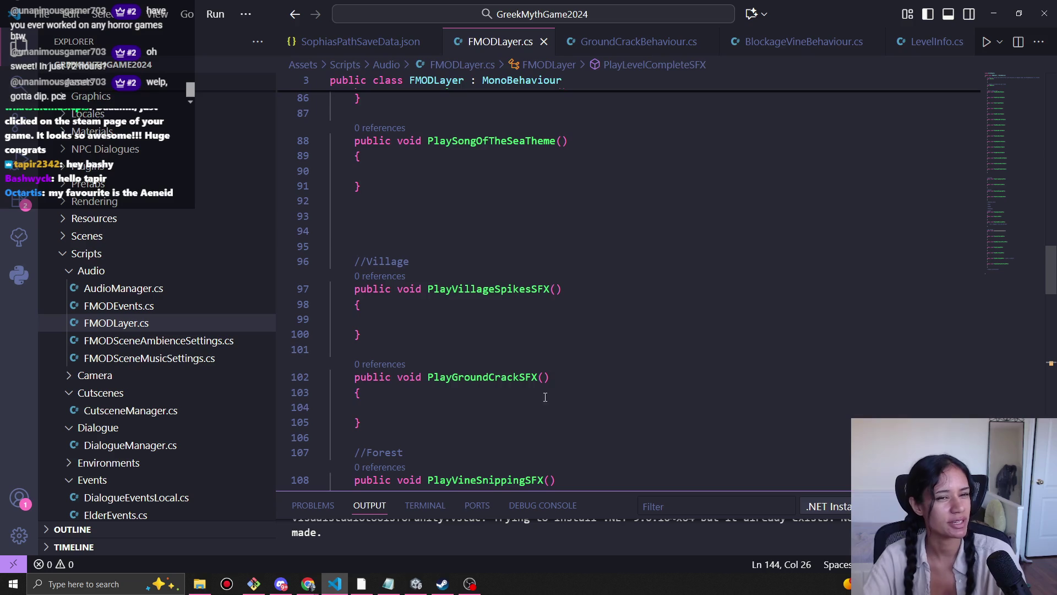
pyautogui.moveTo(364, 202); pyautogui.dragTo(365, 246)
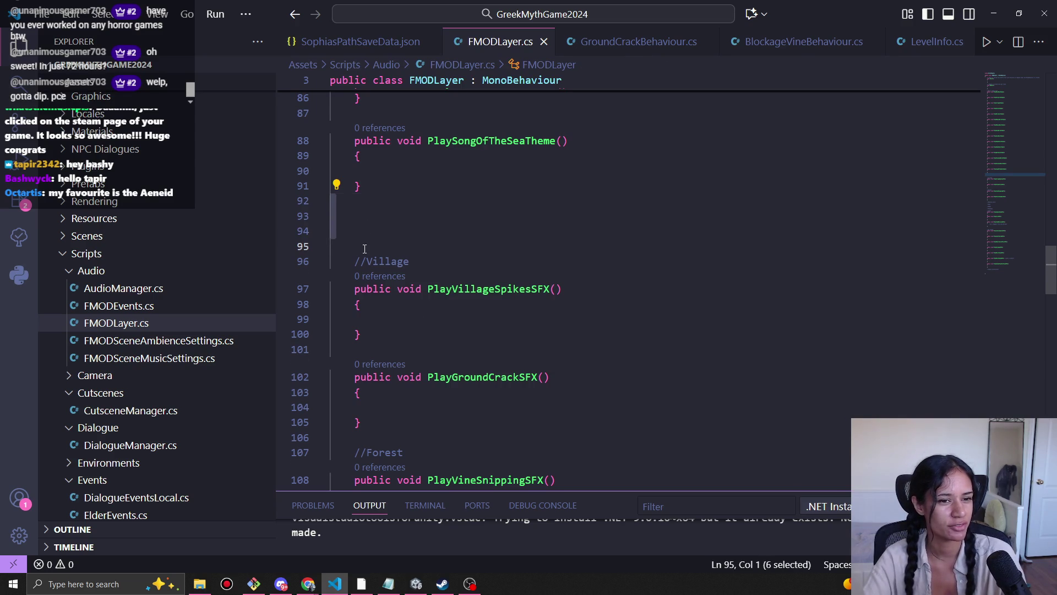
pyautogui.press('BackSpace')
# Step: Scroll to the top of FMODLayer.cs and switch to GroundCrackBehaviour.cs
pyautogui.scroll(15, 433, 245)
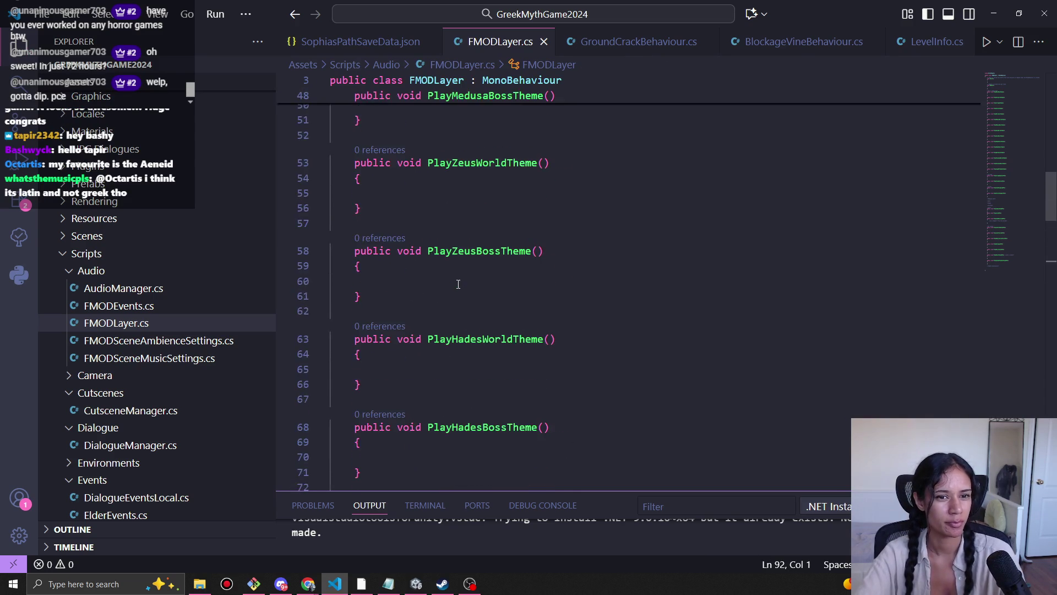
pyautogui.scroll(10, 530, 293)
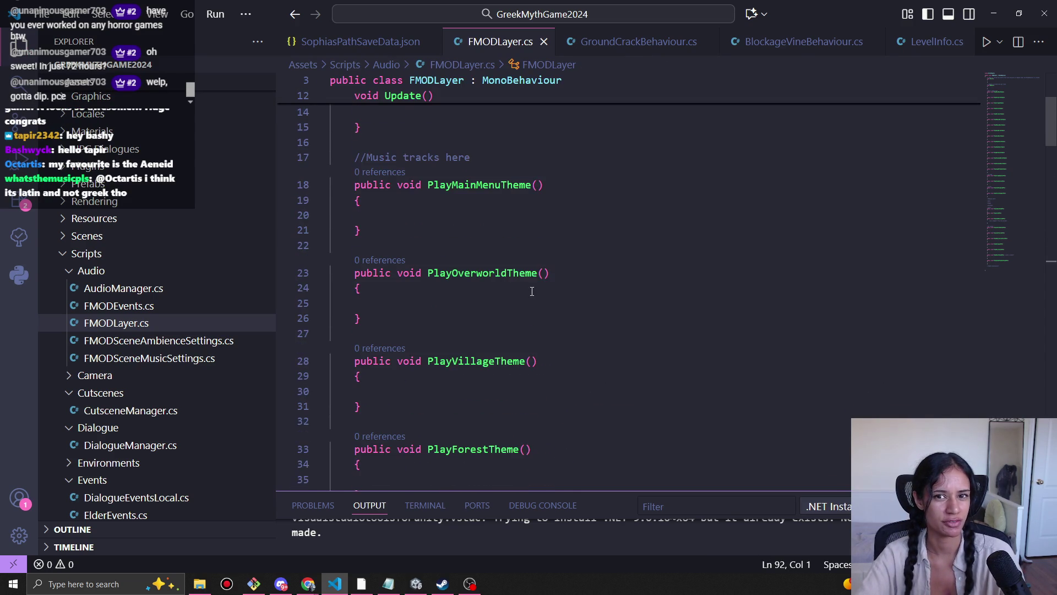
pyautogui.scroll(3, 531, 291)
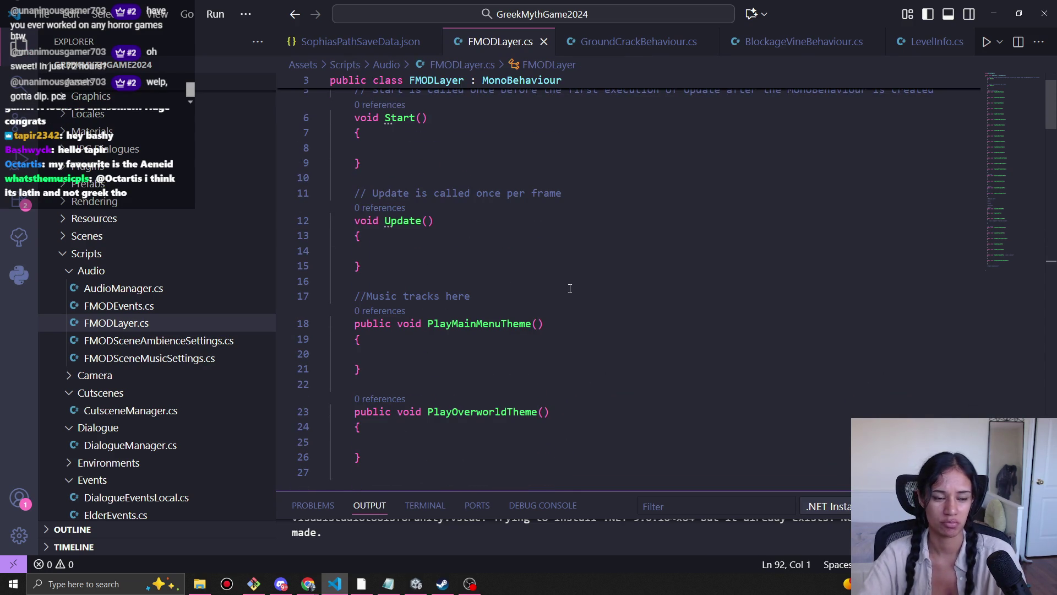
pyautogui.scroll(-2, 556, 310)
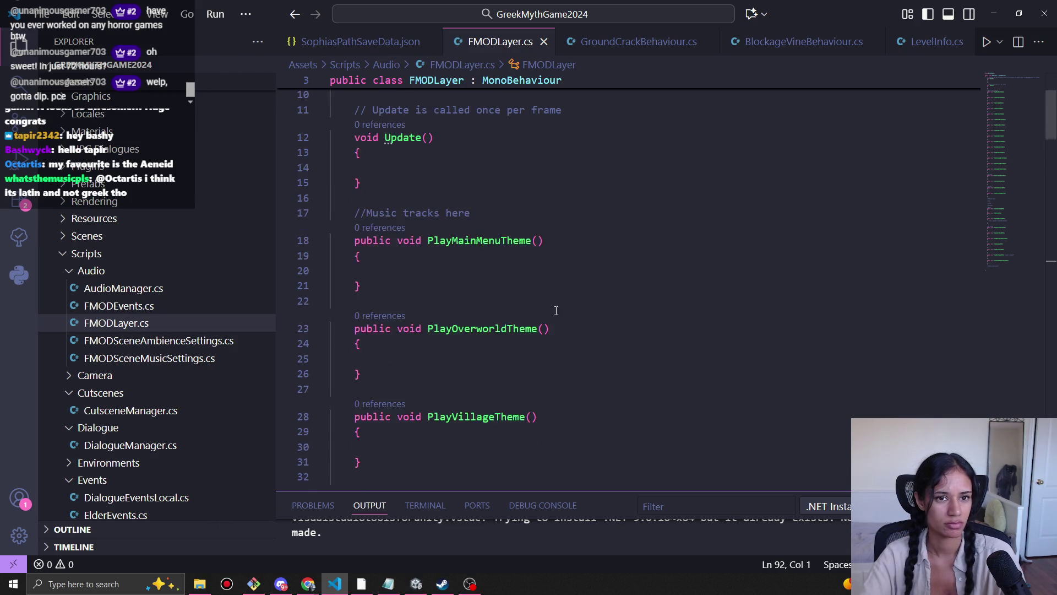
pyautogui.scroll(-3, 556, 311)
pyautogui.click(638, 43)
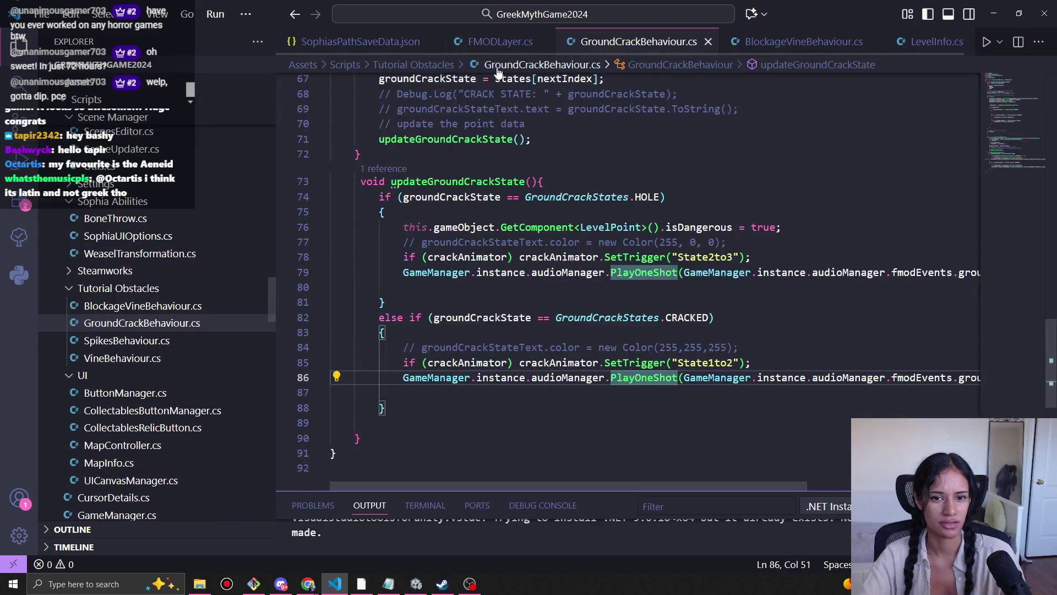
# Step: Jump to the fmodEvents definition in AudioManager.cs and select the French error message on line 188
pyautogui.hscroll(5, 699, 483)
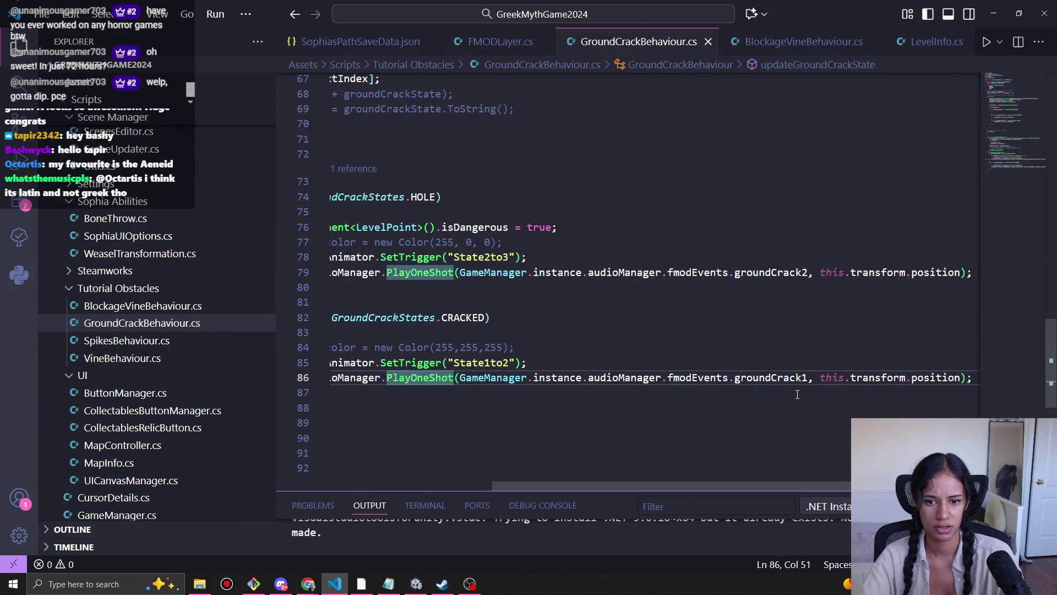
pyautogui.keyDown('ctrl'); pyautogui.click(695, 379); pyautogui.keyUp('ctrl')
pyautogui.scroll(-5, 677, 366)
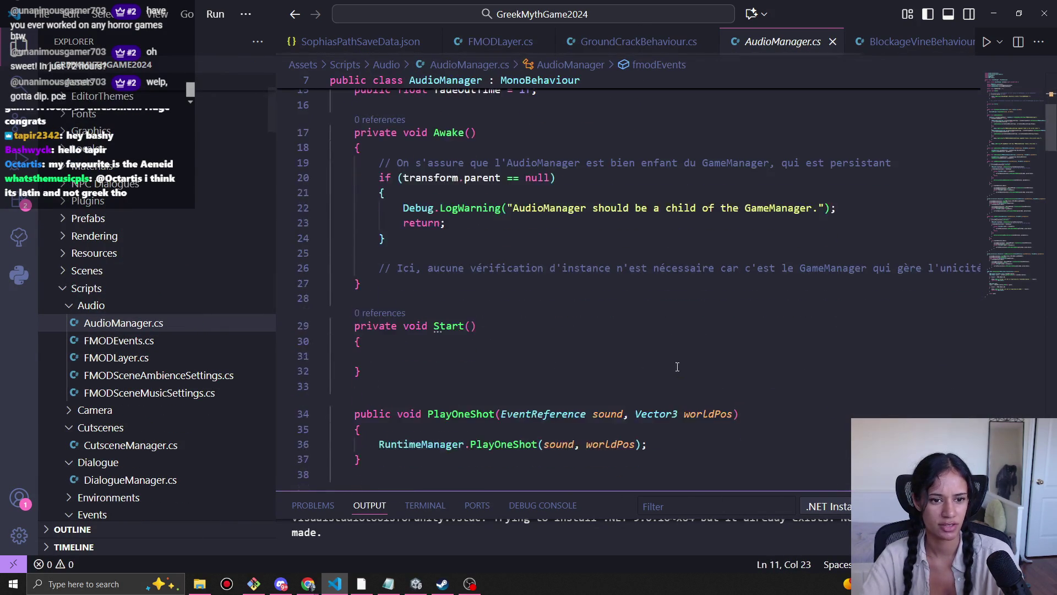
pyautogui.scroll(-15, 678, 367)
pyautogui.scroll(-12, 683, 378)
pyautogui.scroll(-9, 679, 389)
pyautogui.scroll(-6, 679, 389)
pyautogui.scroll(-2, 679, 390)
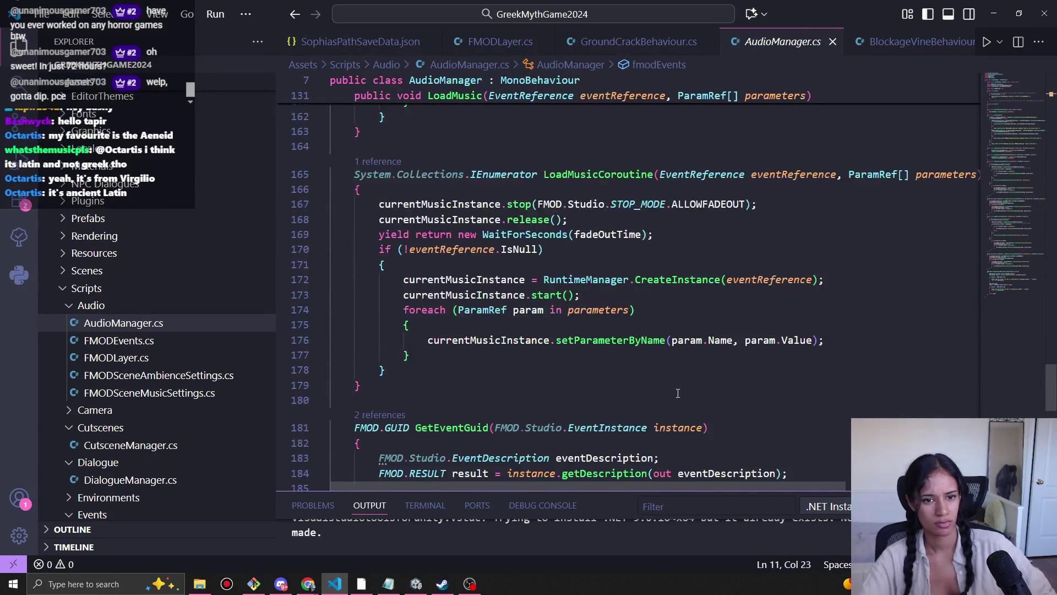
pyautogui.scroll(-4, 677, 393)
pyautogui.scroll(-4, 677, 393)
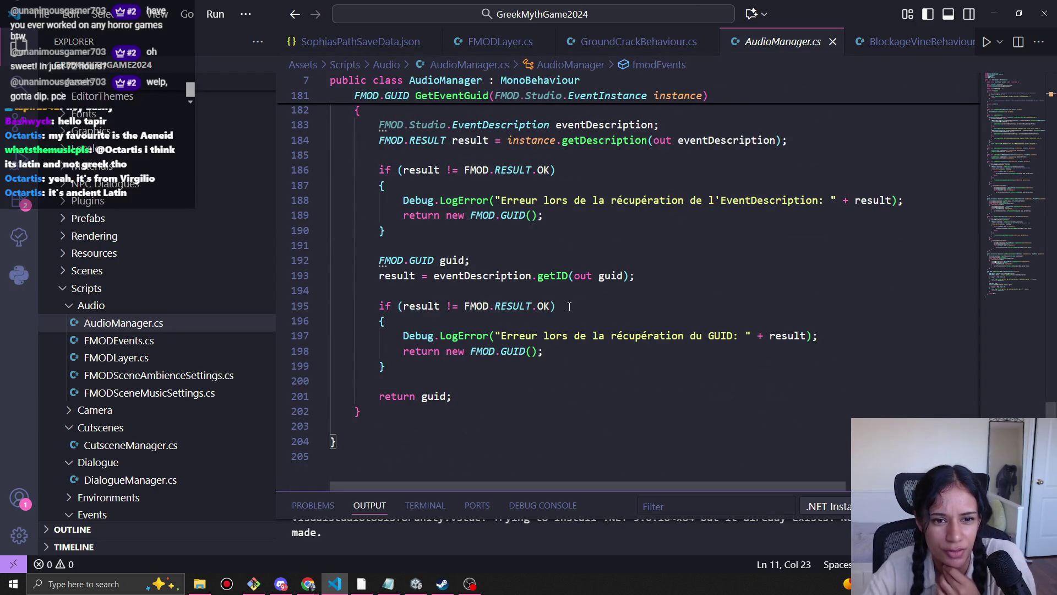
pyautogui.scroll(1, 574, 384)
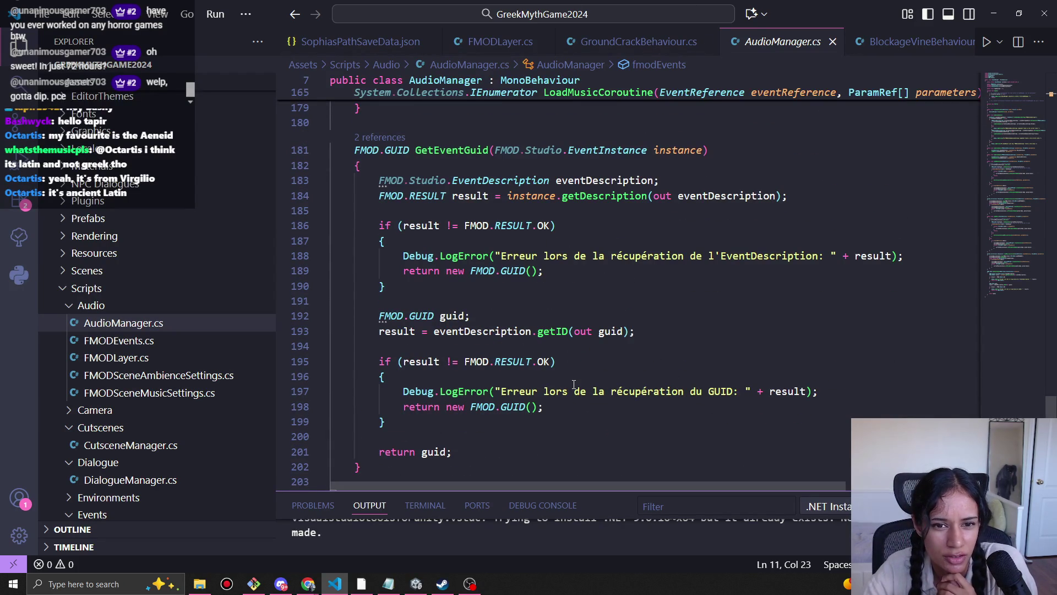
pyautogui.moveTo(826, 263); pyautogui.dragTo(498, 255)
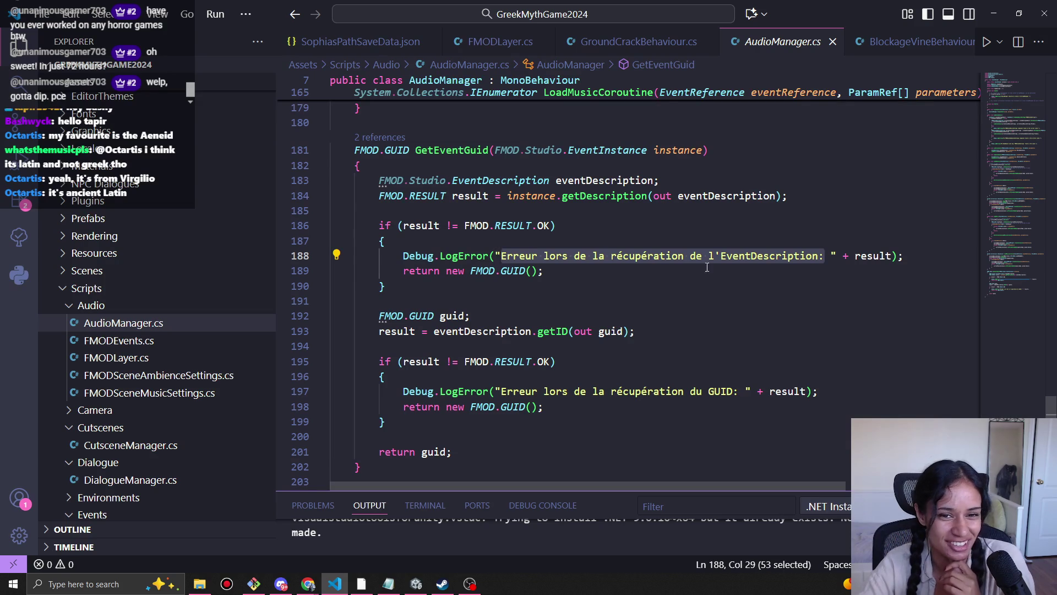
# Step: Scroll back up through AudioManager.cs and return to GroundCrackBehaviour.cs
pyautogui.scroll(4, 706, 265)
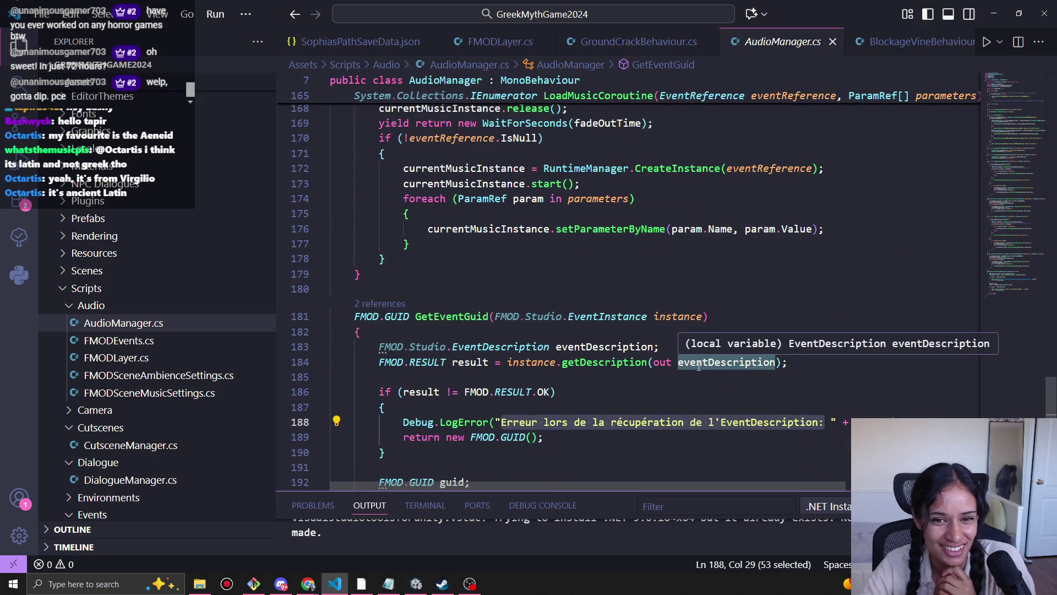
pyautogui.scroll(13, 699, 364)
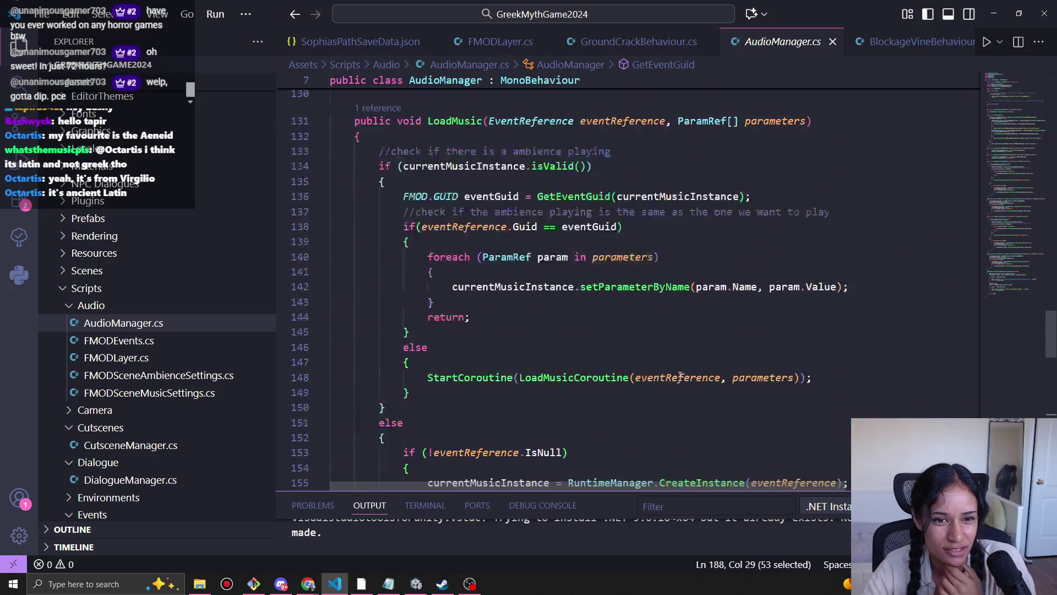
pyautogui.scroll(9, 680, 376)
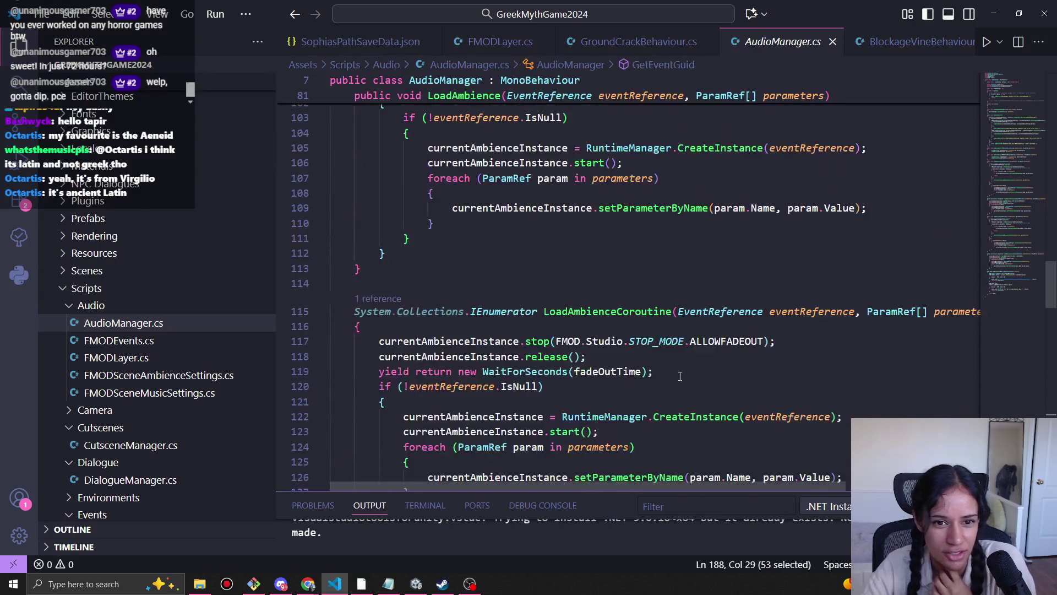
pyautogui.scroll(2, 680, 376)
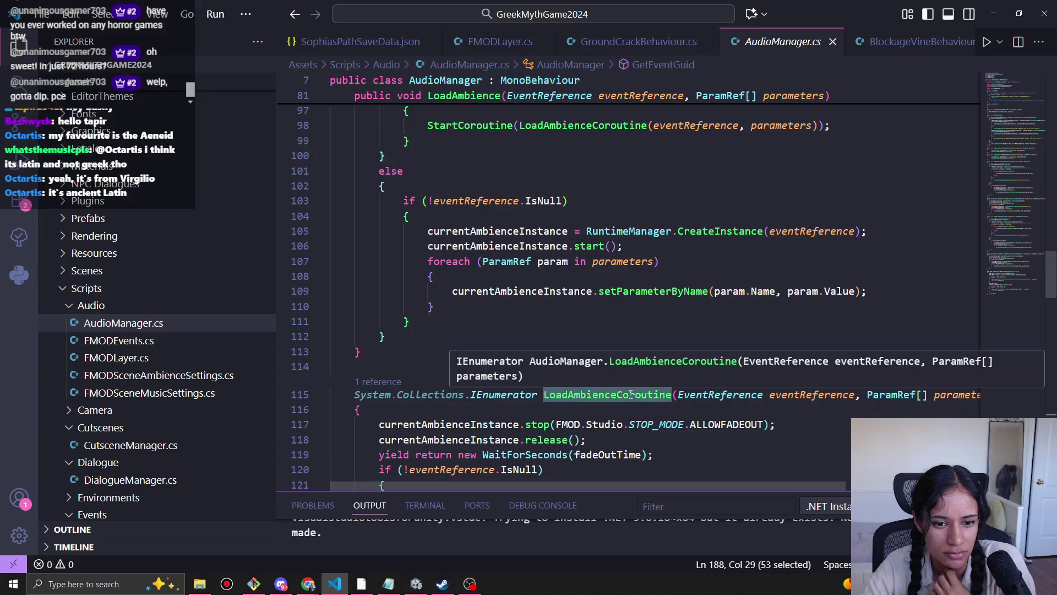
pyautogui.scroll(10, 631, 394)
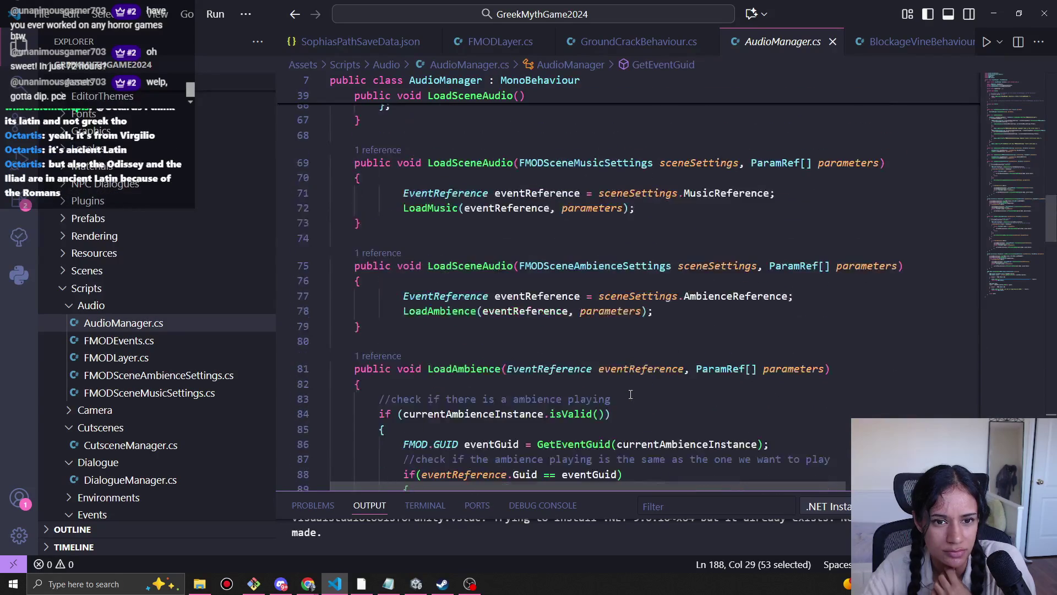
pyautogui.scroll(10, 631, 395)
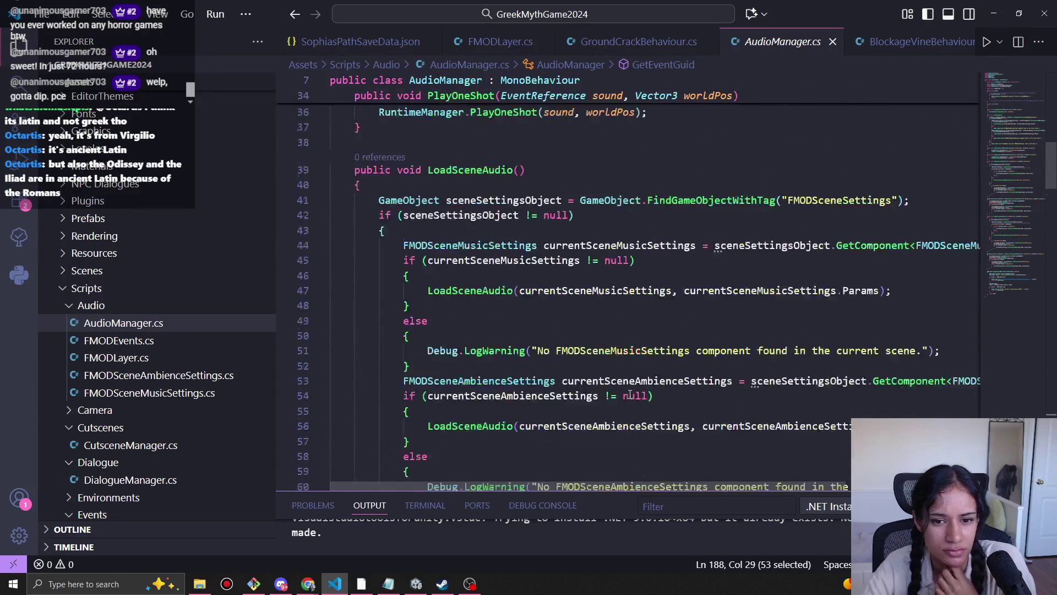
pyautogui.scroll(1, 630, 394)
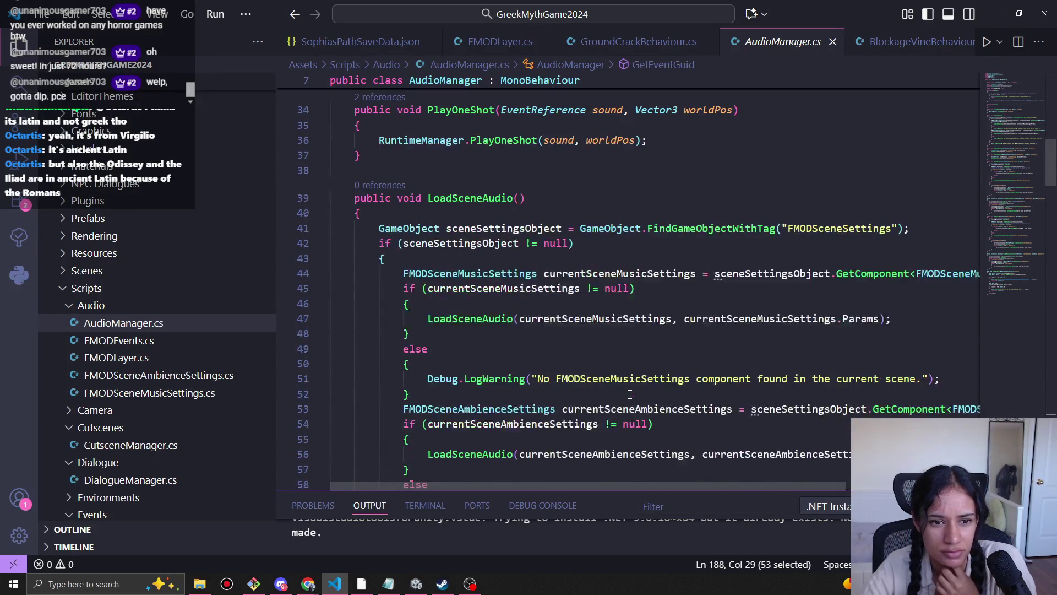
pyautogui.scroll(4, 630, 394)
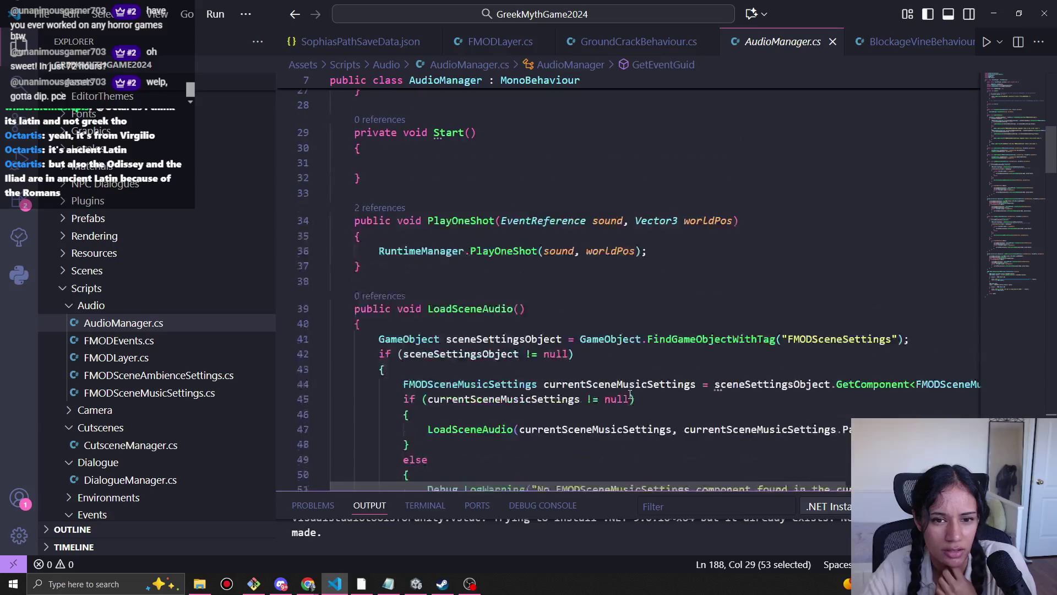
pyautogui.scroll(-3, 630, 394)
pyautogui.scroll(8, 631, 401)
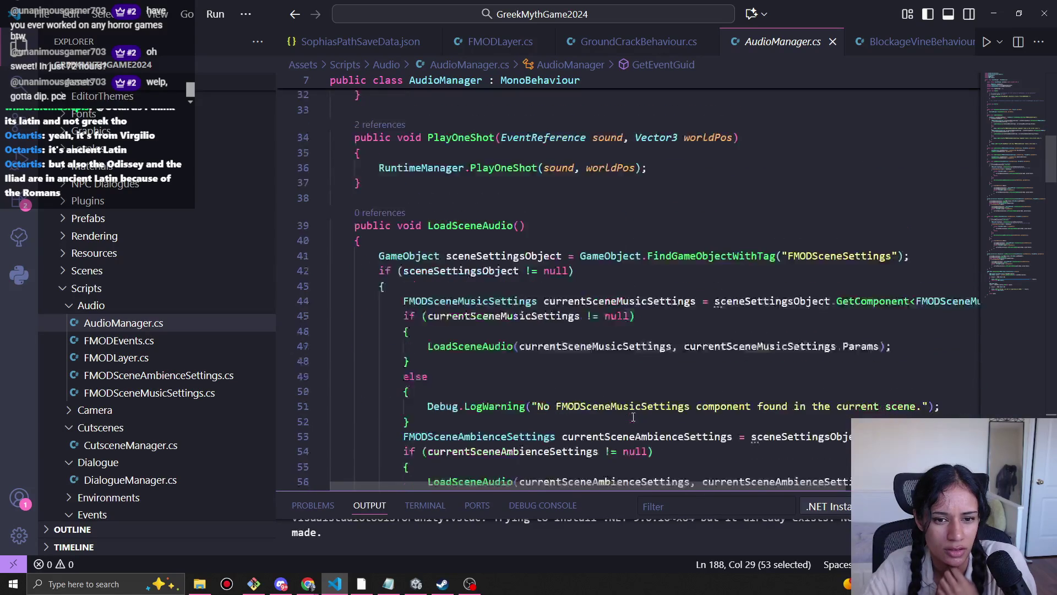
pyautogui.scroll(2, 633, 416)
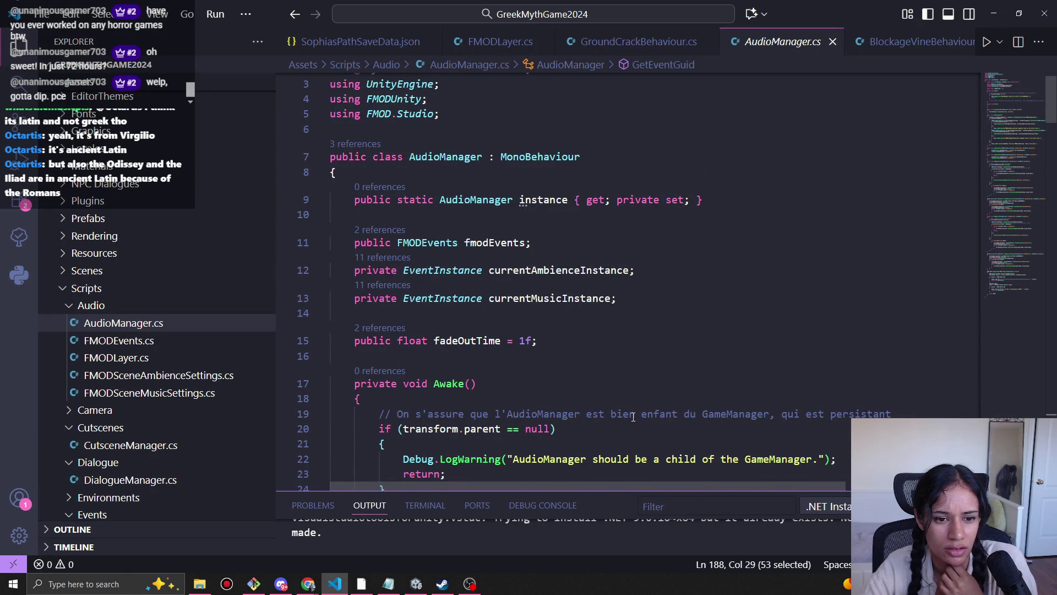
pyautogui.click(659, 43)
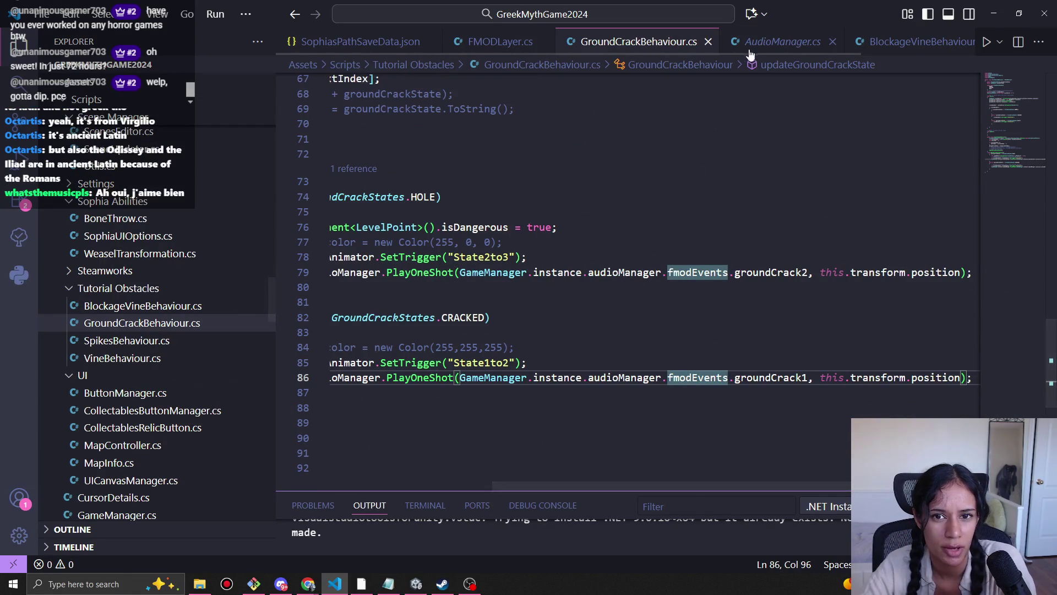
# Step: Go to the groundCrack2 definition (F12) in FMODEvents.cs and compare it with GroundCrackBehaviour.cs
pyautogui.click(771, 272)
pyautogui.press('F12')
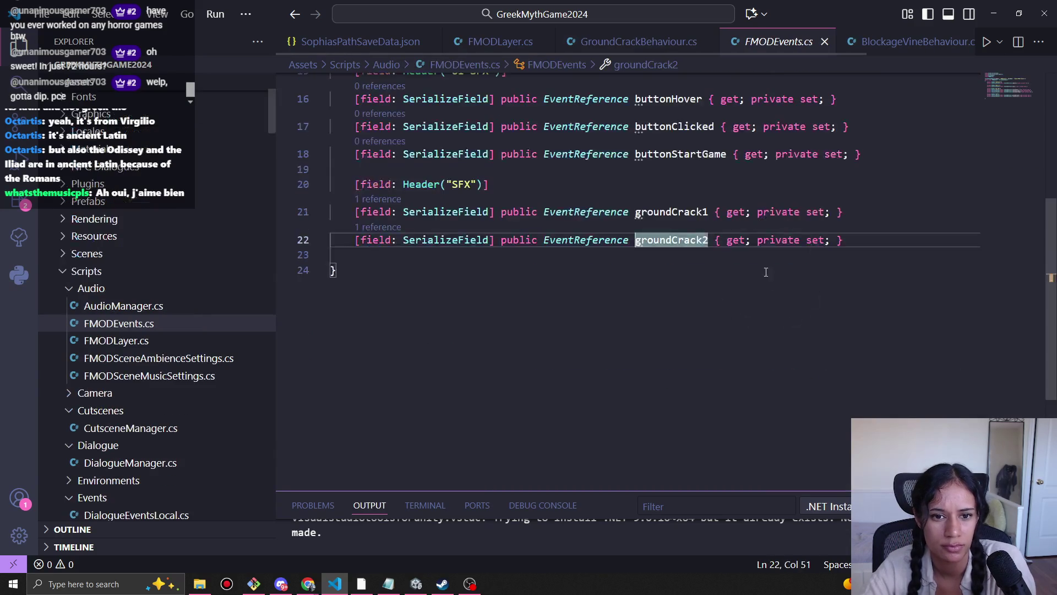
pyautogui.scroll(3, 657, 271)
pyautogui.scroll(-1, 663, 294)
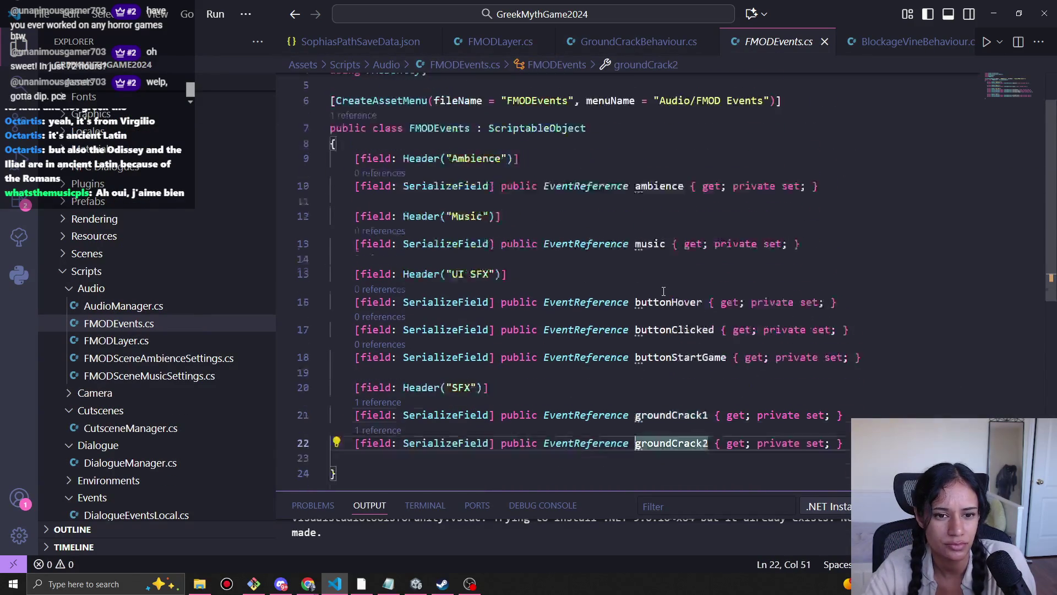
pyautogui.click(634, 43)
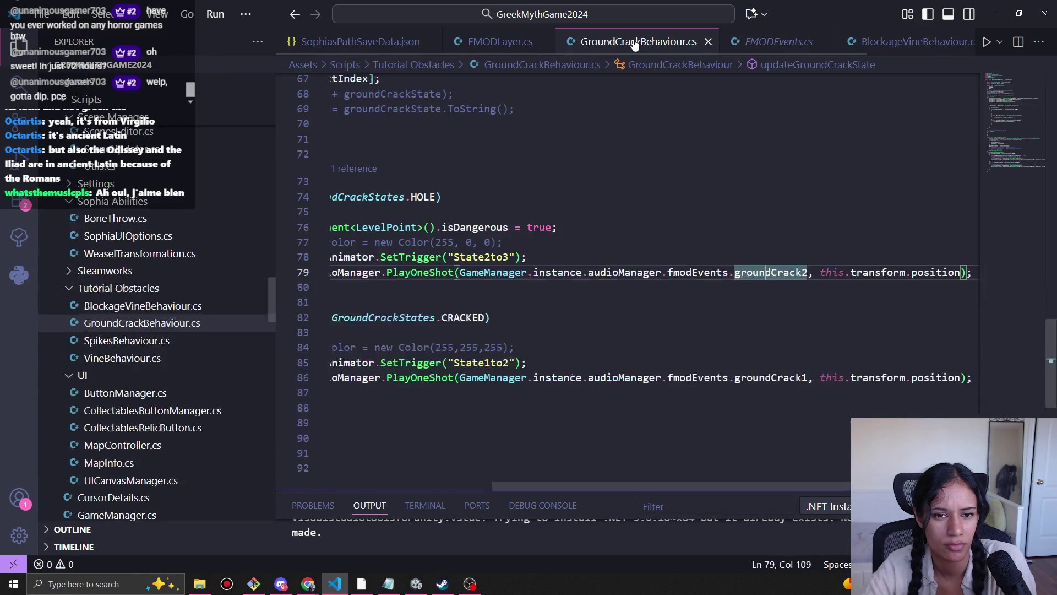
pyautogui.click(788, 43)
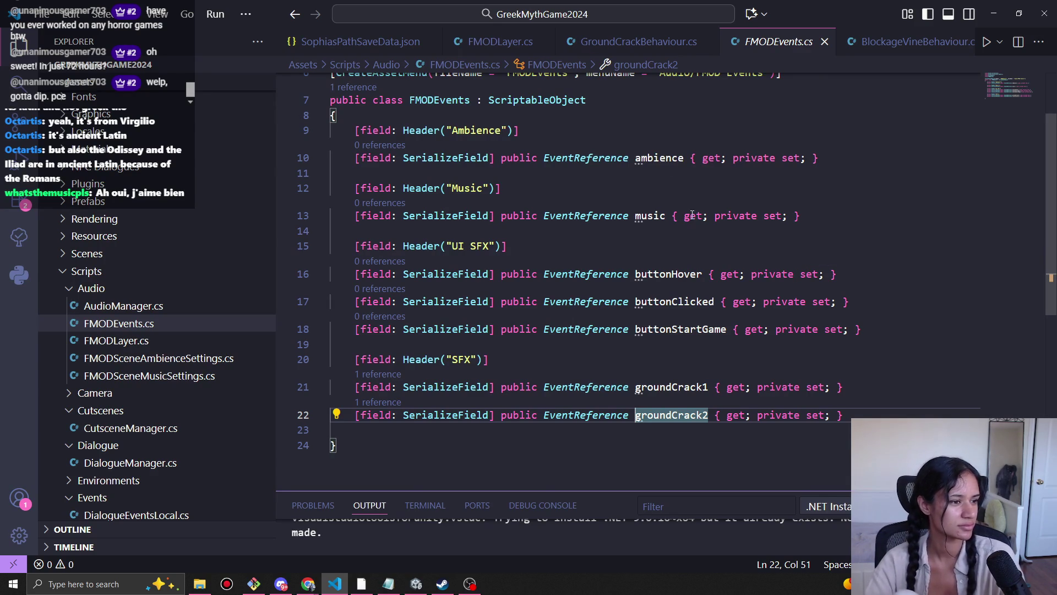
# Step: Review the event fields on lines 10–12 of FMODEvents.cs, then close it with Ctrl+W
pyautogui.click(662, 157)
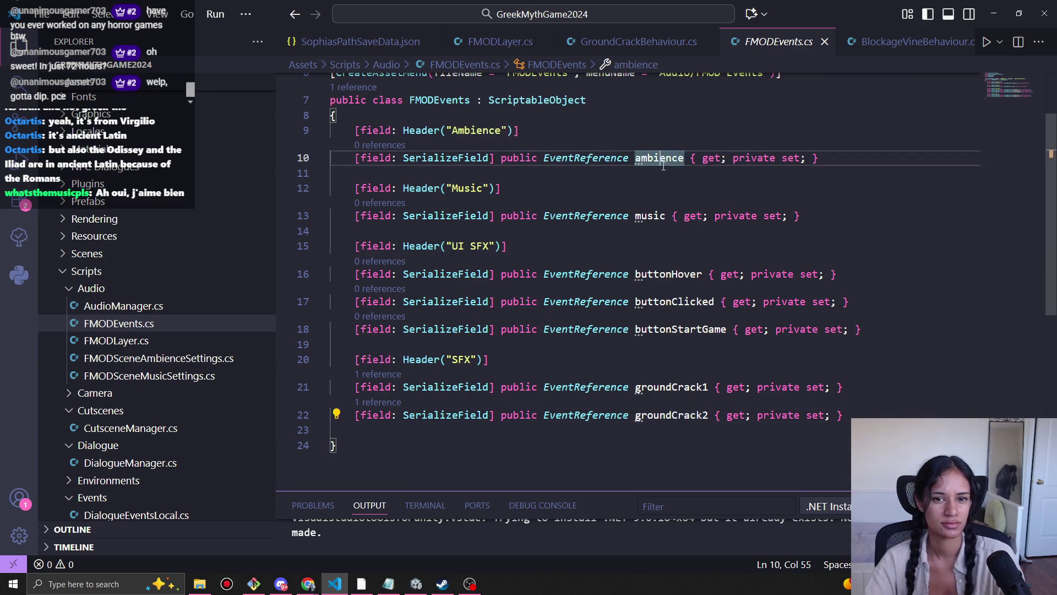
pyautogui.click(661, 173)
pyautogui.click(654, 188)
pyautogui.hotkey('ctrl', 'w')
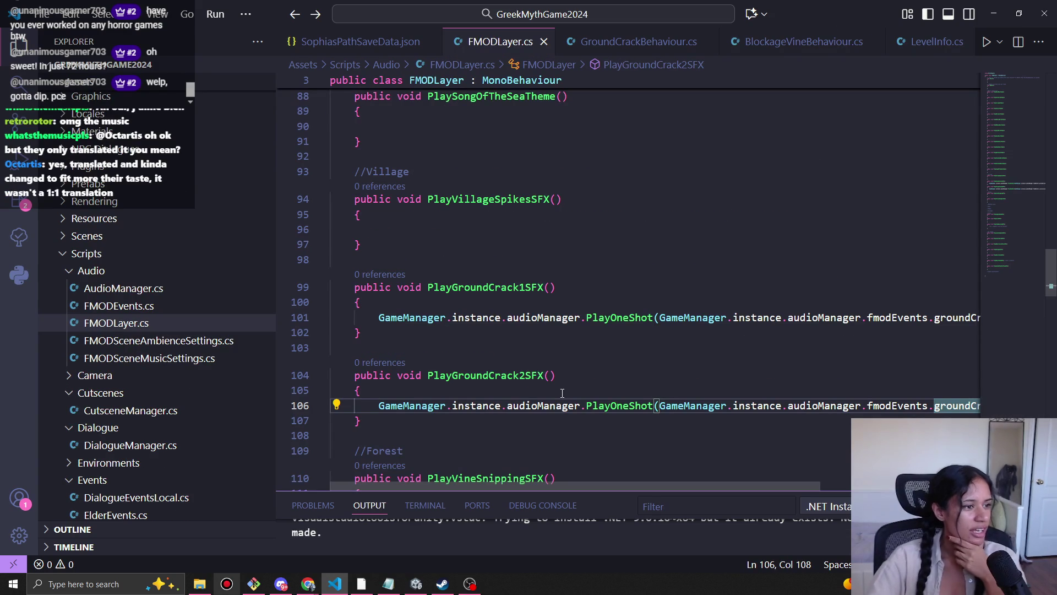
# Step: Inspect PlayGroundCrack1SFX and PlayGroundCrack2SFX under //Village in FMODLayer.cs
pyautogui.moveTo(567, 410)
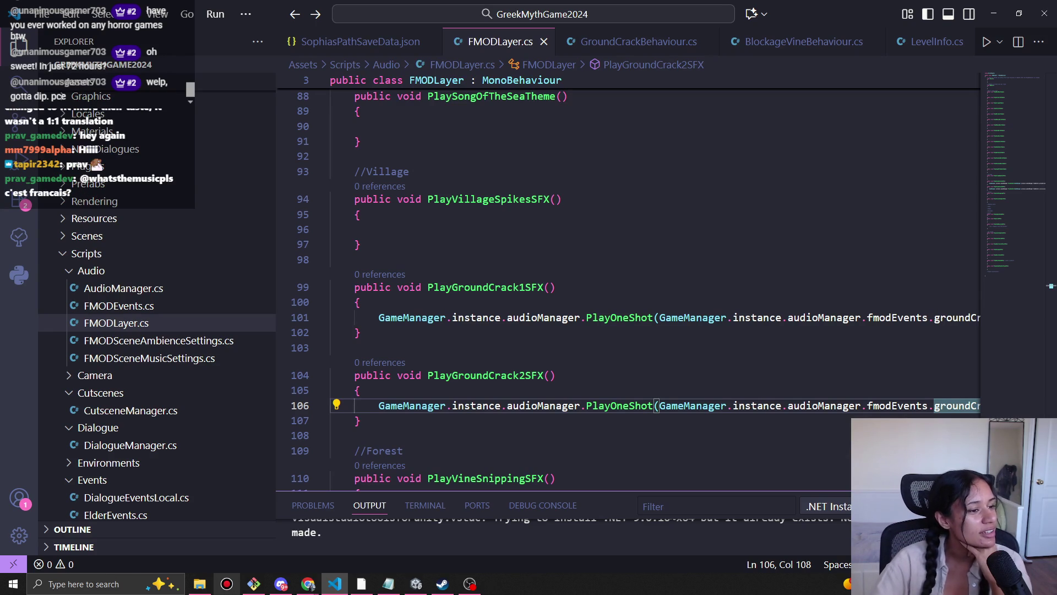
pyautogui.click(518, 375)
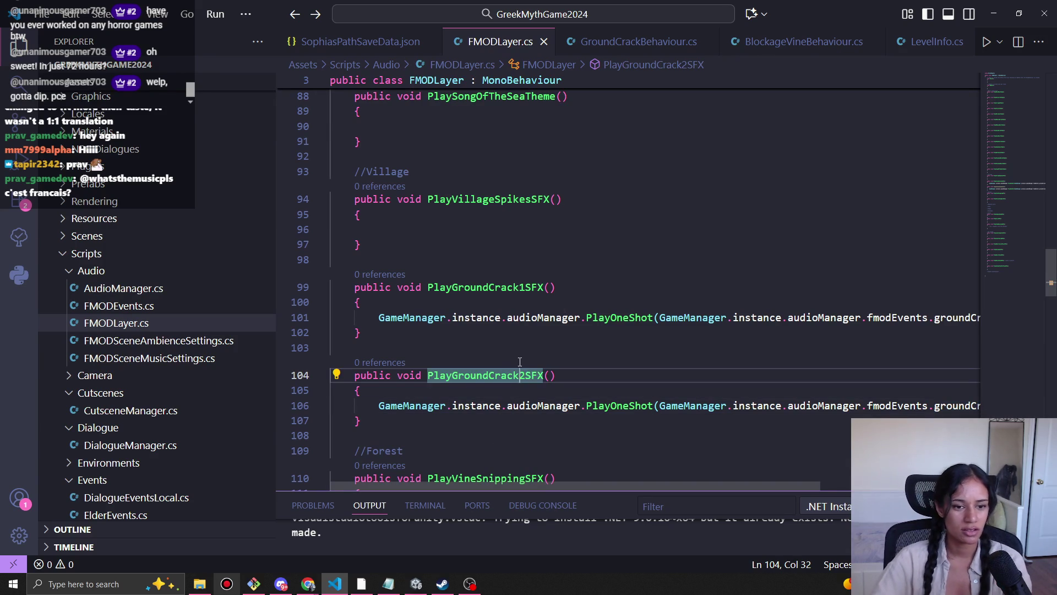
pyautogui.click(502, 387)
pyautogui.click(482, 346)
pyautogui.click(370, 259)
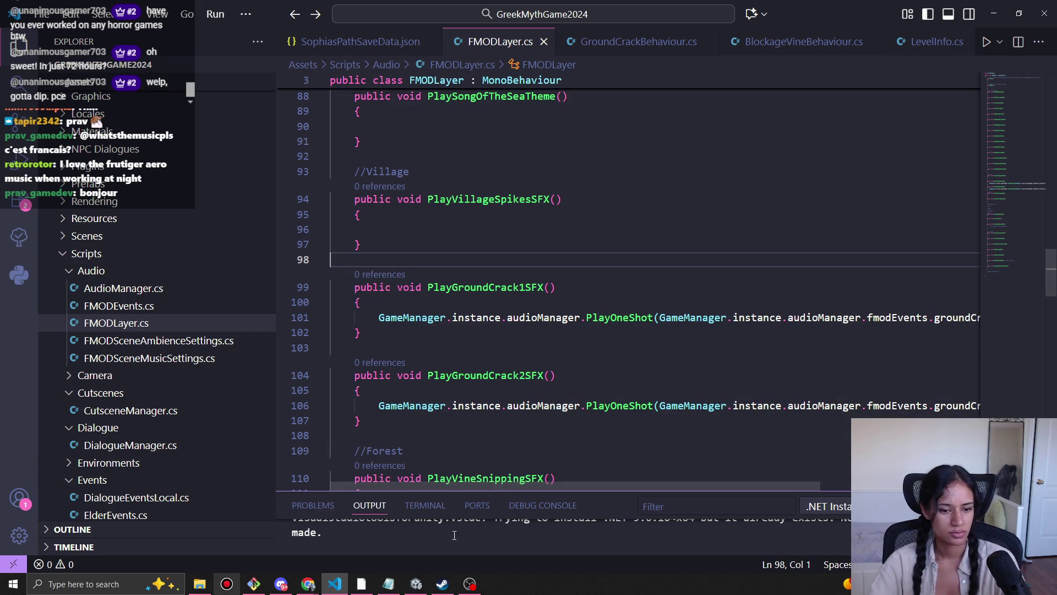
# Step: Scroll sideways through the ground-crack PlayOneShot lines in FMODLayer.cs
pyautogui.scroll(-2, 597, 470)
pyautogui.hscroll(4, 646, 478)
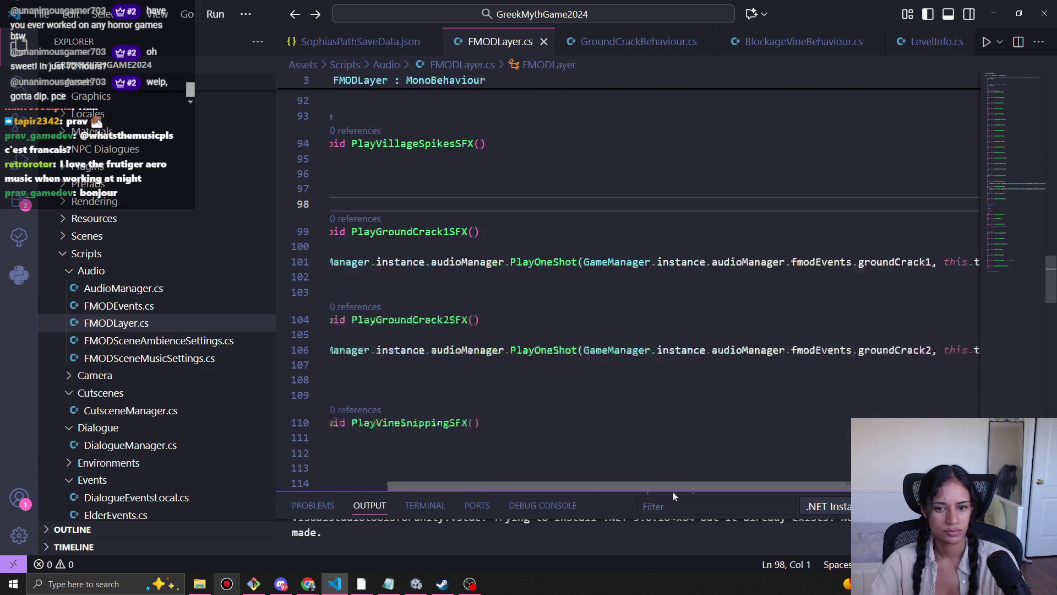
pyautogui.hscroll(-4, 649, 481)
pyautogui.hscroll(8, 460, 463)
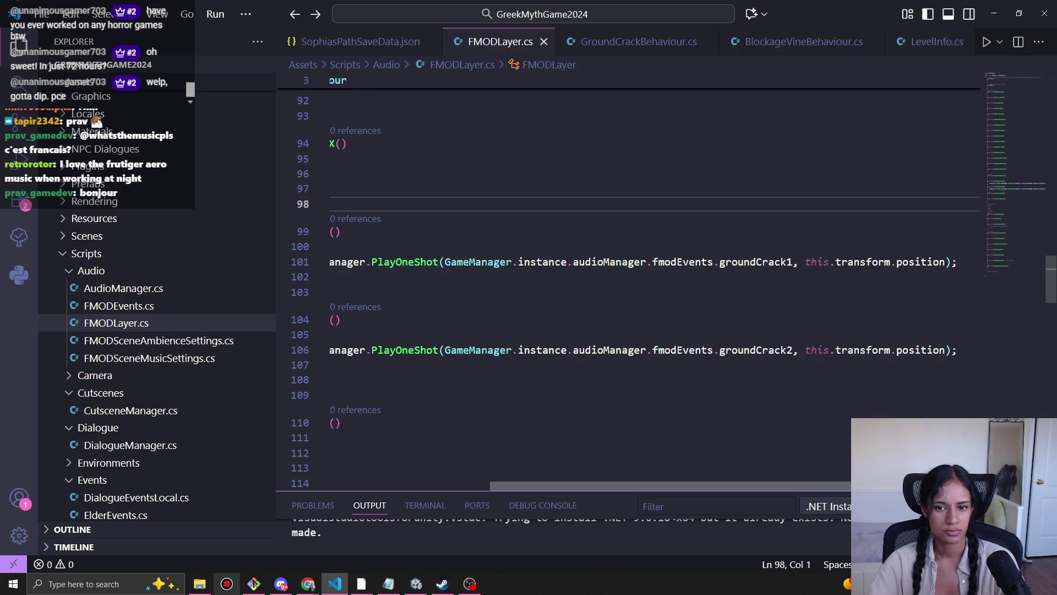
pyautogui.hscroll(-8, 478, 435)
pyautogui.hscroll(8, 474, 434)
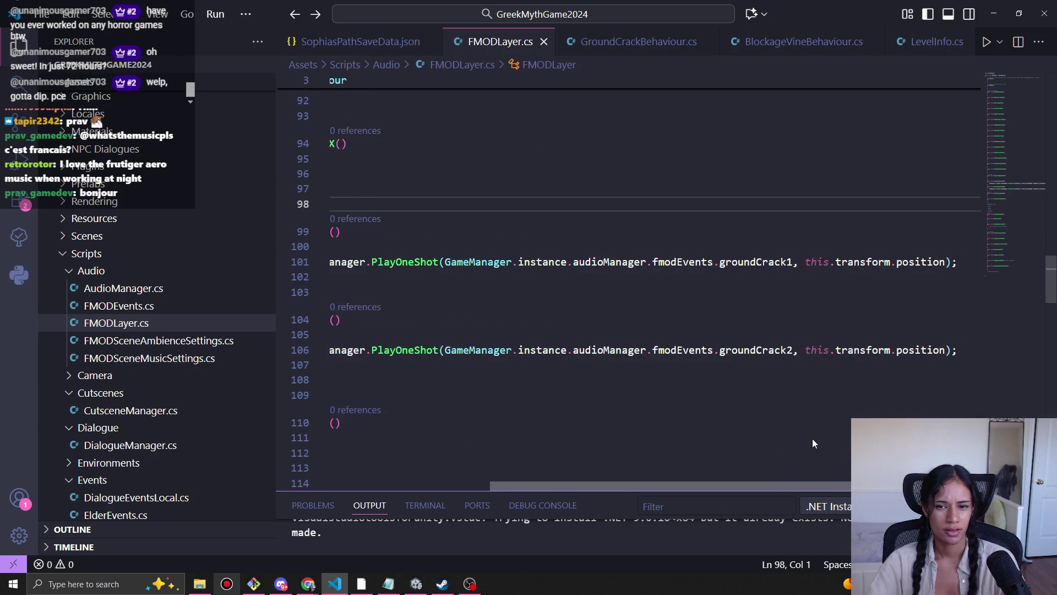
pyautogui.moveTo(431, 265)
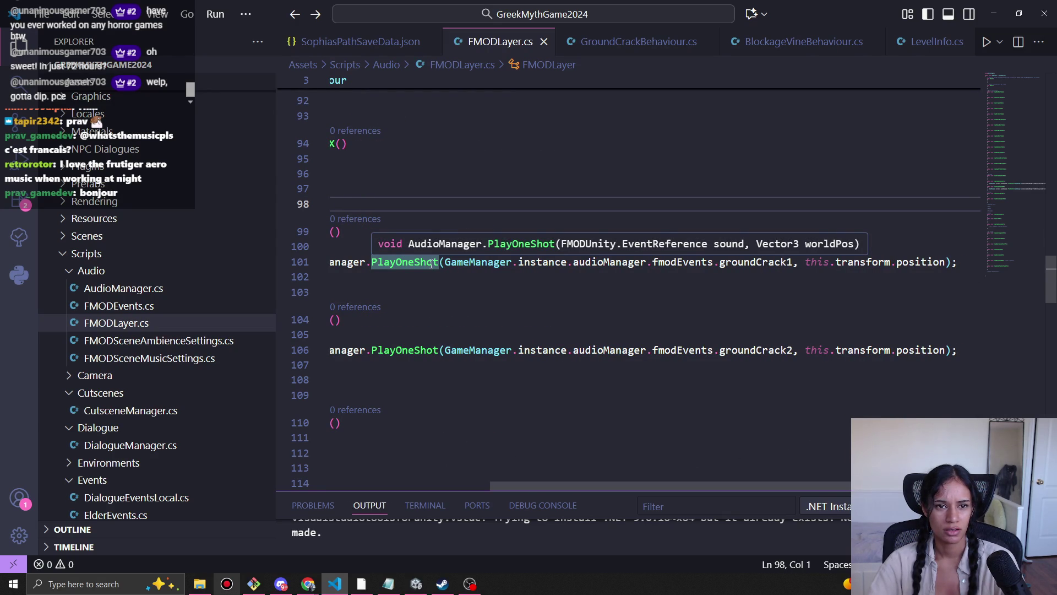
pyautogui.moveTo(764, 484)
pyautogui.mouseDown()
pyautogui.moveTo(626, 490)
pyautogui.moveTo(592, 480)
pyautogui.mouseUp()
pyautogui.hscroll(5, 591, 480)
pyautogui.hscroll(-5, 546, 466)
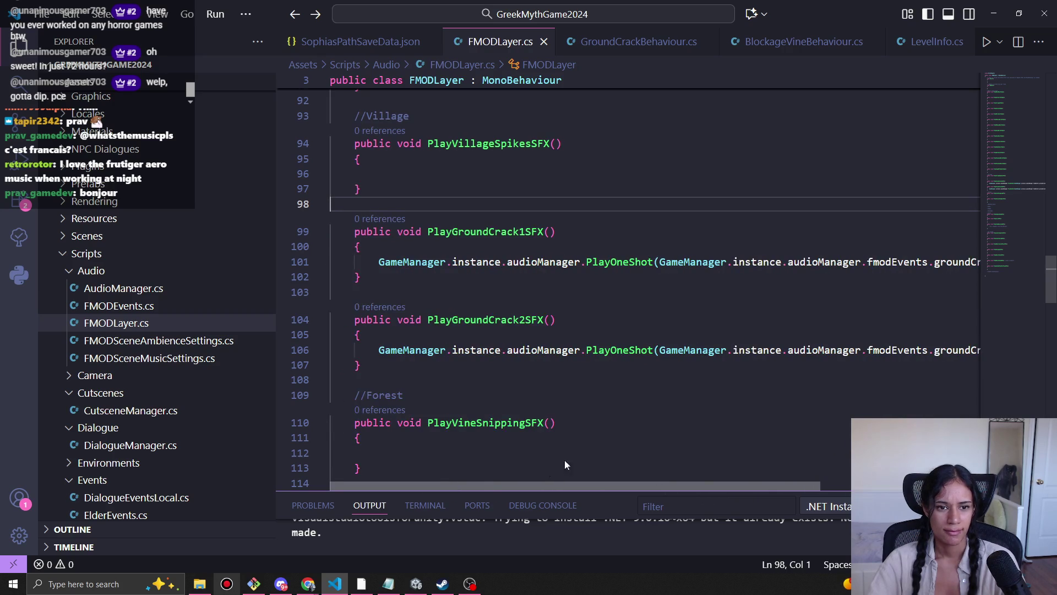
pyautogui.hscroll(5, 551, 463)
pyautogui.hscroll(-3, 698, 455)
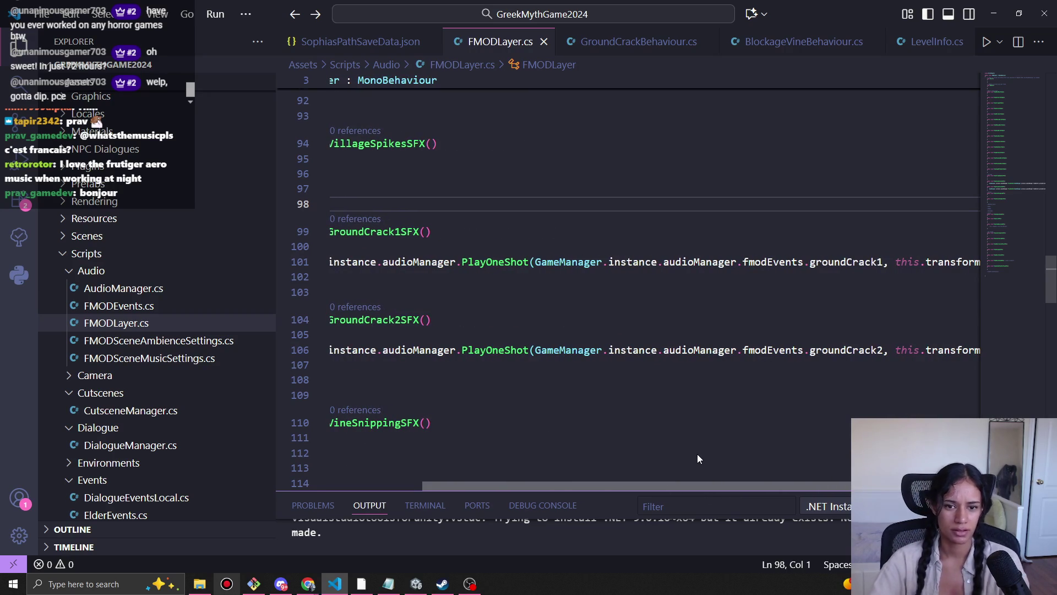
# Step: Re-enter PlayOneShot on line 101 via IntelliSense and save FMODLayer.cs
pyautogui.moveTo(509, 260)
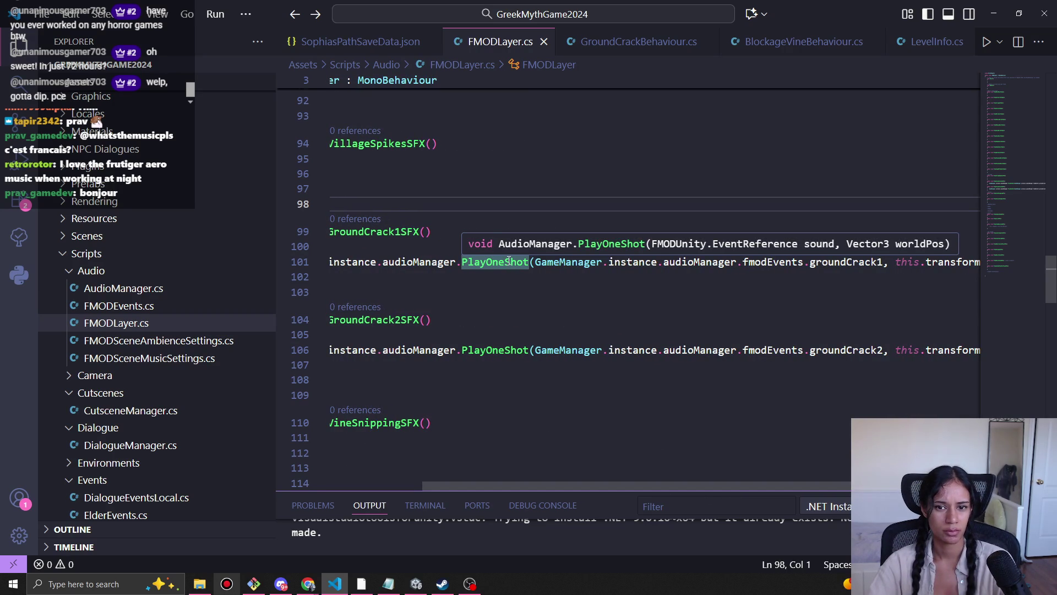
pyautogui.moveTo(530, 262); pyautogui.dragTo(486, 262)
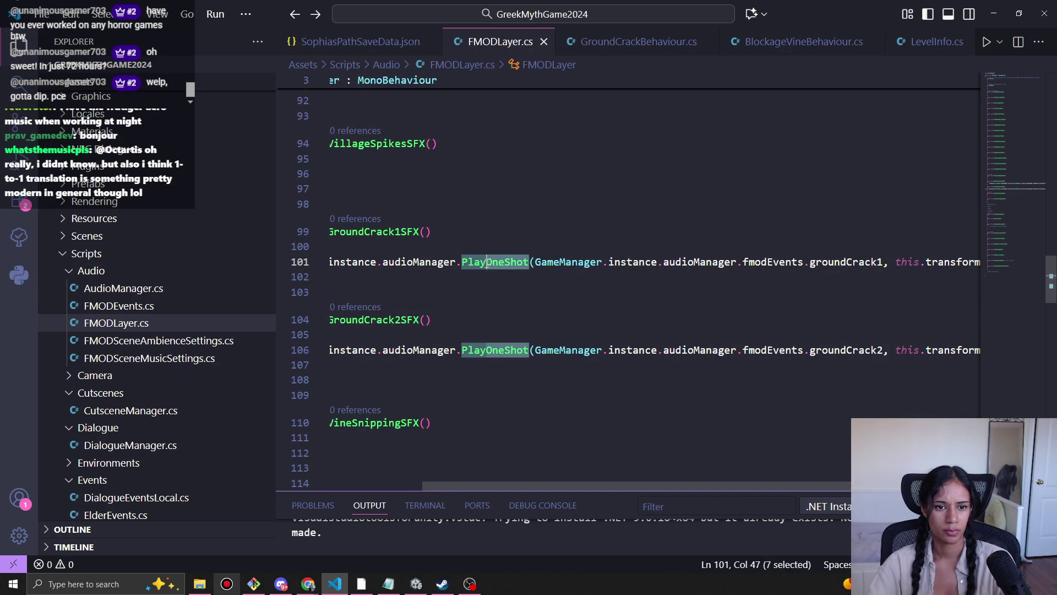
pyautogui.press('BackSpace')
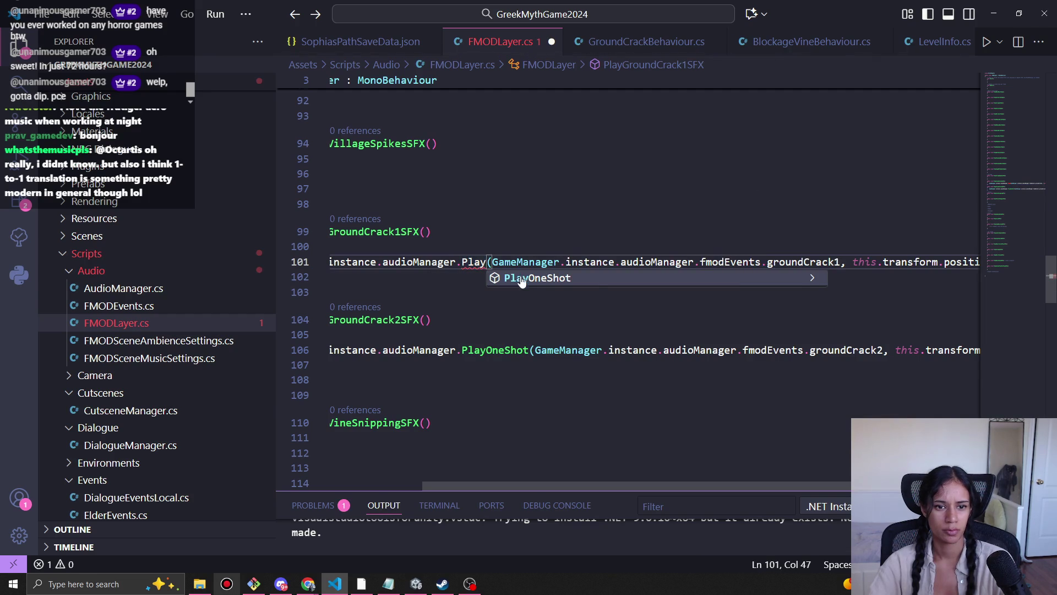
pyautogui.press('Tab')
pyautogui.hotkey('ctrl', 's')
# Step: Look up the audioManager definition in GameManager.cs, return to line 101, then bring Git Bash forward
pyautogui.hscroll(-5, 632, 487)
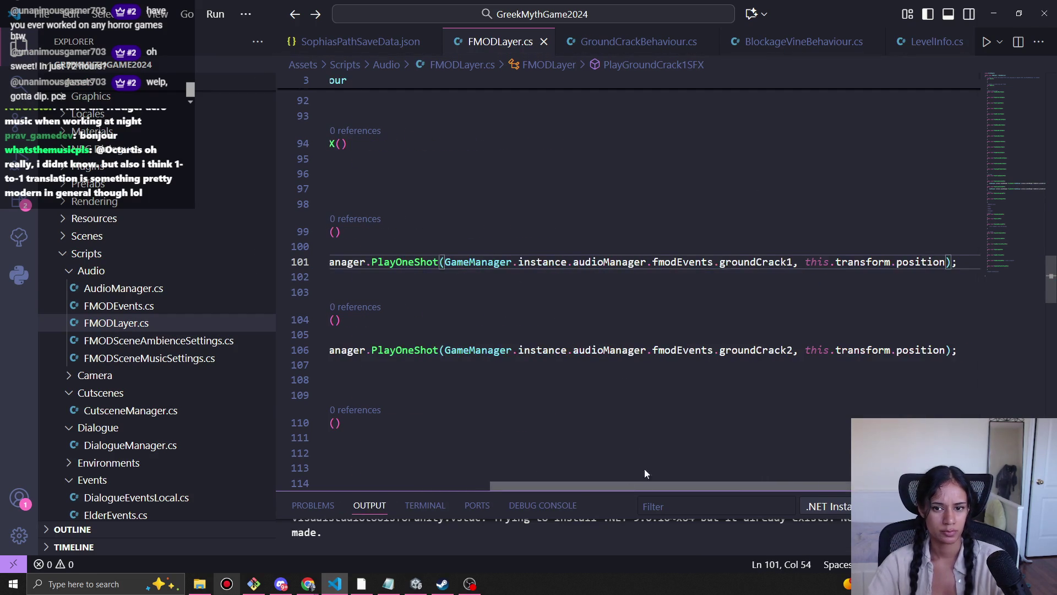
pyautogui.click(520, 232)
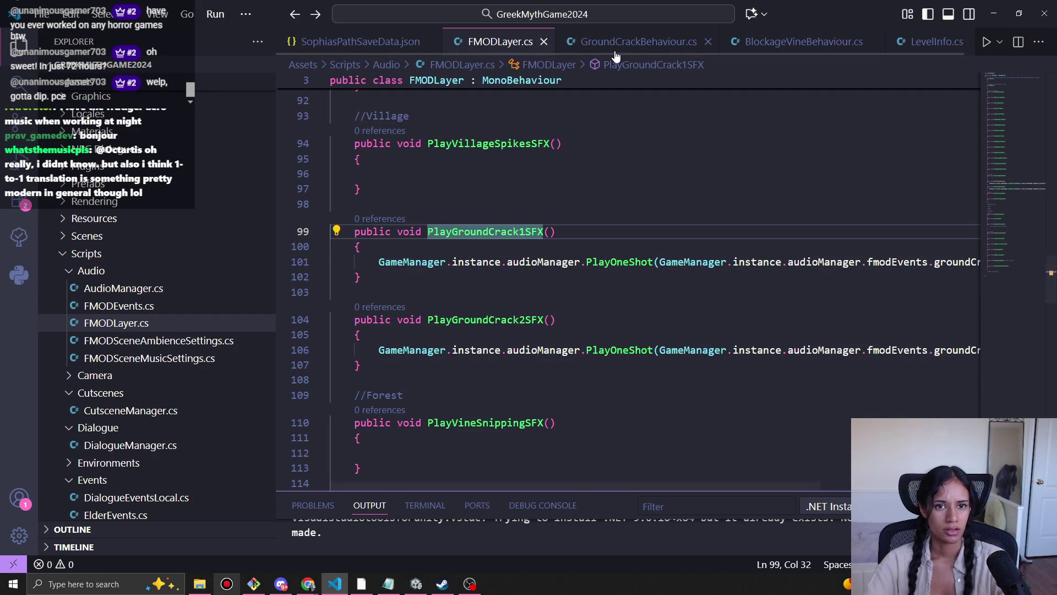
pyautogui.moveTo(681, 487)
pyautogui.mouseDown()
pyautogui.moveTo(840, 468)
pyautogui.moveTo(501, 427)
pyautogui.moveTo(673, 425)
pyautogui.moveTo(859, 468)
pyautogui.moveTo(509, 418)
pyautogui.mouseUp()
pyautogui.hscroll(5, 574, 407)
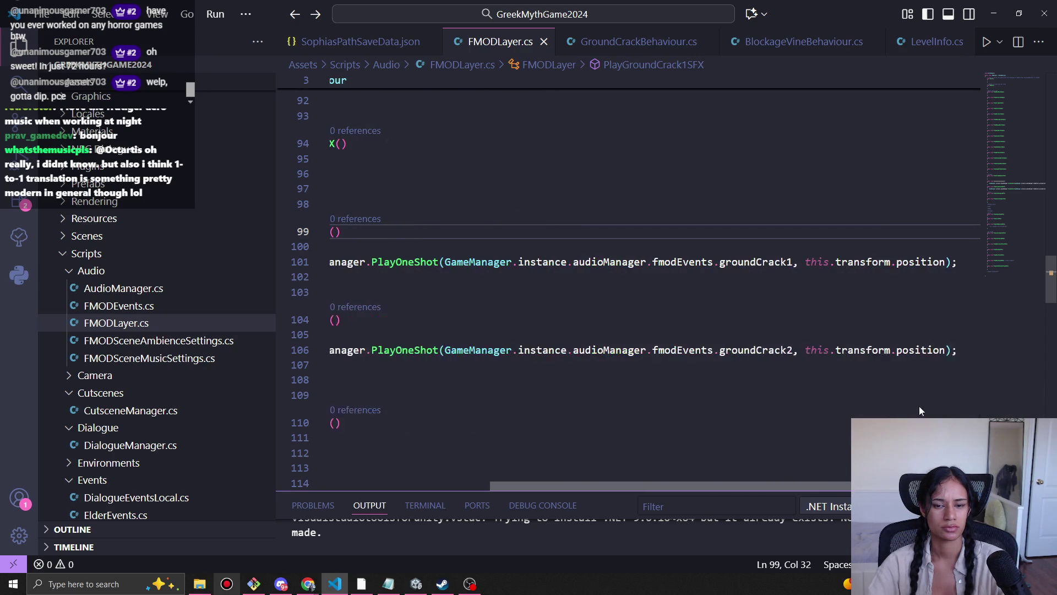
pyautogui.keyDown('ctrl'); pyautogui.click(355, 261); pyautogui.keyUp('ctrl')
pyautogui.hotkey('alt', 'Left')
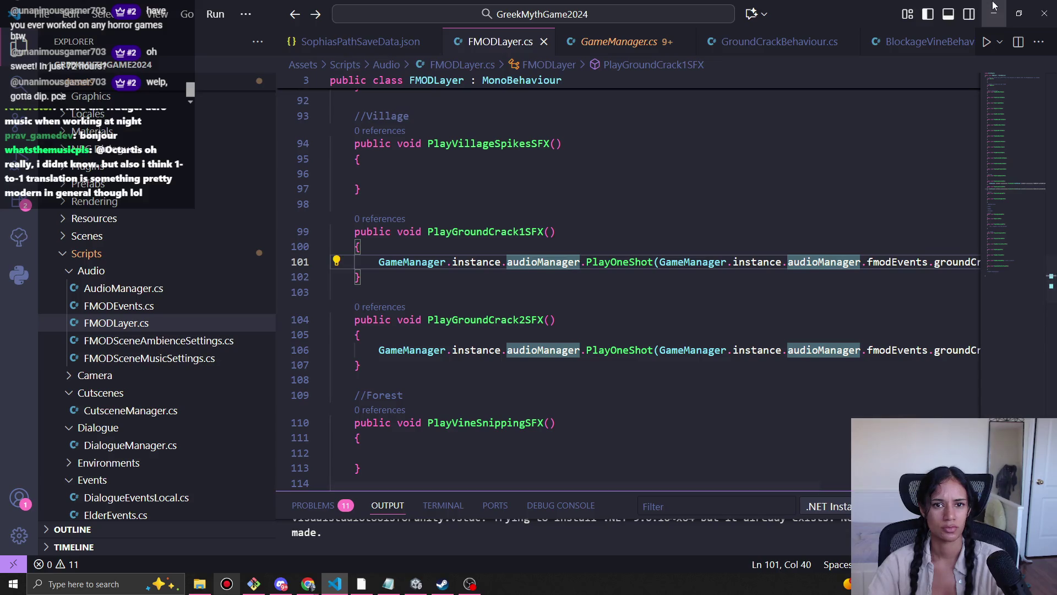
pyautogui.hotkey('alt', 'Tab')
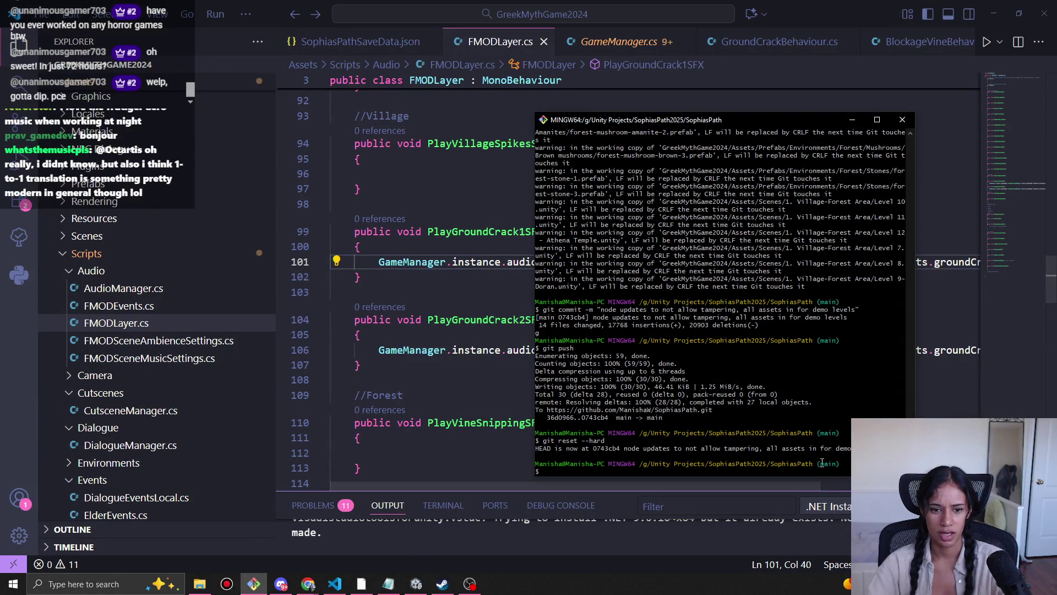
# Step: Stage all changes and commit with message 'mock tileset, few cleanups and FMOD adapter'
pyautogui.write('git add .')
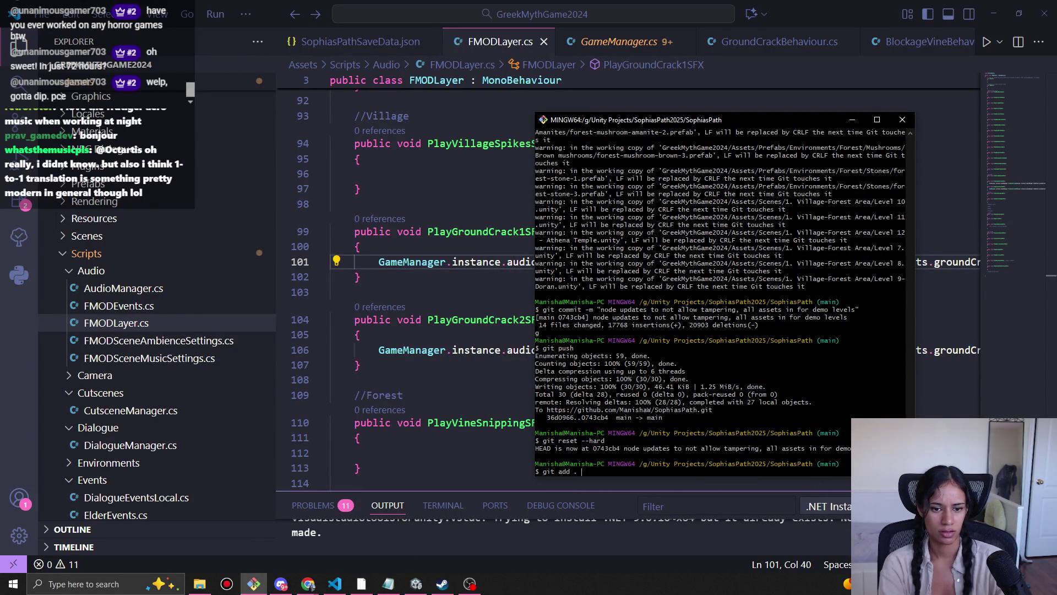
pyautogui.press('Return')
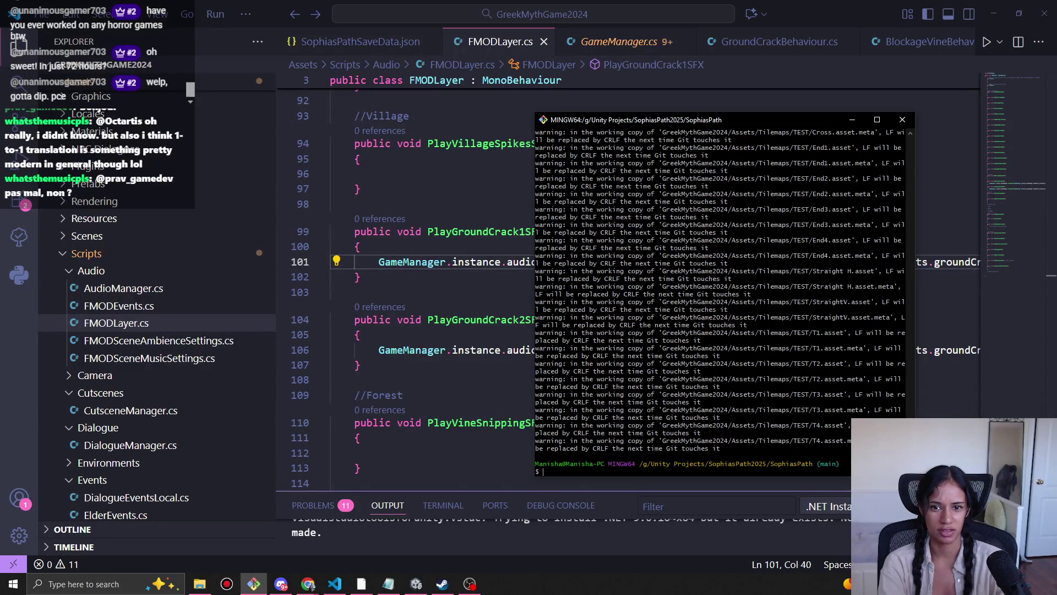
pyautogui.write('git ')
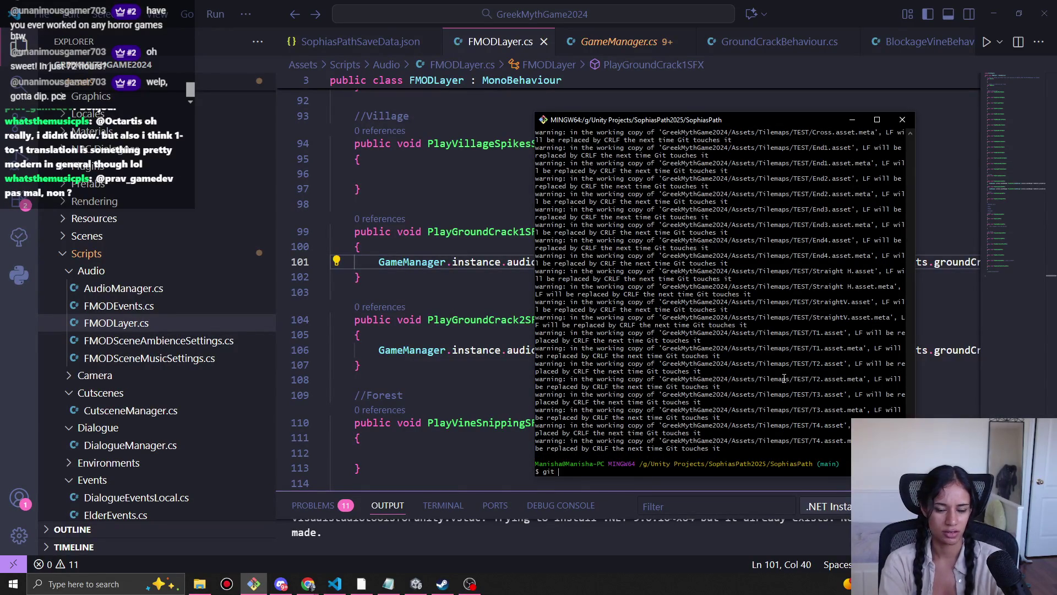
pyautogui.write('commit -')
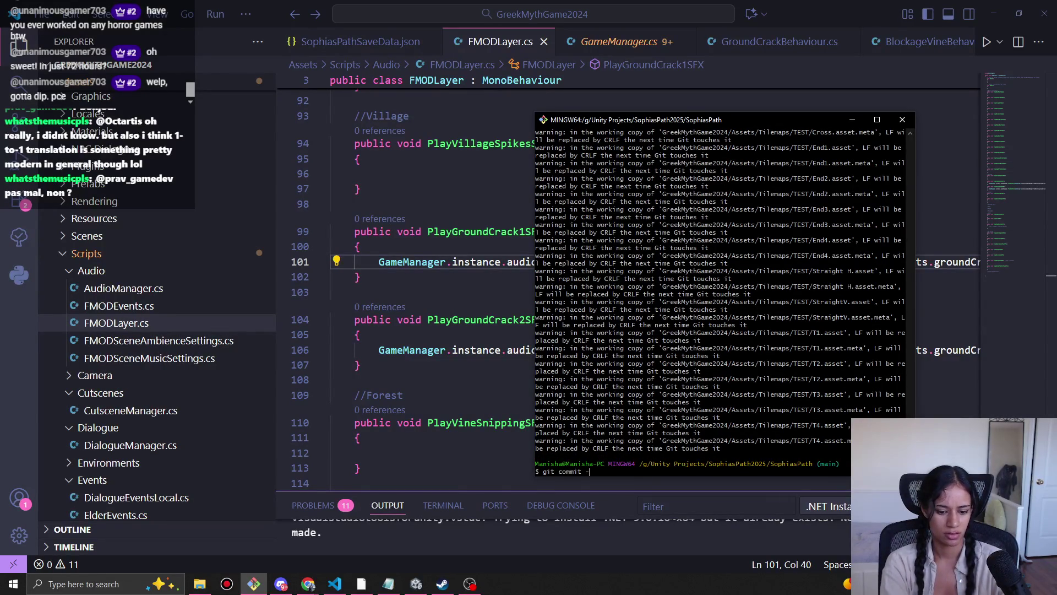
pyautogui.write('m "m')
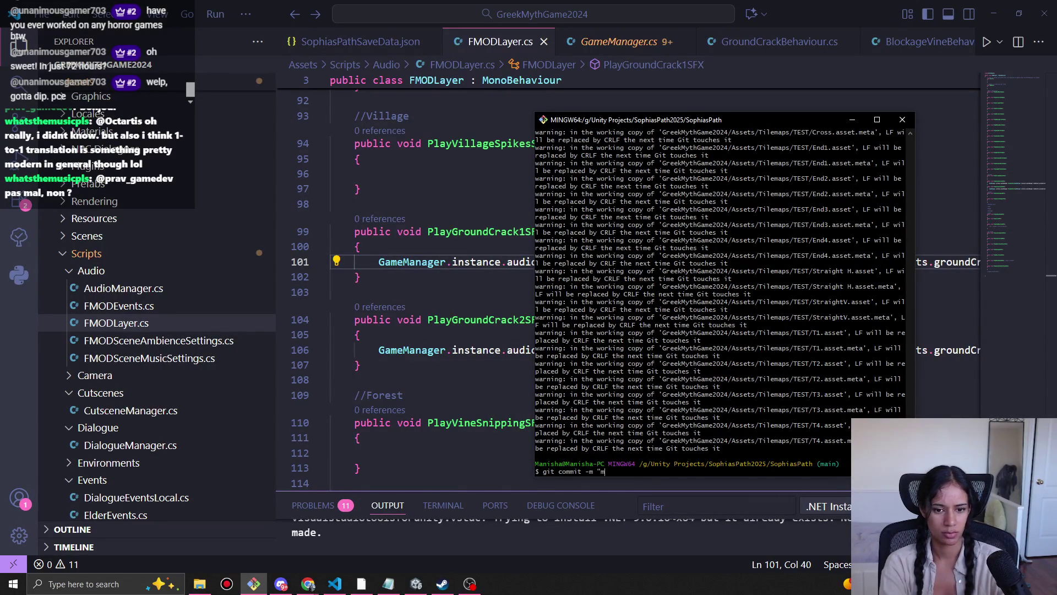
pyautogui.write('ock tileset, ')
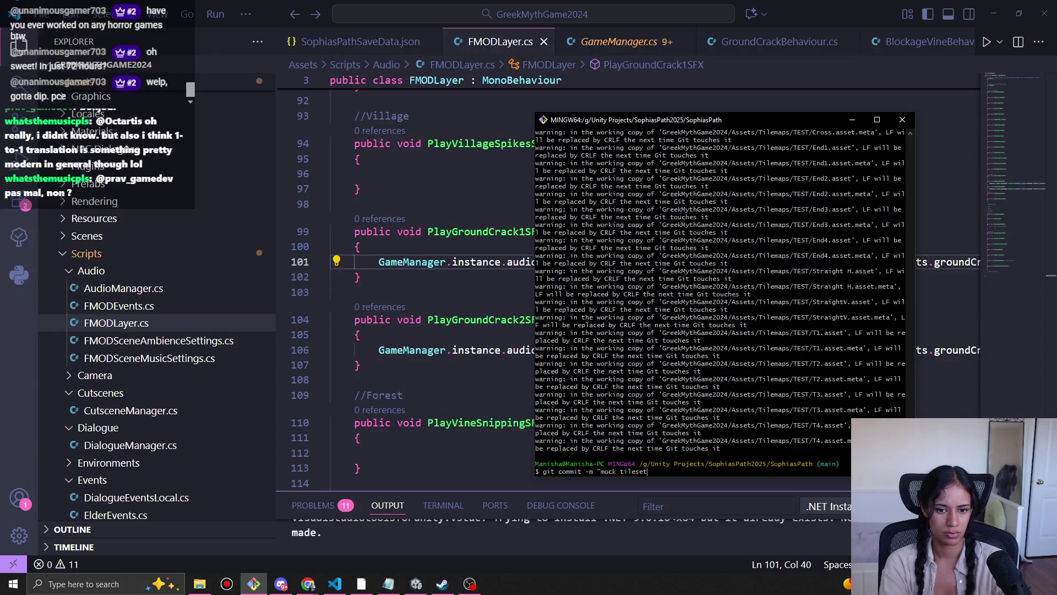
pyautogui.write('few cleanu')
pyautogui.write('ps and ')
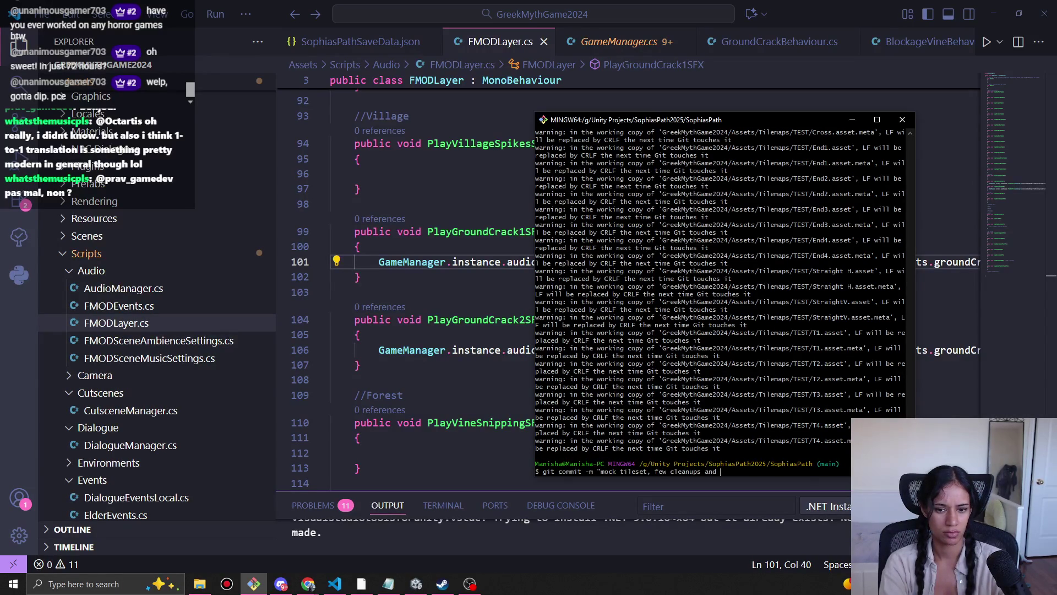
pyautogui.write('FMOD layer')
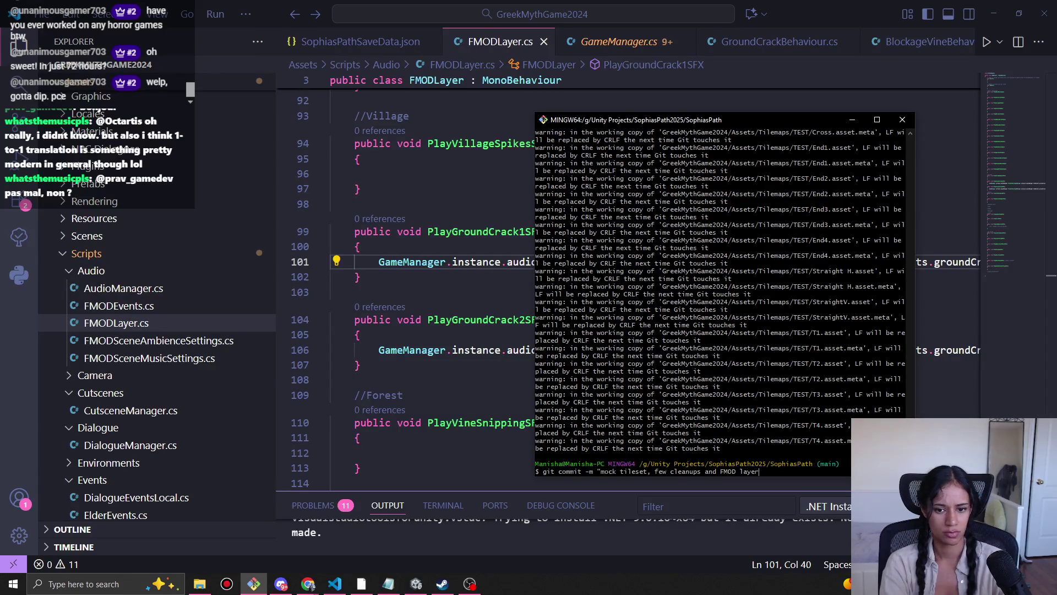
pyautogui.press('BackSpace')
pyautogui.press('BackSpace')
pyautogui.press('BackSpace')
pyautogui.write('adapter')
pyautogui.press('Return')
# Step: Push the commit to the remote with git push and return to VS Code
pyautogui.write('git push')
pyautogui.press('Return')
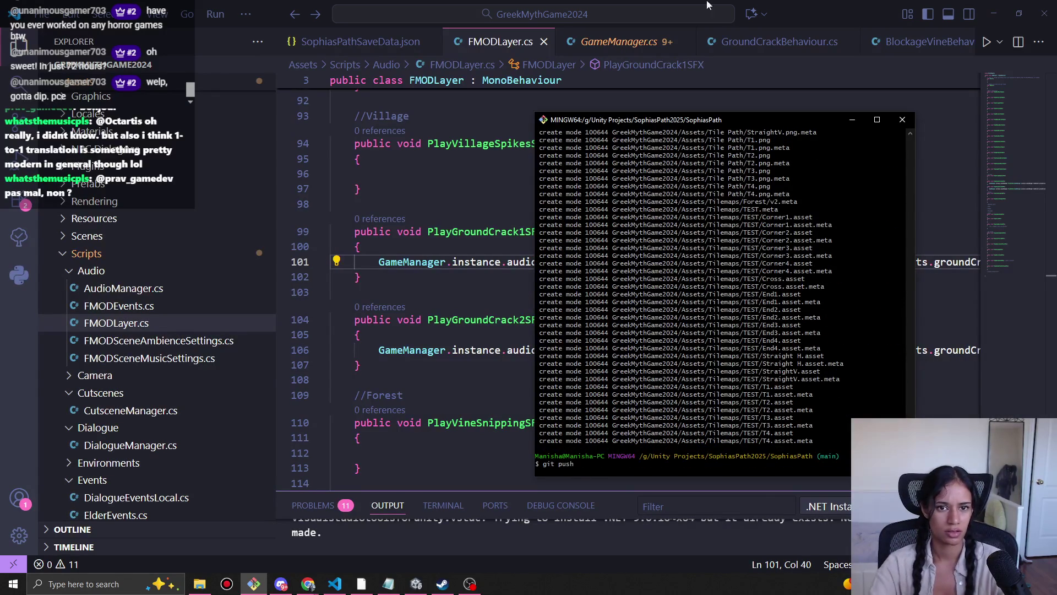
pyautogui.hotkey('alt', 'Tab')
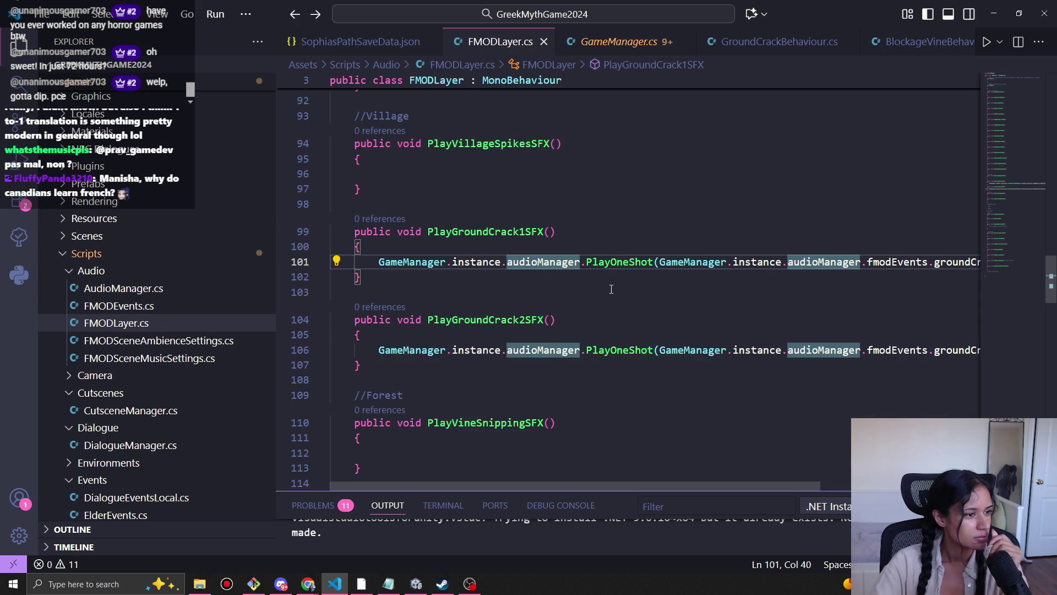
# Step: Check the 'instance' usage on line 101, then drag the Explorer sidebar edge left to narrow it
pyautogui.click(581, 283)
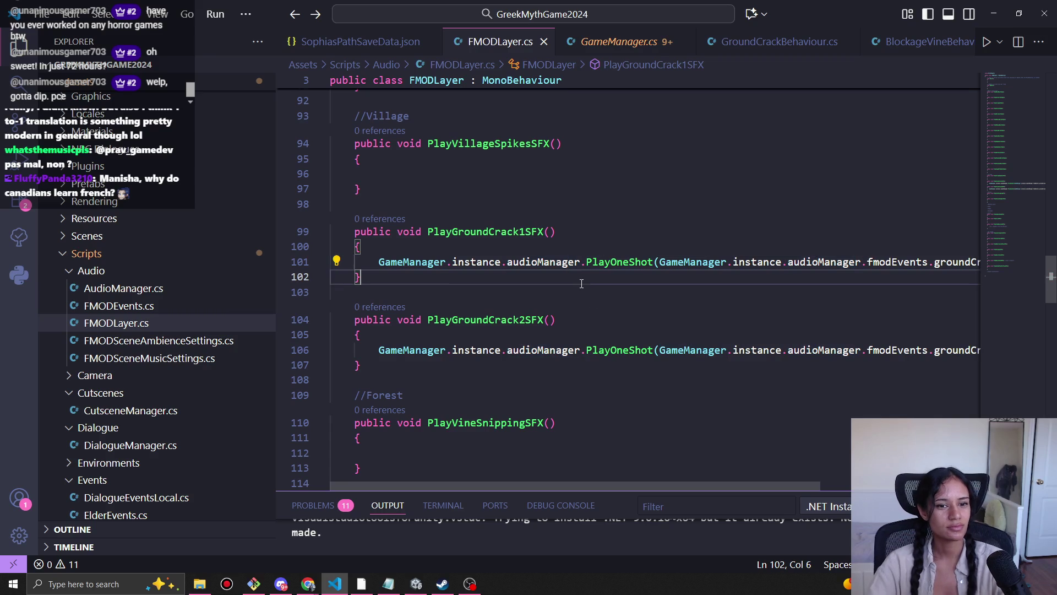
pyautogui.click(493, 297)
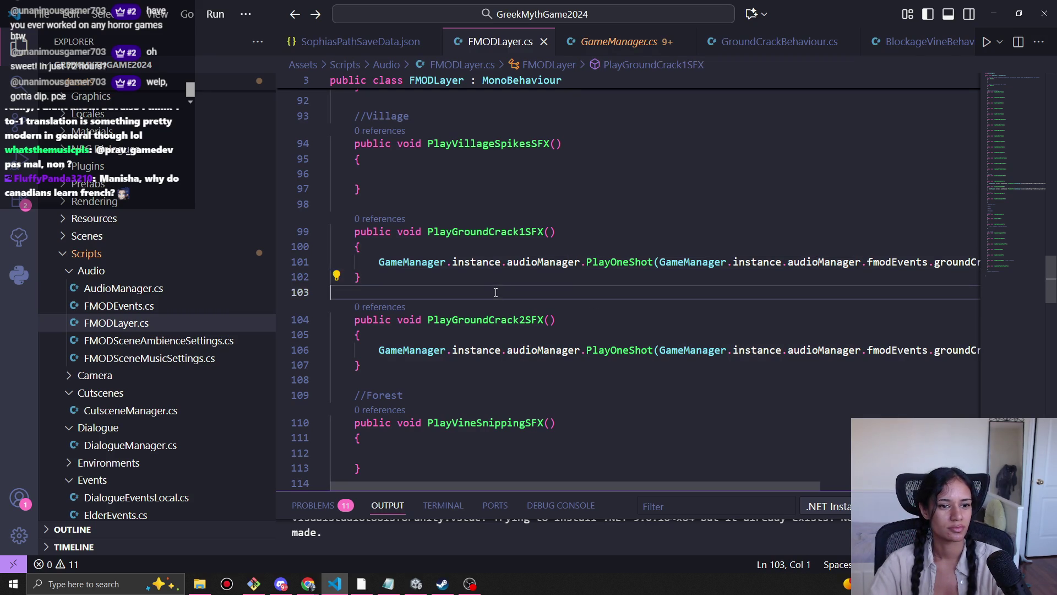
pyautogui.click(471, 261)
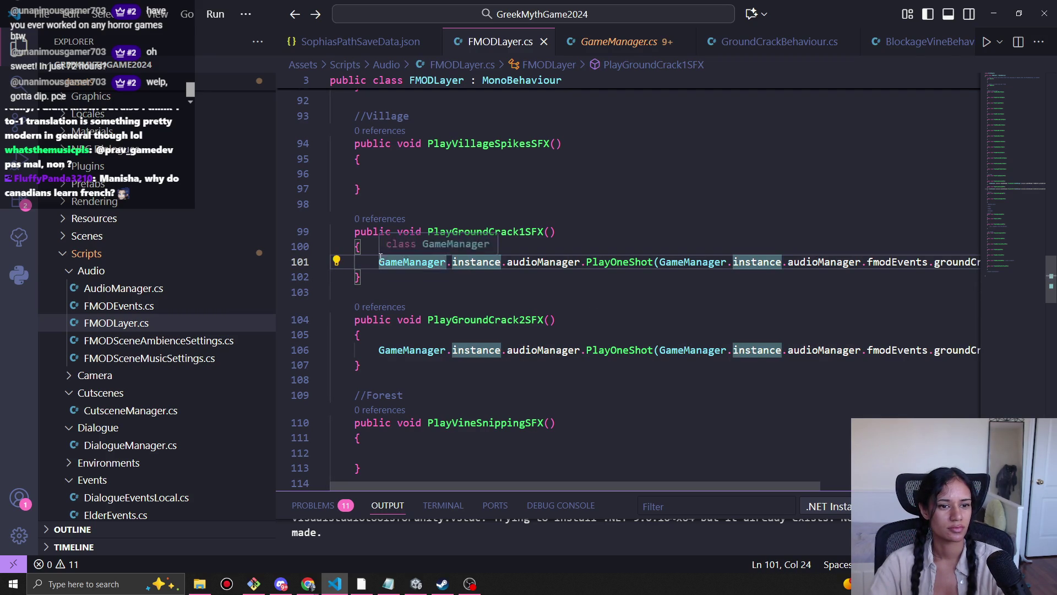
pyautogui.click(380, 261)
pyautogui.click(355, 262)
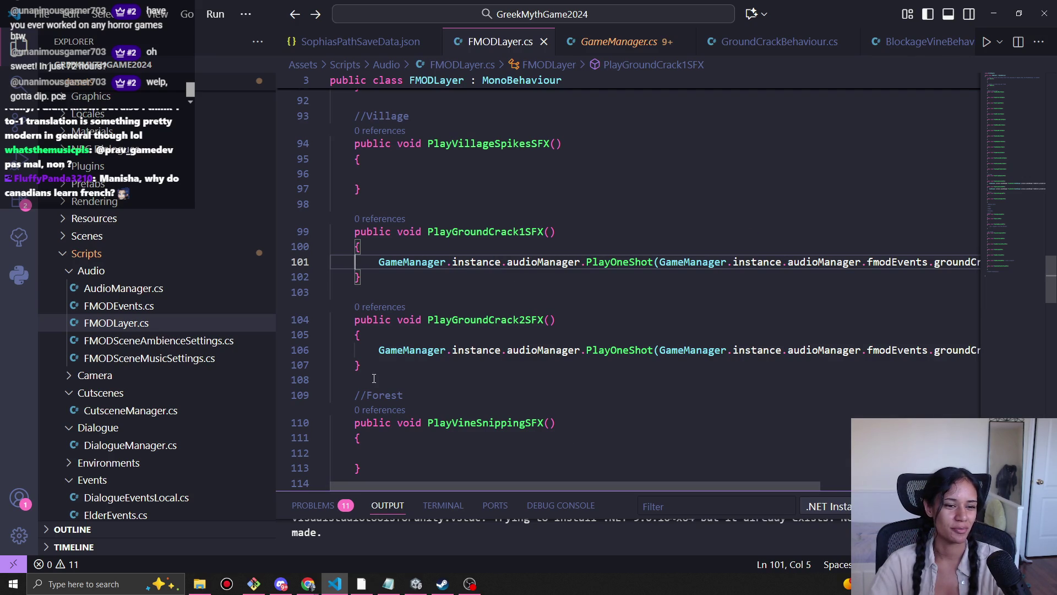
pyautogui.moveTo(276, 388); pyautogui.dragTo(232, 388)
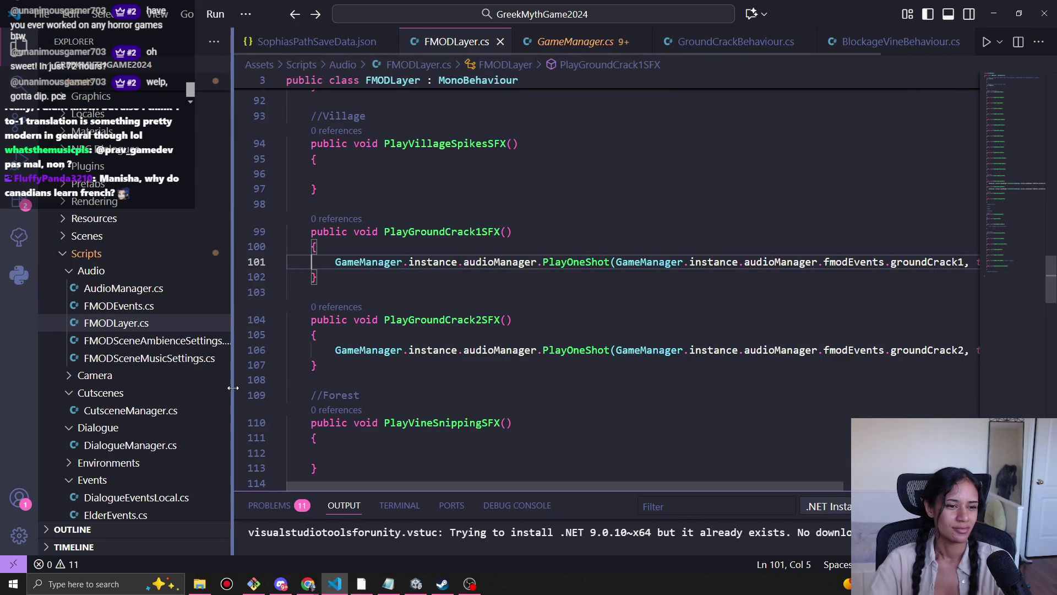
# Step: Select the whole PlayGroundCrack1SFX method
pyautogui.moveTo(333, 279)
pyautogui.mouseDown()
pyautogui.moveTo(313, 262)
pyautogui.moveTo(312, 232)
pyautogui.moveTo(326, 279)
pyautogui.moveTo(311, 232)
pyautogui.mouseUp()
pyautogui.click(312, 232)
pyautogui.click(326, 279)
pyautogui.click(311, 232)
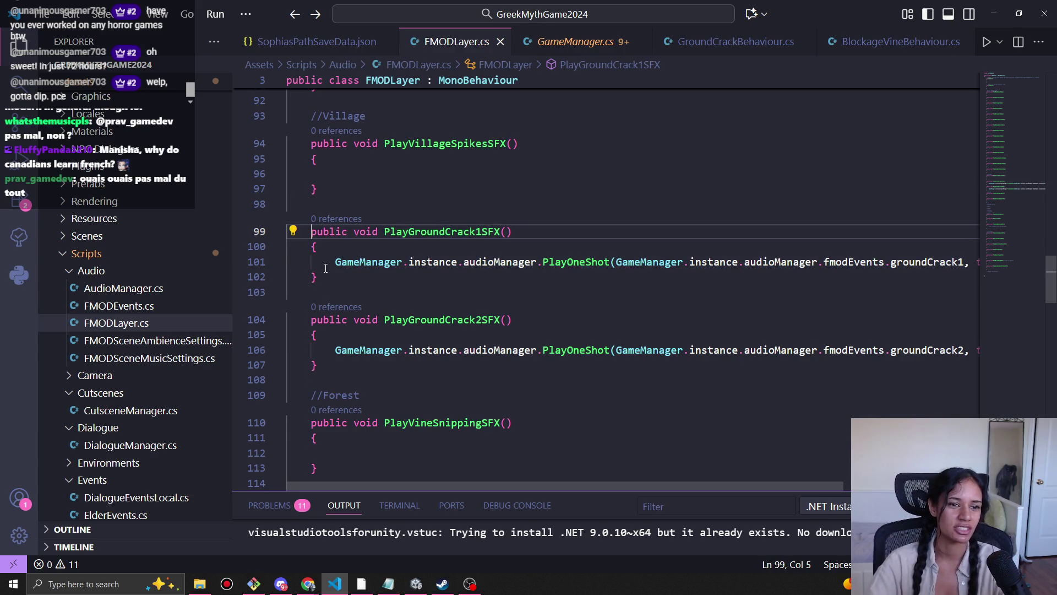
pyautogui.moveTo(324, 279); pyautogui.dragTo(312, 232)
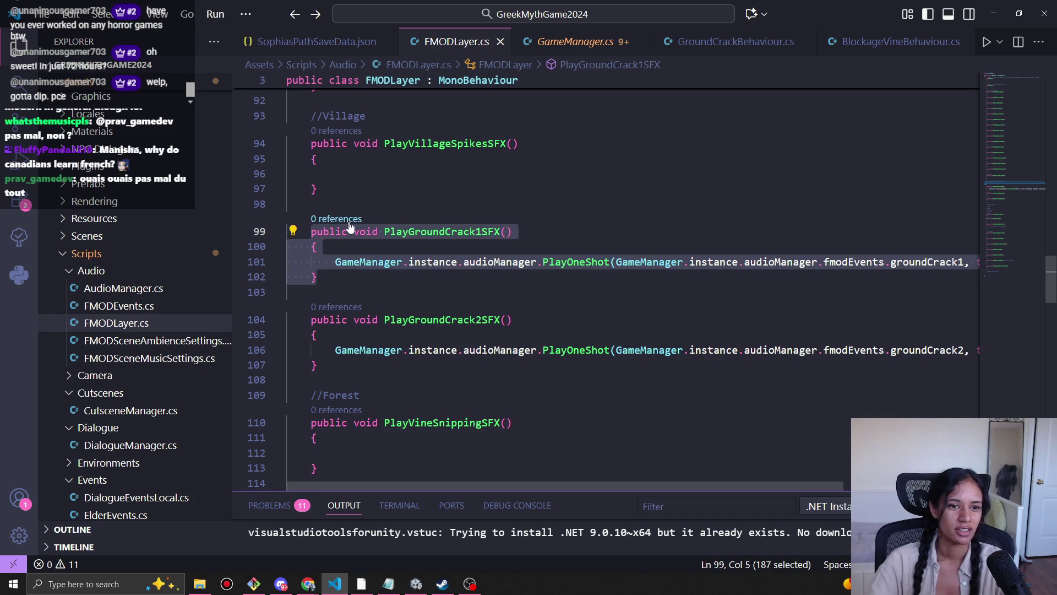
# Step: Peek PlayGroundCrack1SFX's '0 references', close the preview, and return to the file's top
pyautogui.keyDown('ctrl'); pyautogui.click(435, 232); pyautogui.keyUp('ctrl')
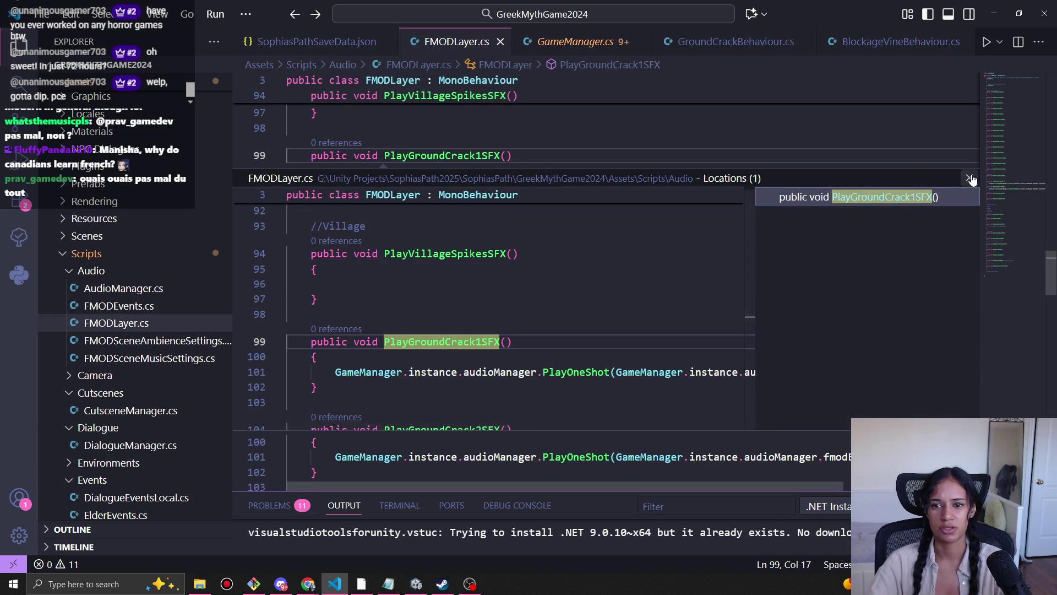
pyautogui.click(970, 179)
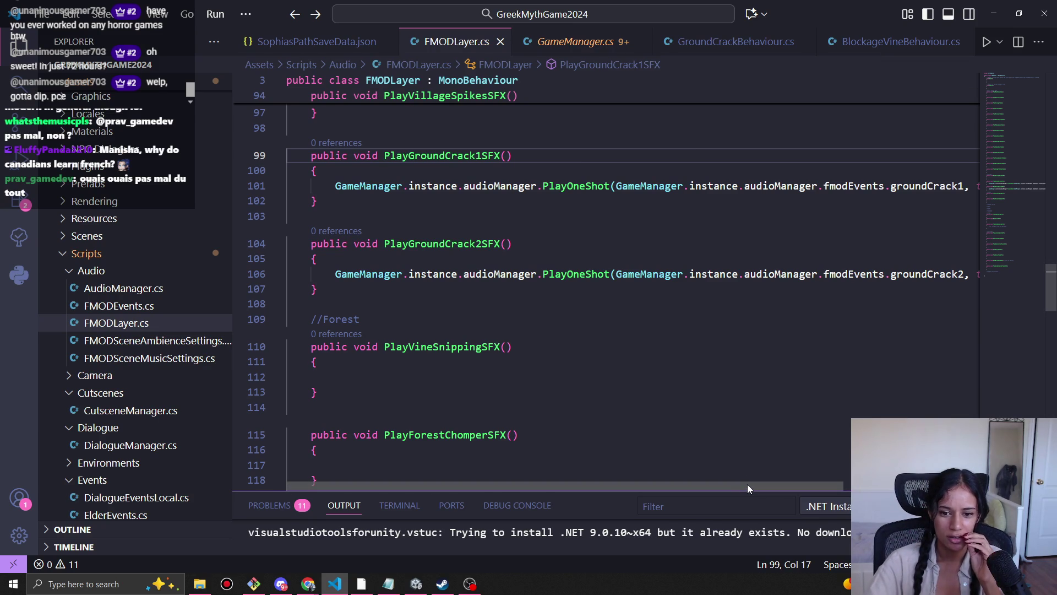
pyautogui.moveTo(748, 484)
pyautogui.mouseDown()
pyautogui.moveTo(884, 484)
pyautogui.moveTo(633, 469)
pyautogui.mouseUp()
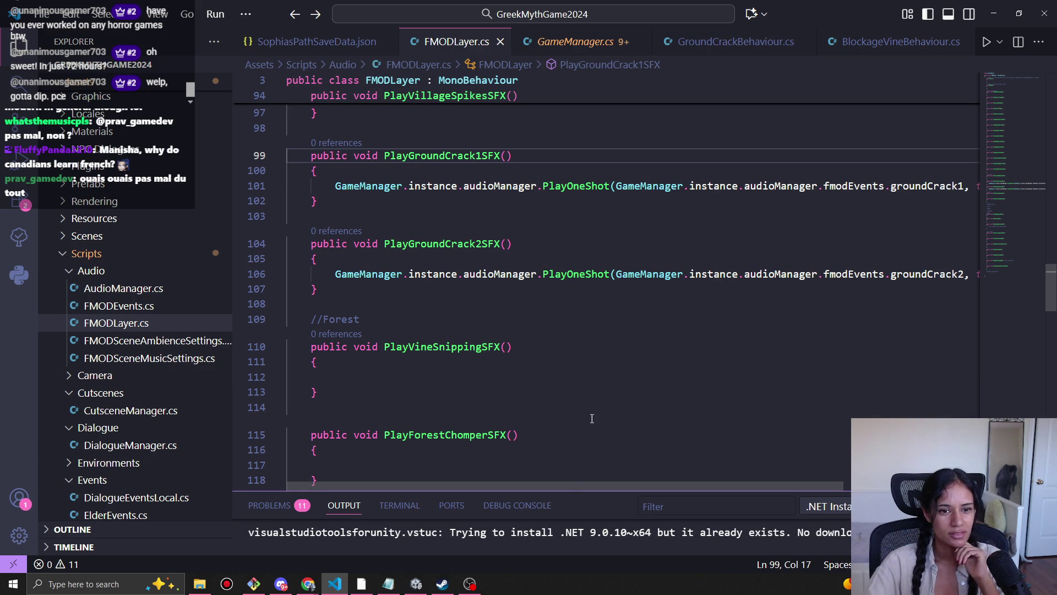
pyautogui.scroll(2, 595, 406)
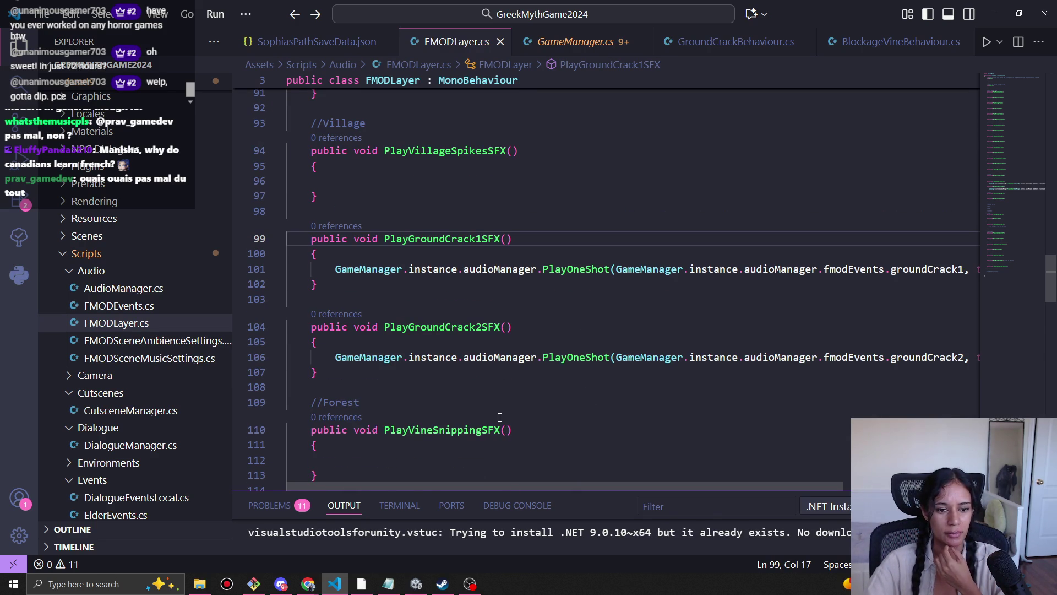
pyautogui.scroll(-2, 499, 417)
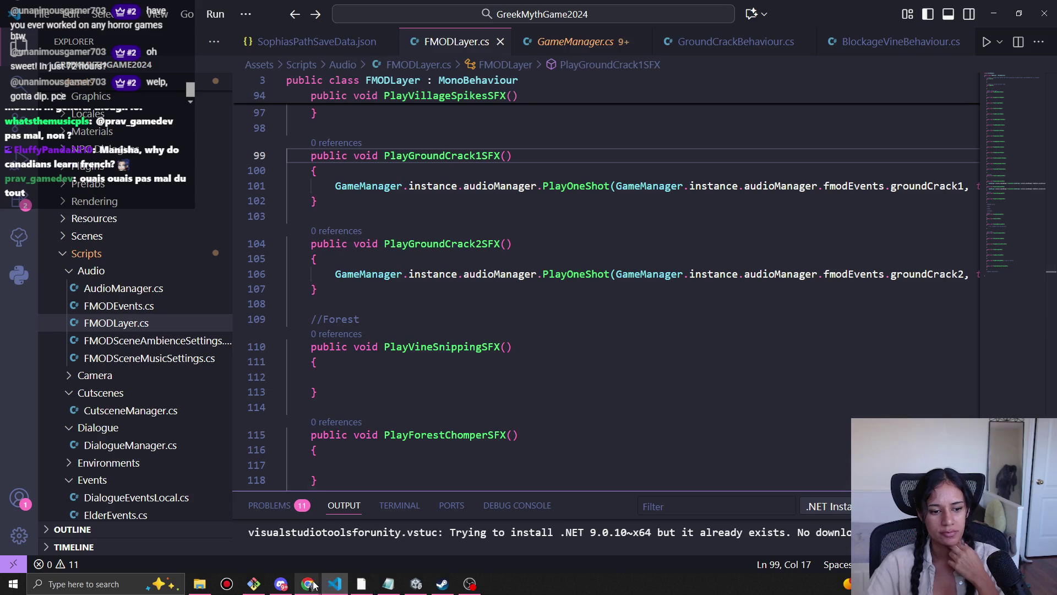
pyautogui.click(281, 583)
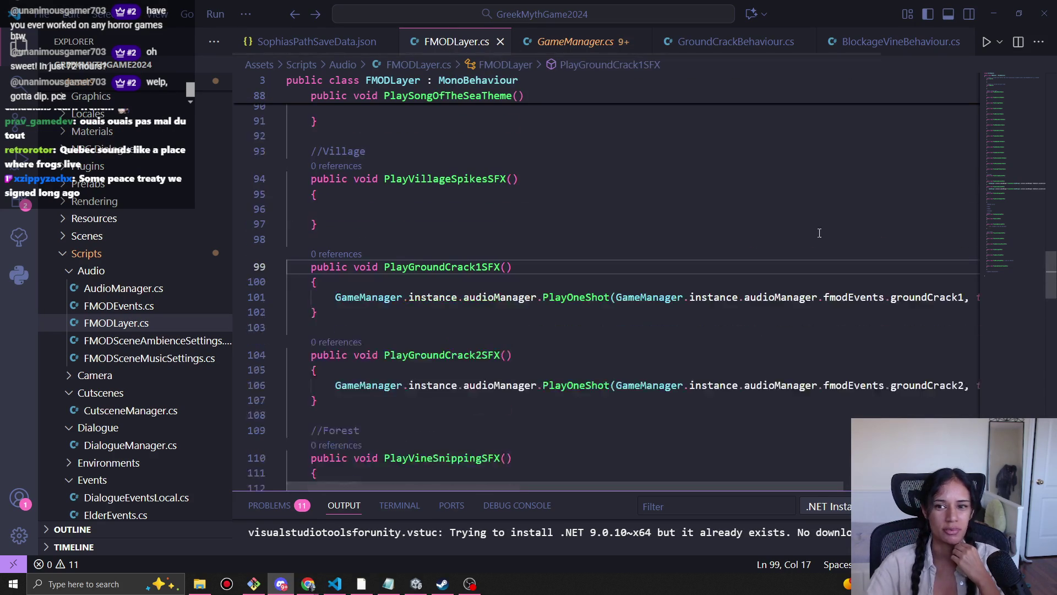
pyautogui.moveTo(1026, 190); pyautogui.dragTo(1025, 83)
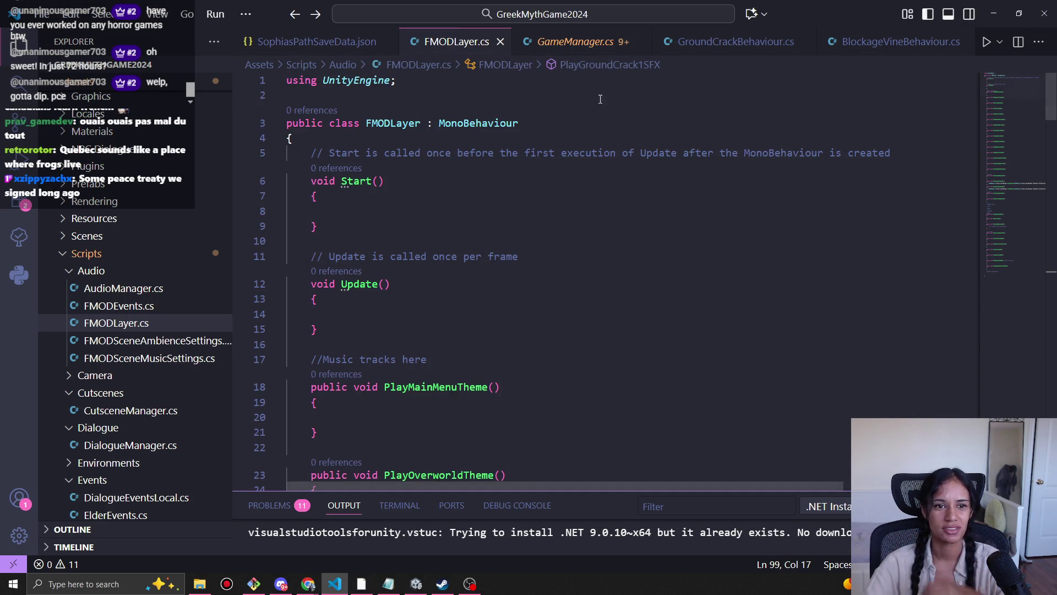
pyautogui.doubleClick(399, 123)
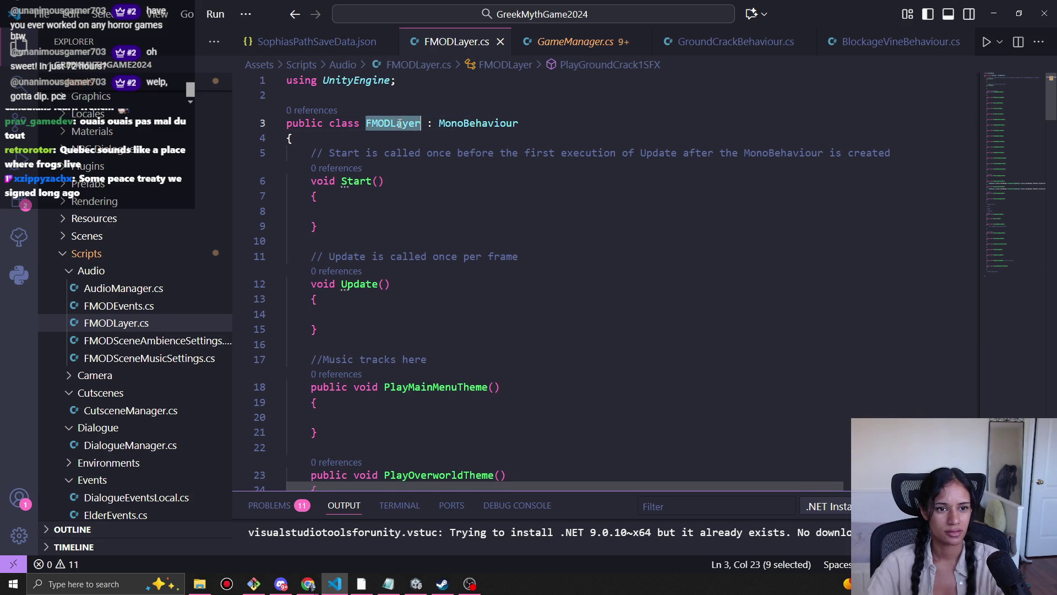
pyautogui.rightClick(399, 123)
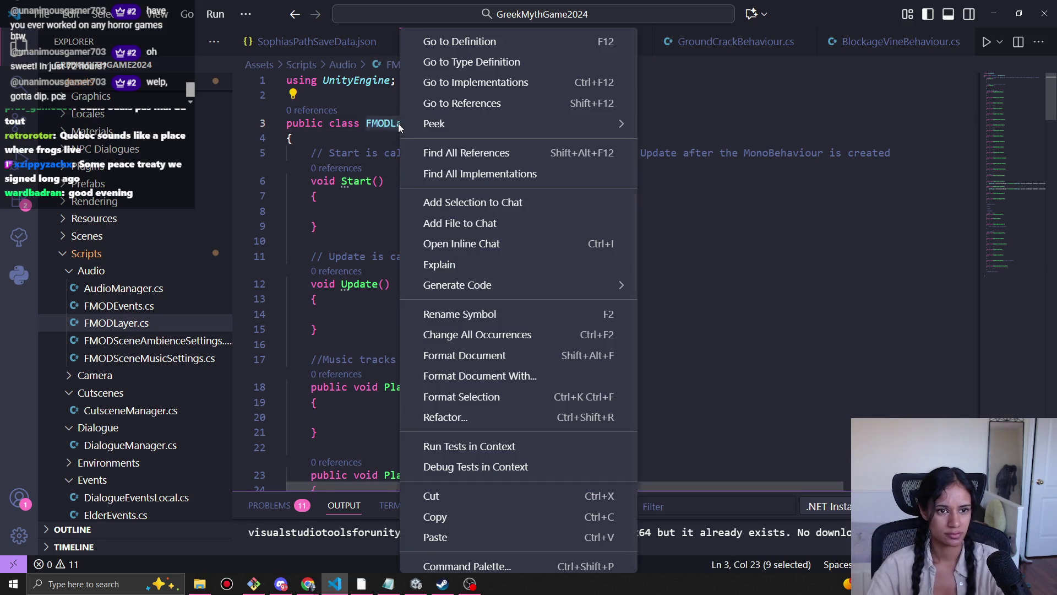
pyautogui.click(471, 314)
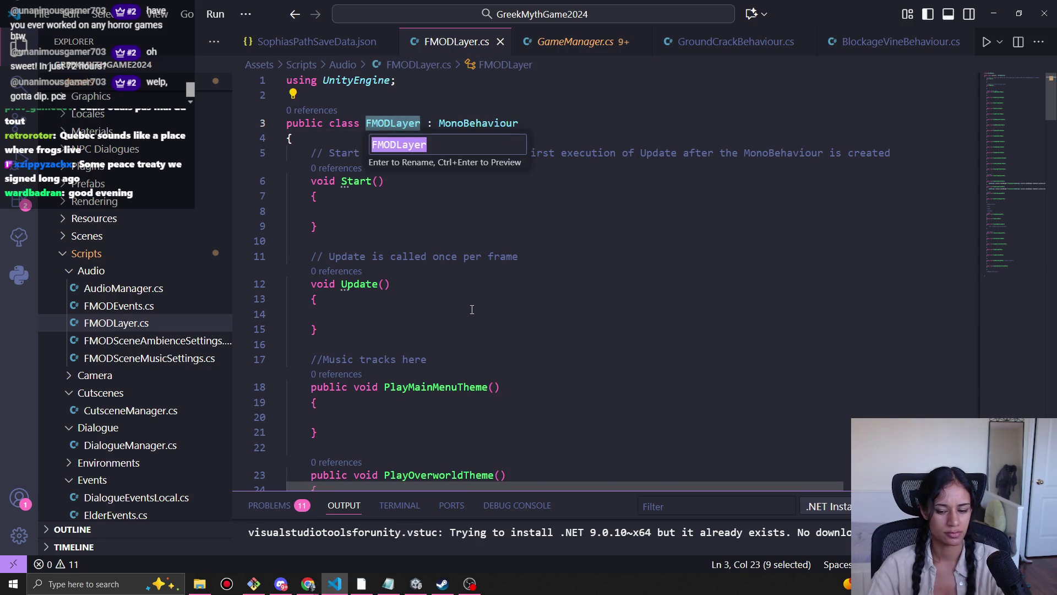
pyautogui.press('Right')
pyautogui.press('BackSpace')
pyautogui.press('BackSpace')
pyautogui.press('BackSpace')
pyautogui.press('Escape')
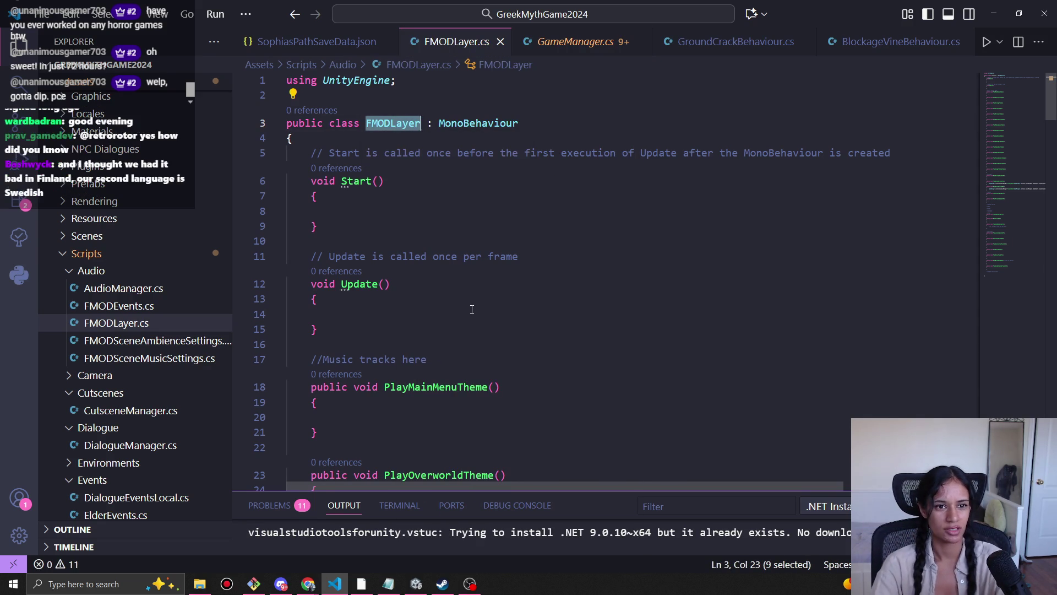
pyautogui.click(288, 182)
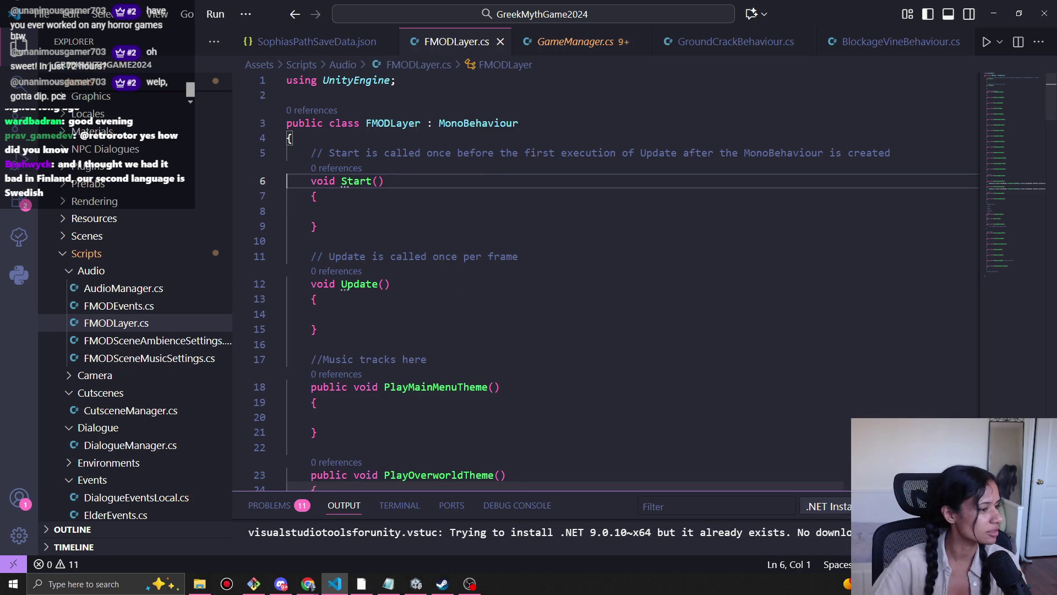
pyautogui.hotkey('alt', 'Tab')
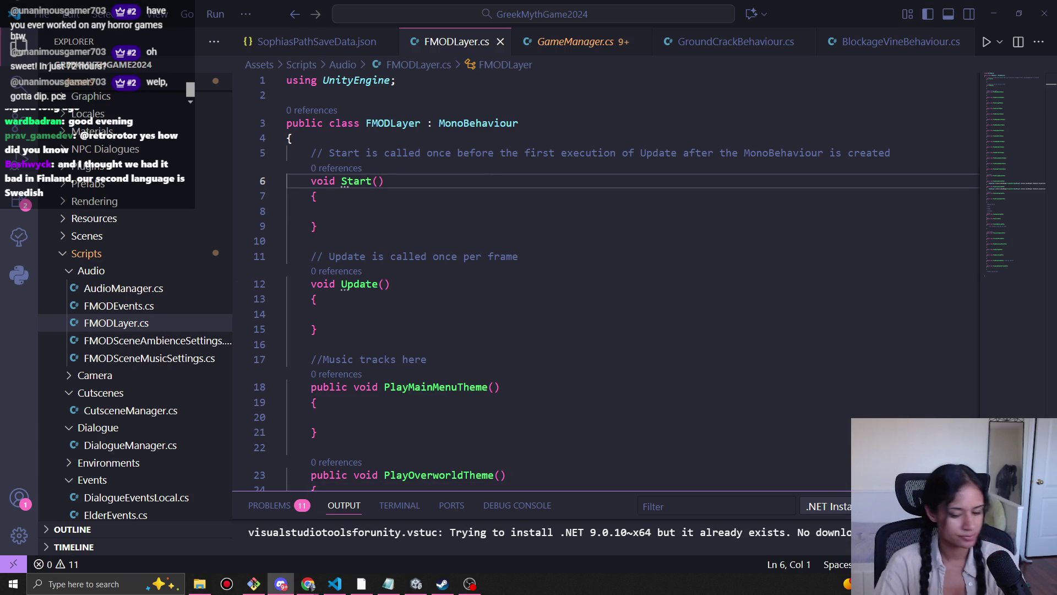
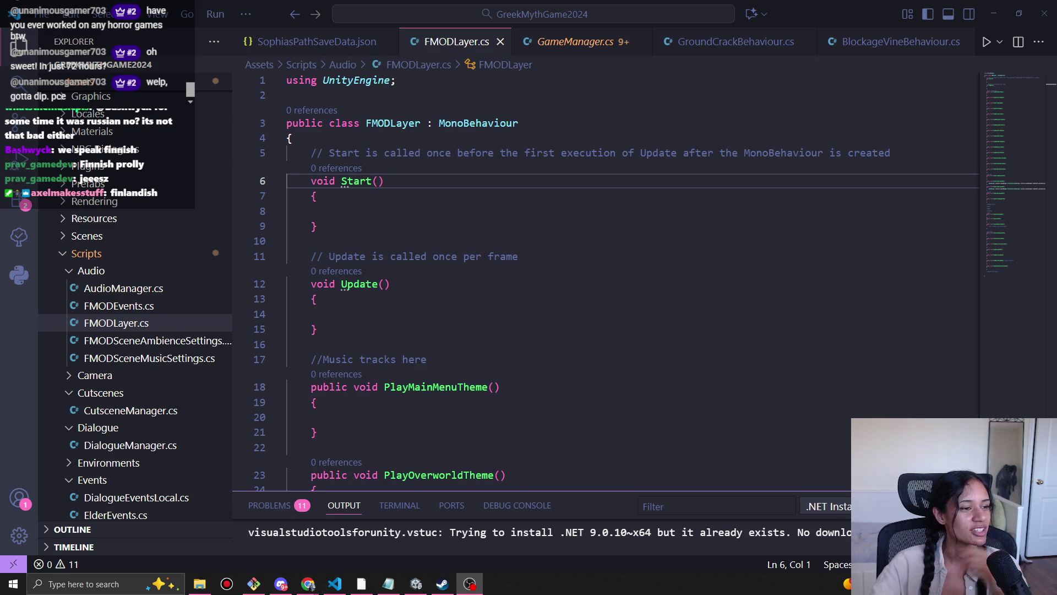
# Step: Put the caret inside the Update method and scroll through the script
pyautogui.click(507, 299)
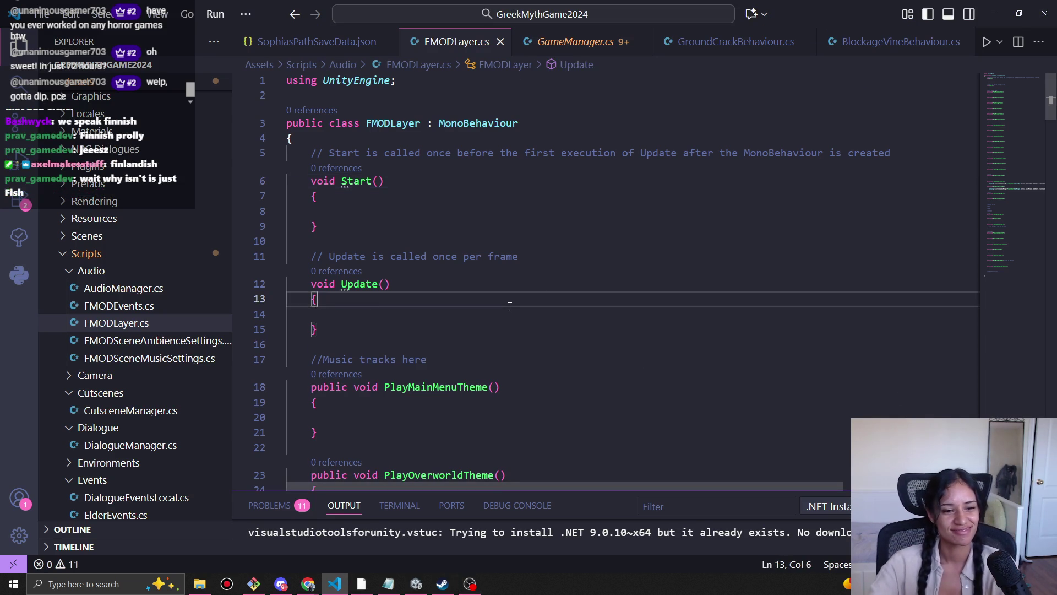
pyautogui.scroll(-5, 467, 337)
pyautogui.scroll(-5, 466, 336)
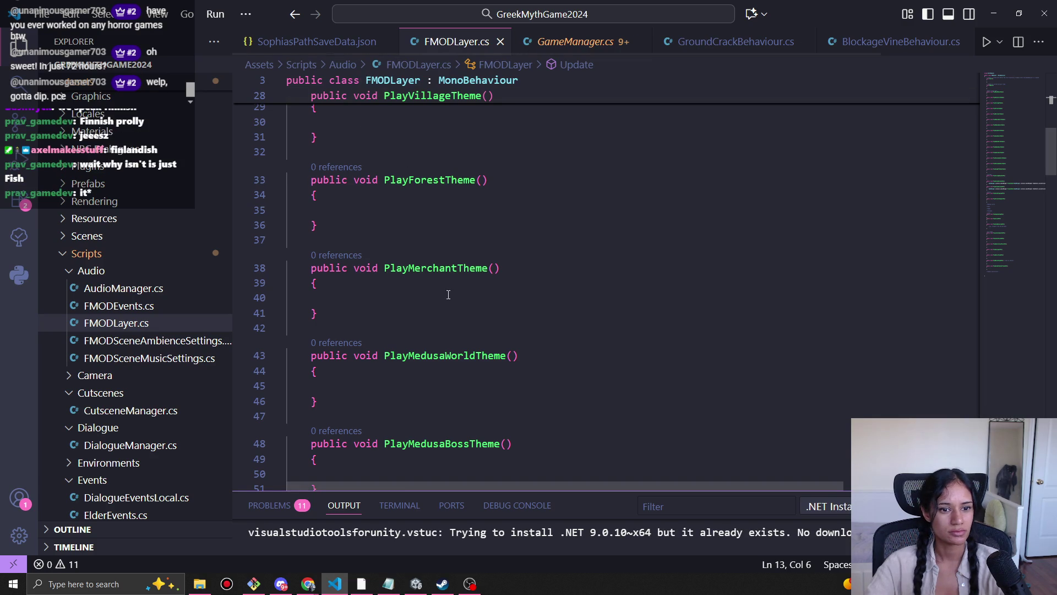
pyautogui.scroll(-10, 584, 392)
pyautogui.scroll(-13, 583, 392)
pyautogui.scroll(3, 588, 427)
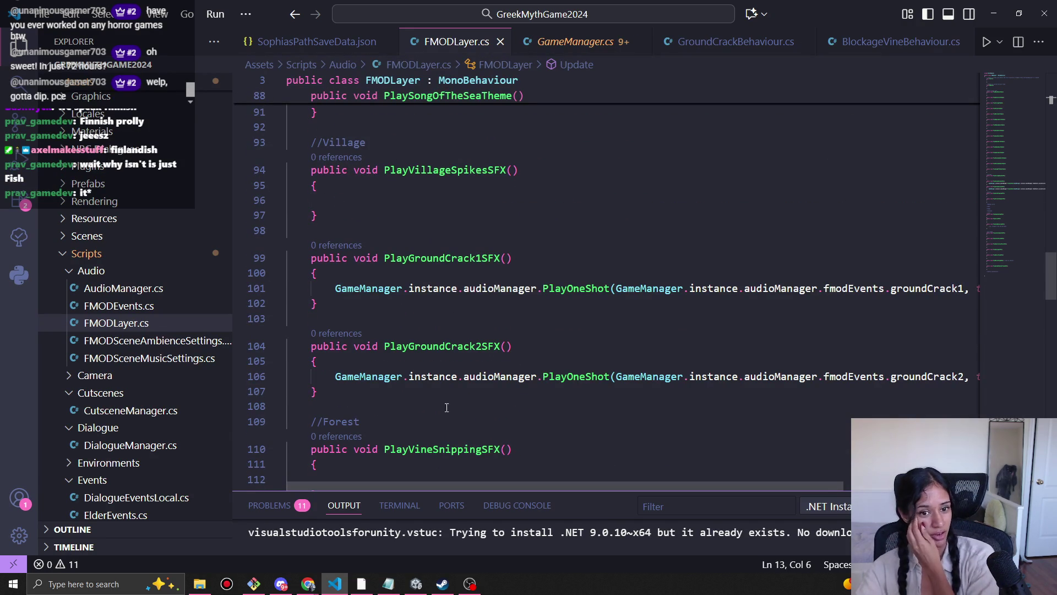
# Step: In Pomofocus, mark the FMOD task done and move 'shader idea' above softlocked
pyautogui.moveTo(308, 583)
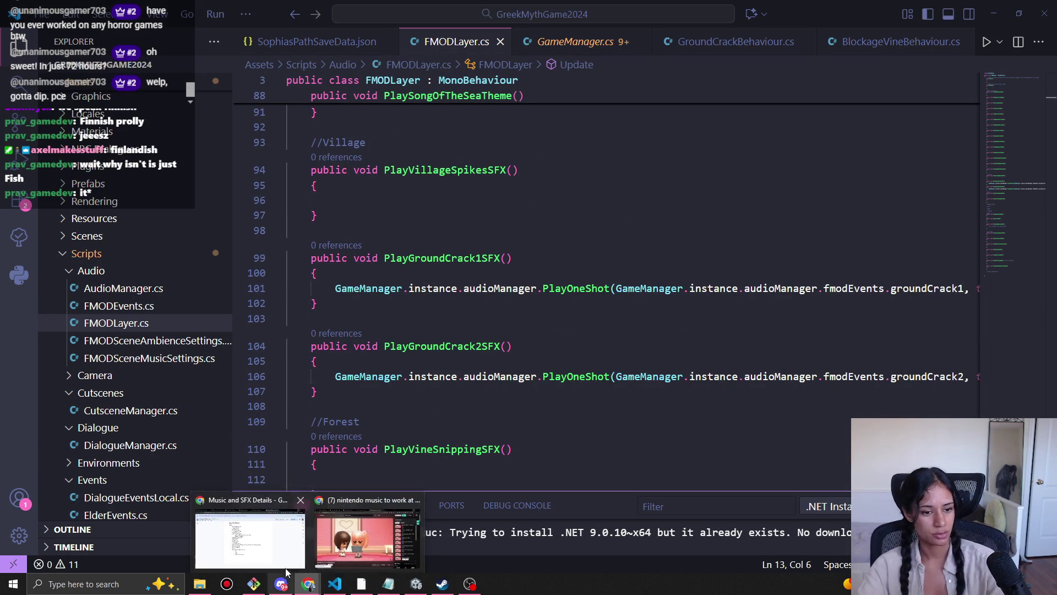
pyautogui.click(277, 556)
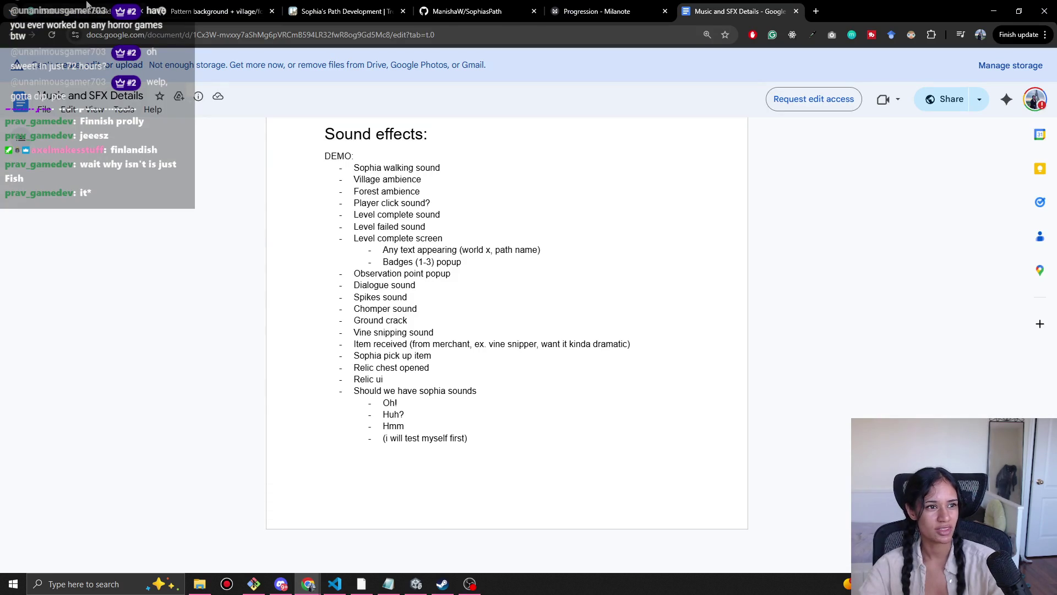
pyautogui.click(110, 11)
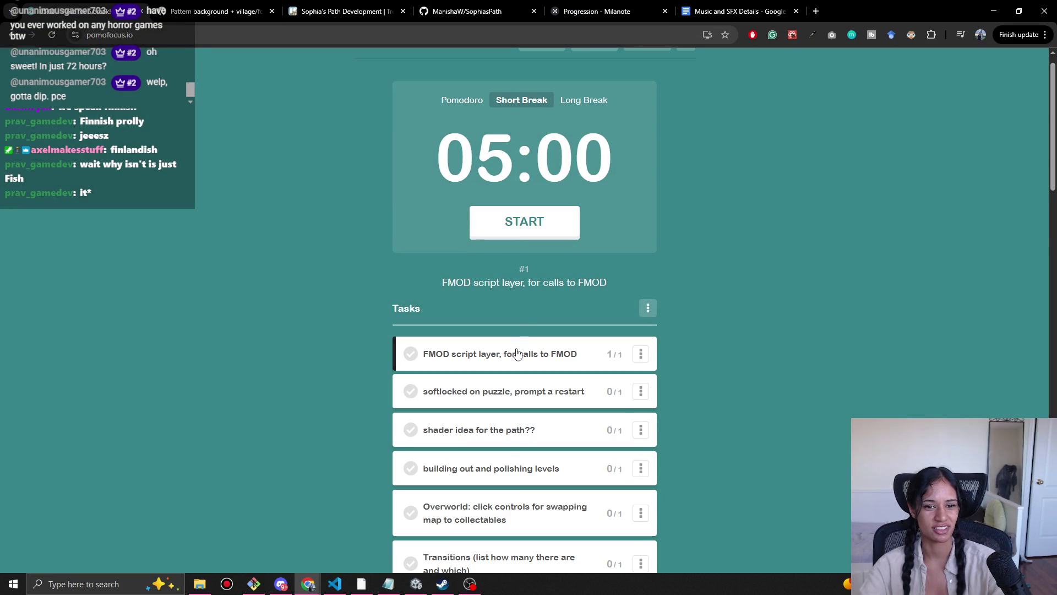
pyautogui.click(410, 353)
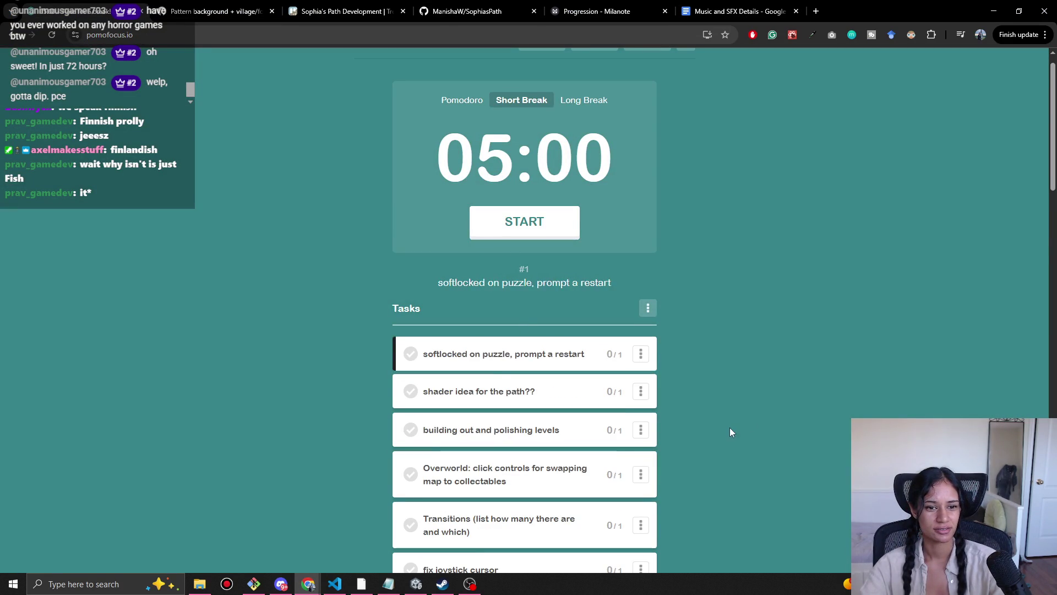
pyautogui.scroll(-5, 727, 428)
pyautogui.scroll(3, 727, 434)
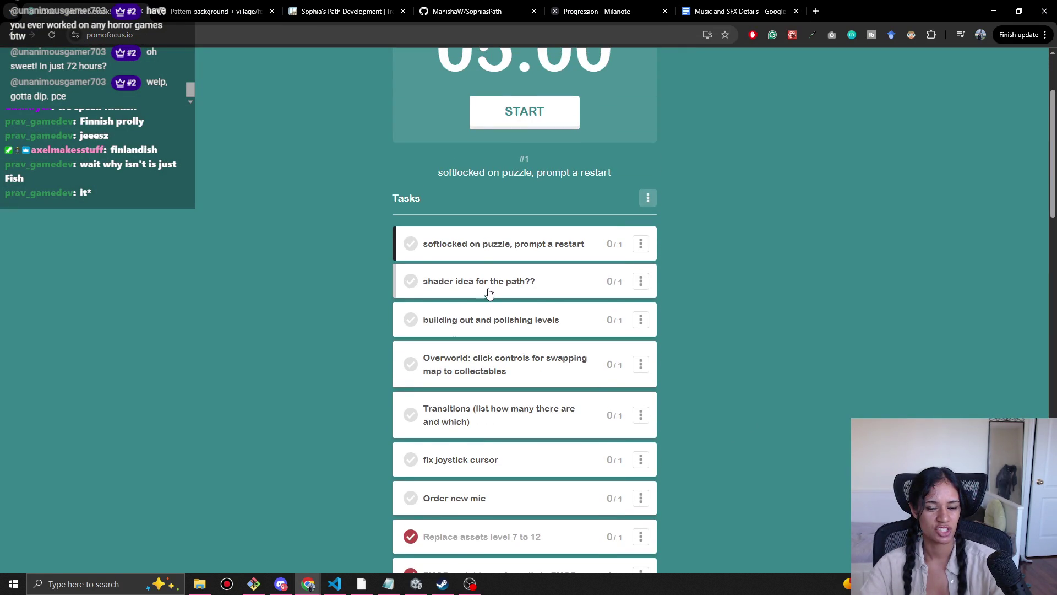
pyautogui.moveTo(523, 288); pyautogui.dragTo(509, 255)
# Step: Add a new task named 'Clean up old assets!!'
pyautogui.scroll(1, 318, 440)
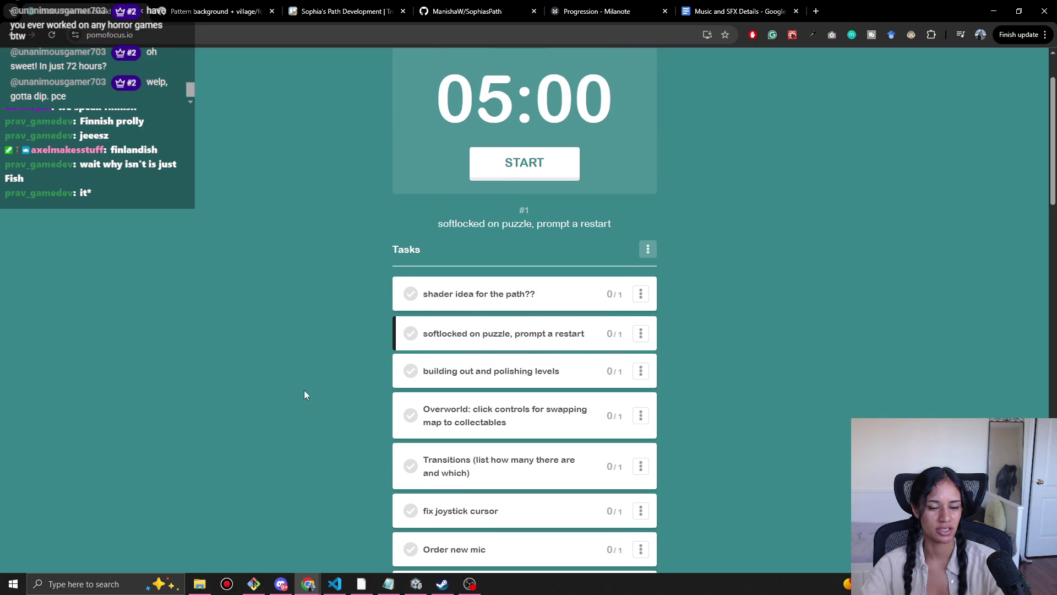
pyautogui.scroll(-2, 311, 517)
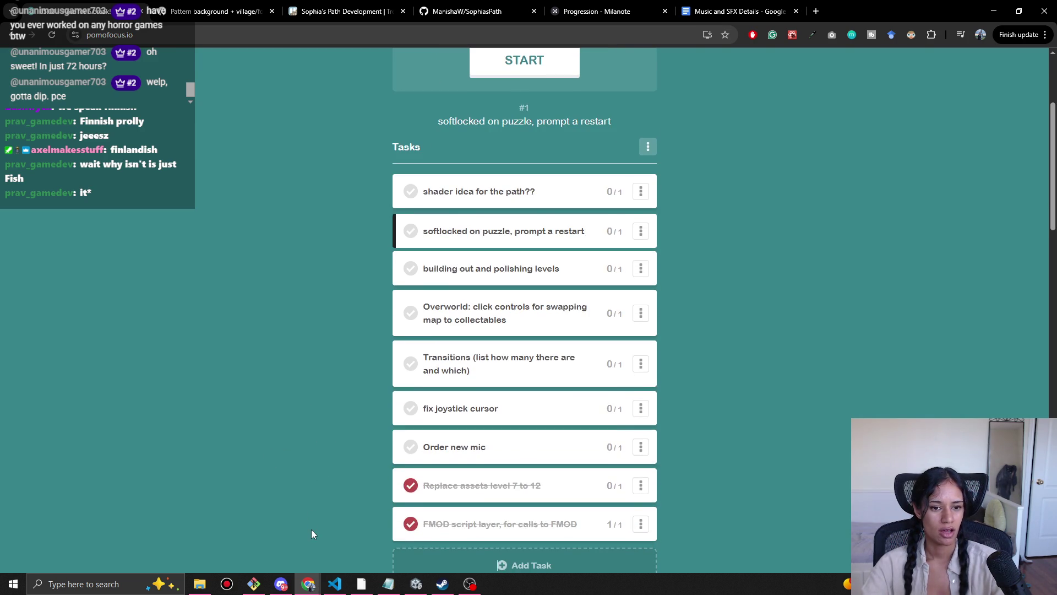
pyautogui.scroll(-2, 365, 521)
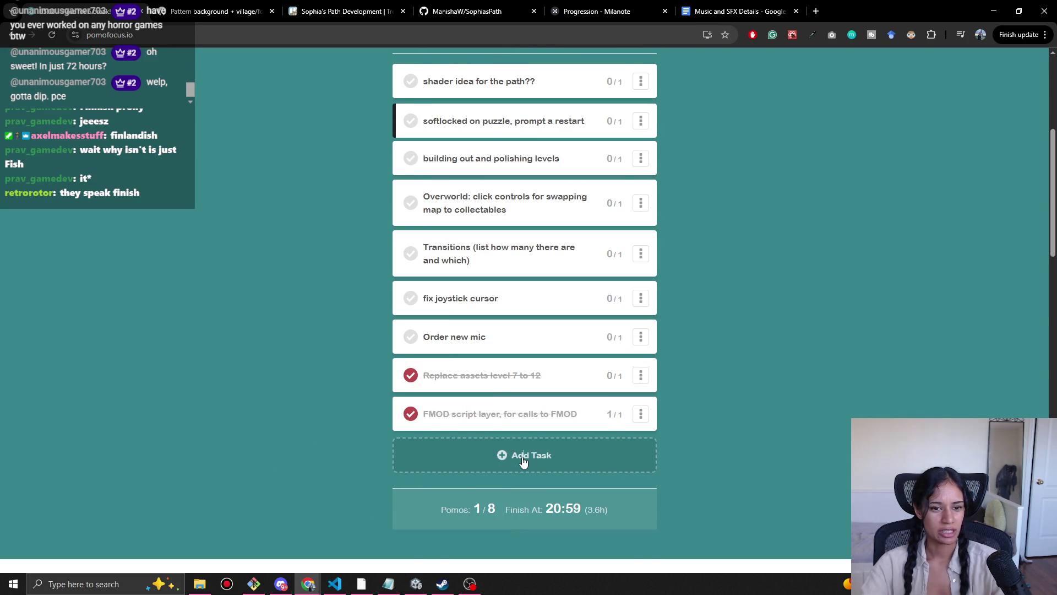
pyautogui.click(525, 460)
pyautogui.write('Clean')
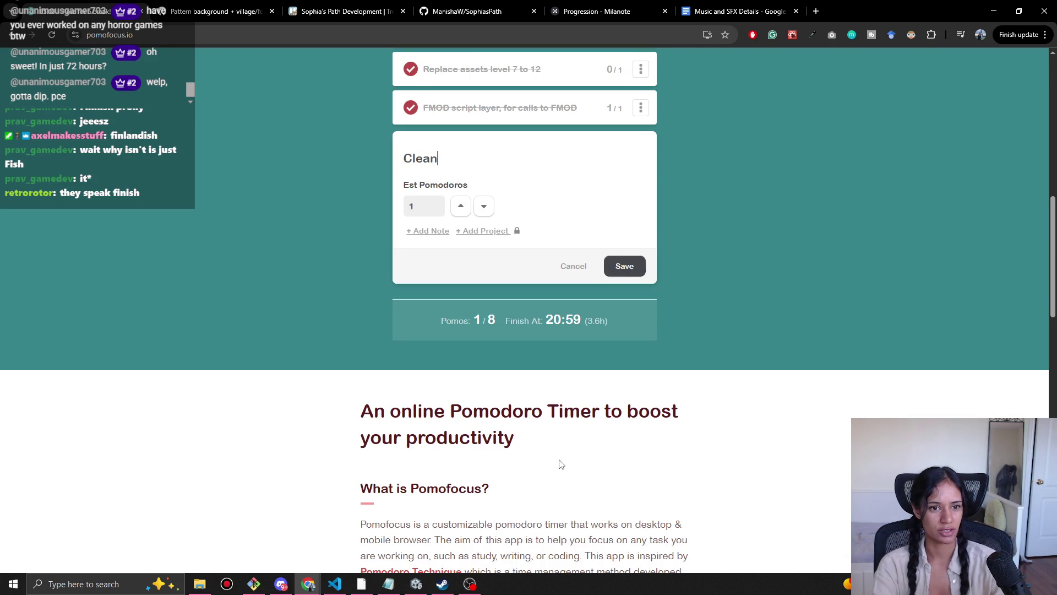
pyautogui.write(' up old ')
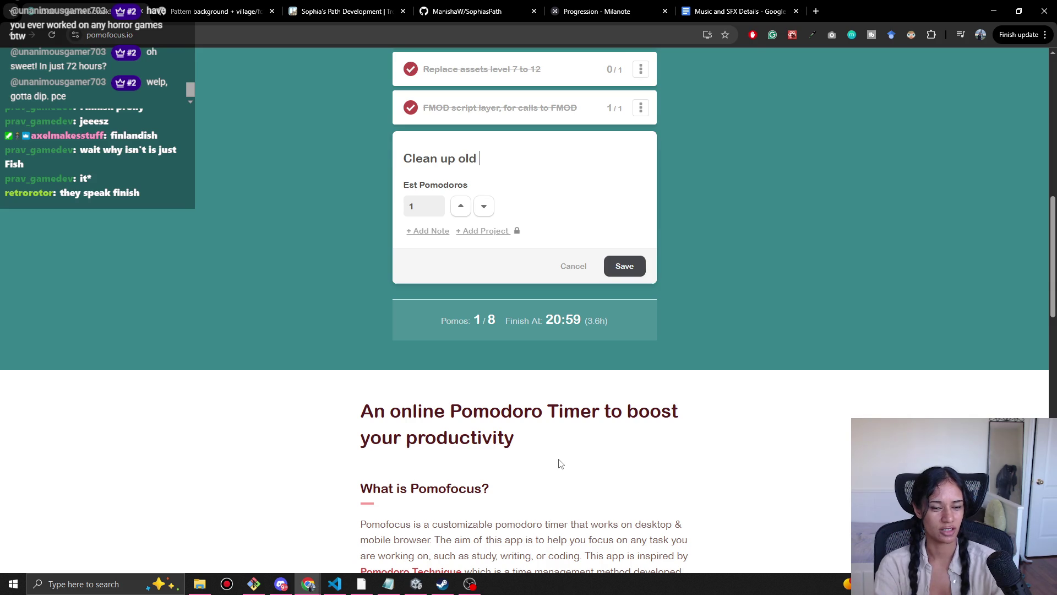
pyautogui.write('a')
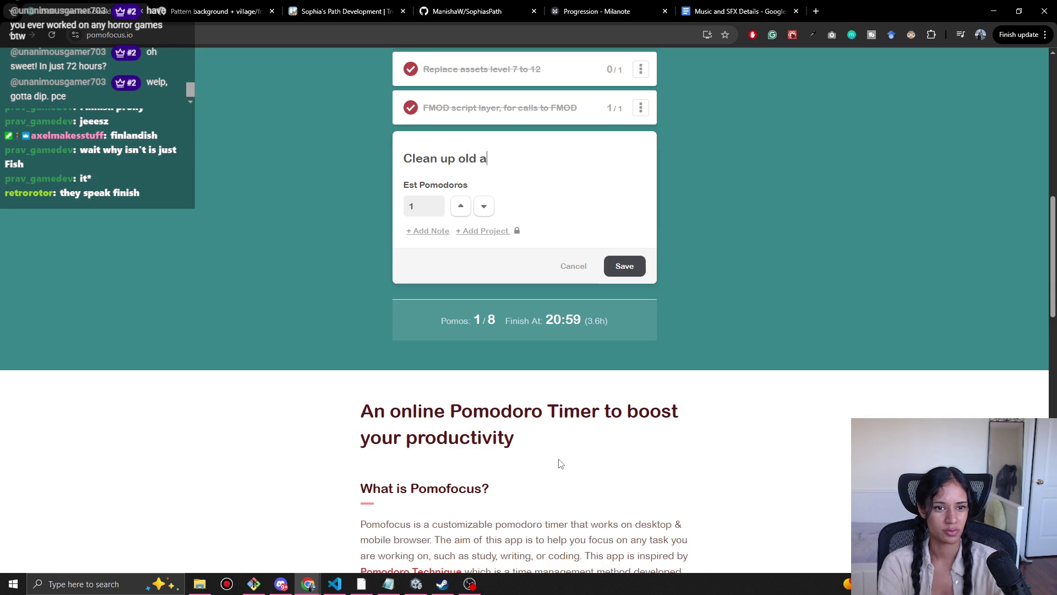
pyautogui.write('ssets!!')
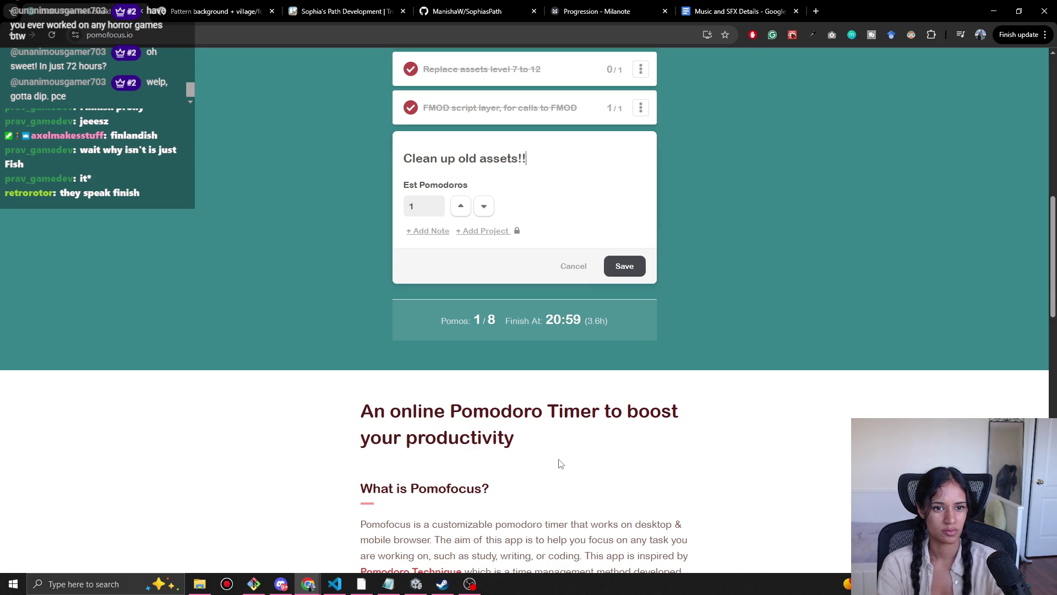
pyautogui.press('Return')
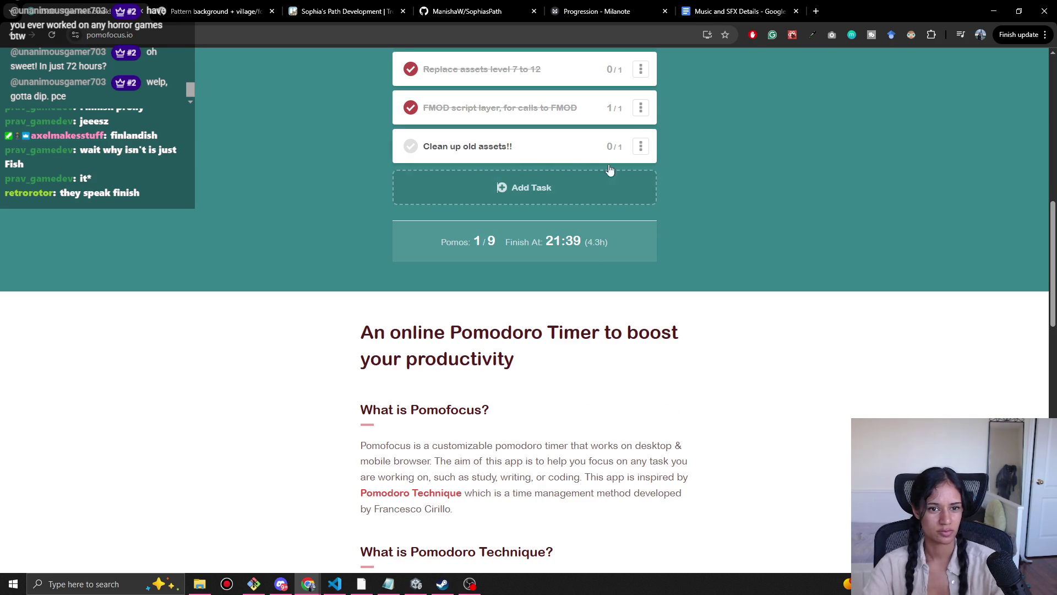
# Step: Rename the cleanup task to 'Clean up old assets!! and archived levels' and move it to the top
pyautogui.click(534, 150)
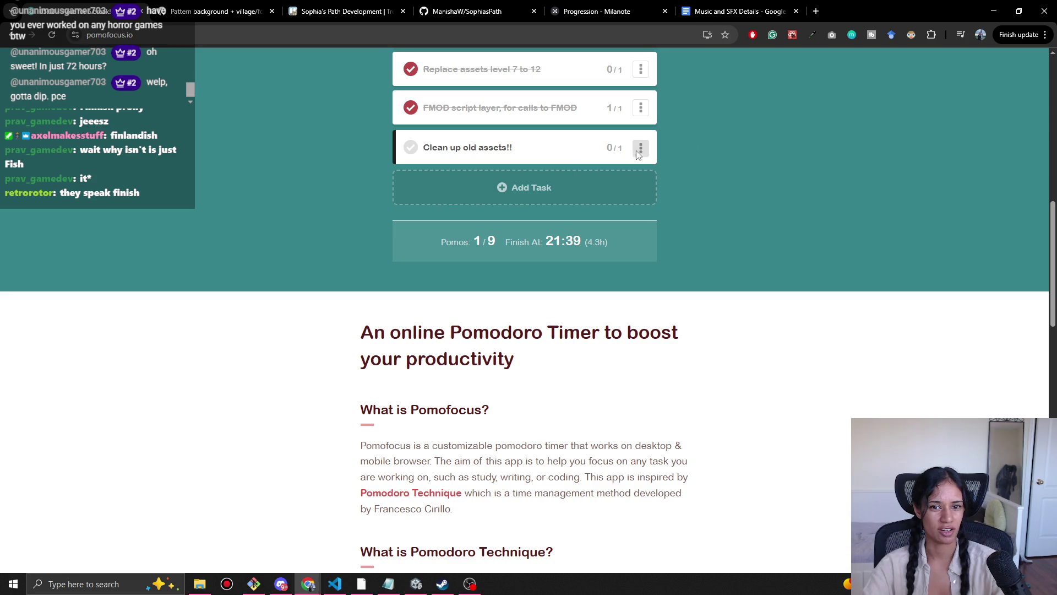
pyautogui.click(641, 147)
pyautogui.write('and')
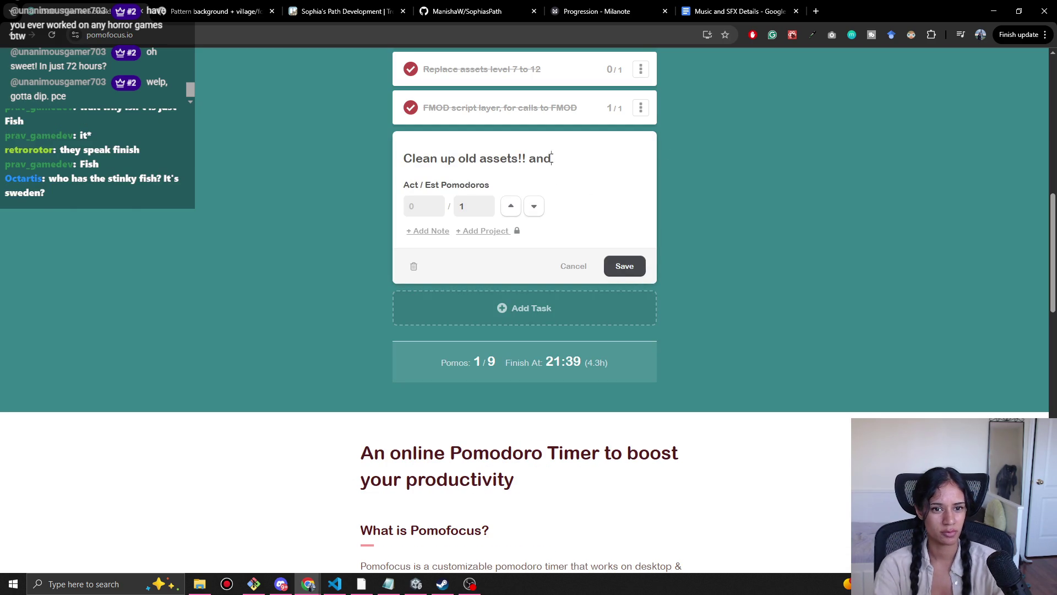
pyautogui.write(' archived levels')
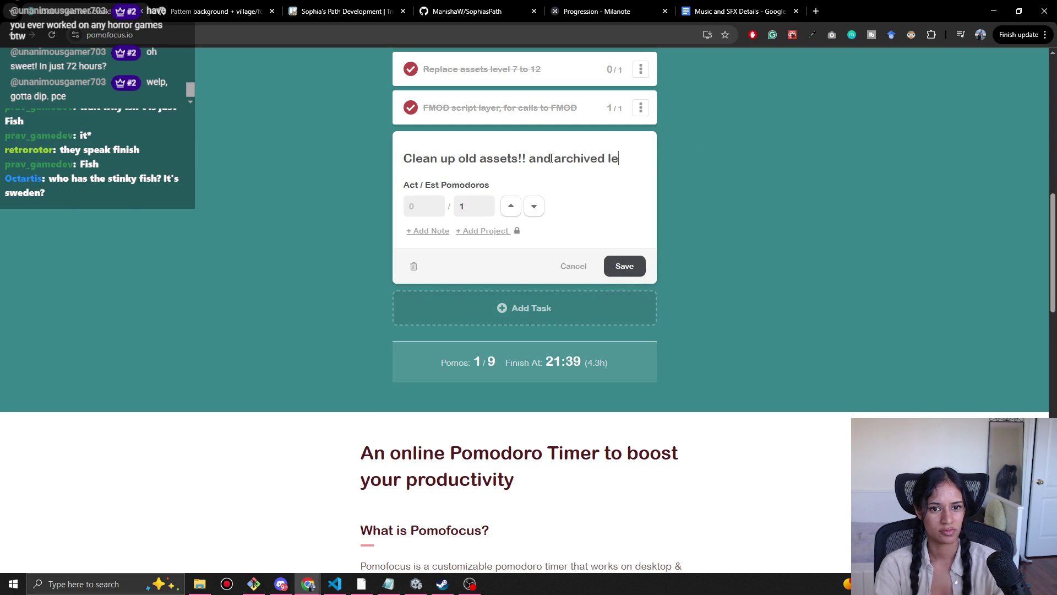
pyautogui.click(629, 263)
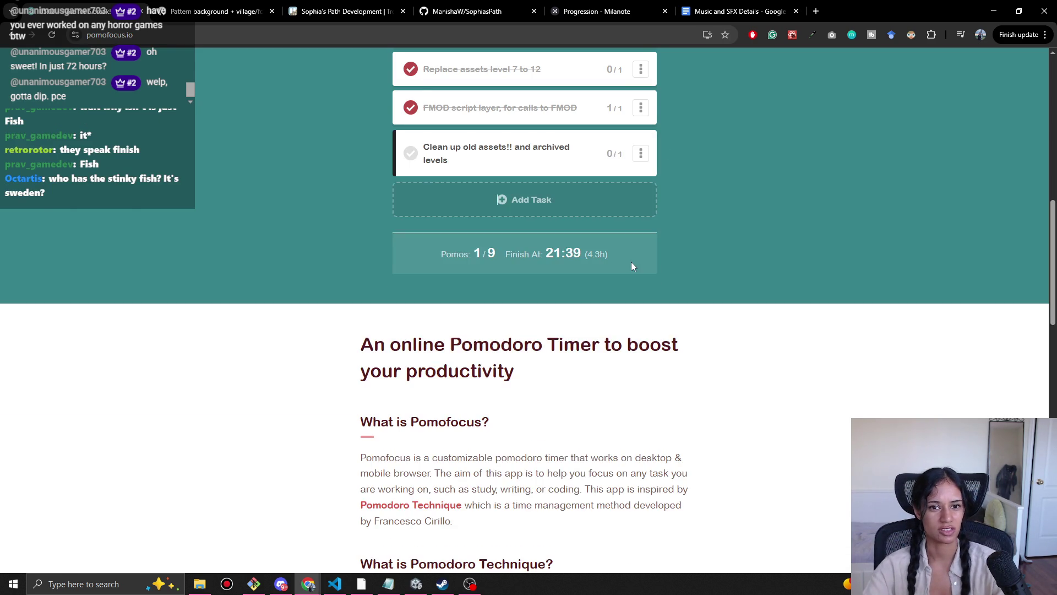
pyautogui.scroll(5, 536, 452)
pyautogui.moveTo(536, 453)
pyautogui.mouseDown()
pyautogui.moveTo(531, 77)
pyautogui.moveTo(531, 104)
pyautogui.mouseUp()
pyautogui.scroll(3, 702, 296)
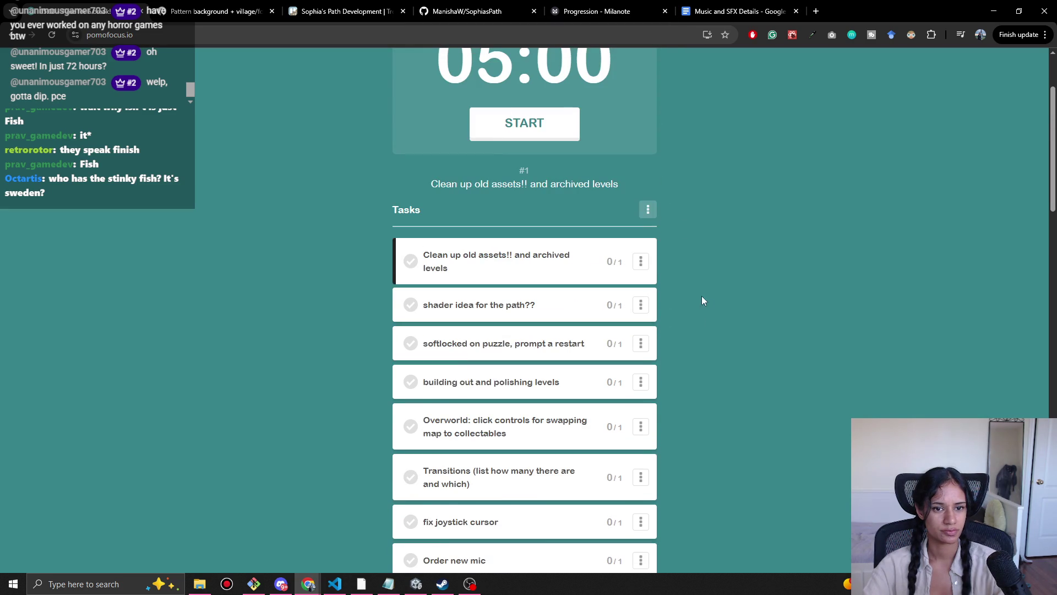
pyautogui.click(994, 11)
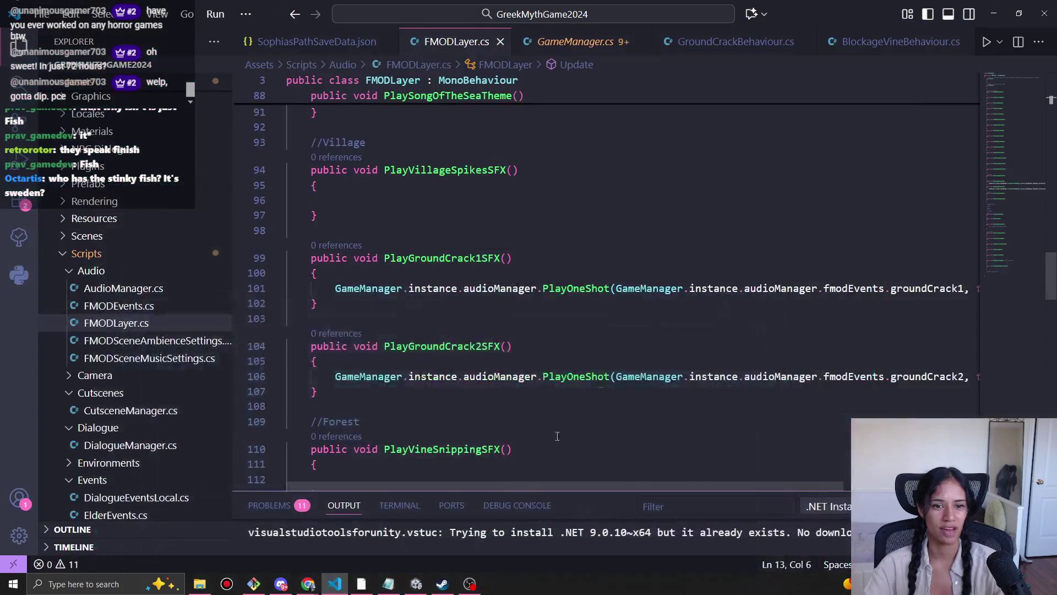
# Step: Close the GameManager.cs tab and return to the Pomofocus task list
pyautogui.moveTo(572, 488)
pyautogui.mouseDown()
pyautogui.moveTo(749, 474)
pyautogui.moveTo(358, 435)
pyautogui.mouseUp()
pyautogui.click(532, 321)
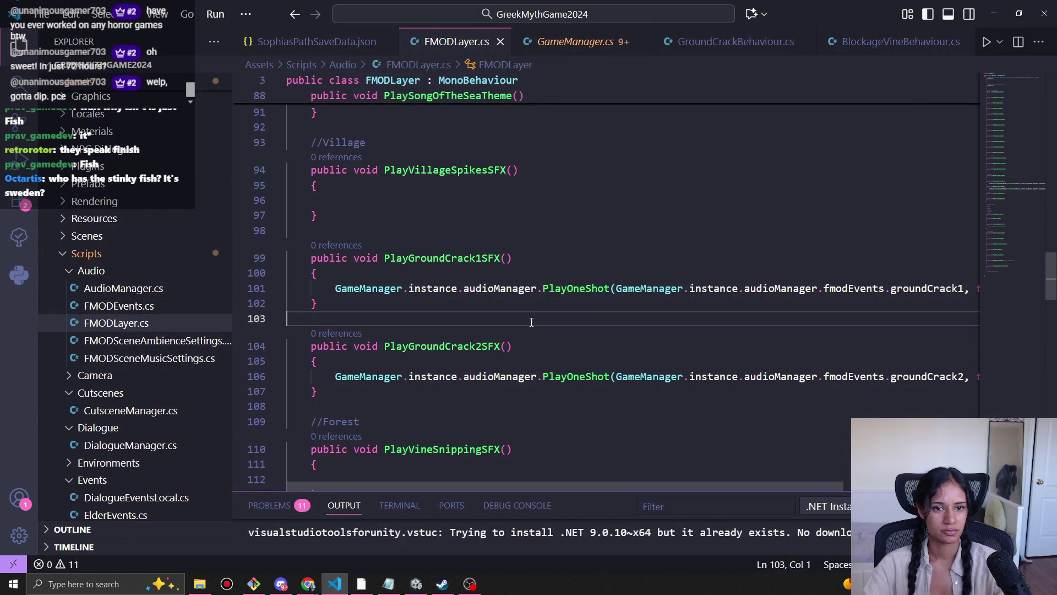
pyautogui.click(639, 41)
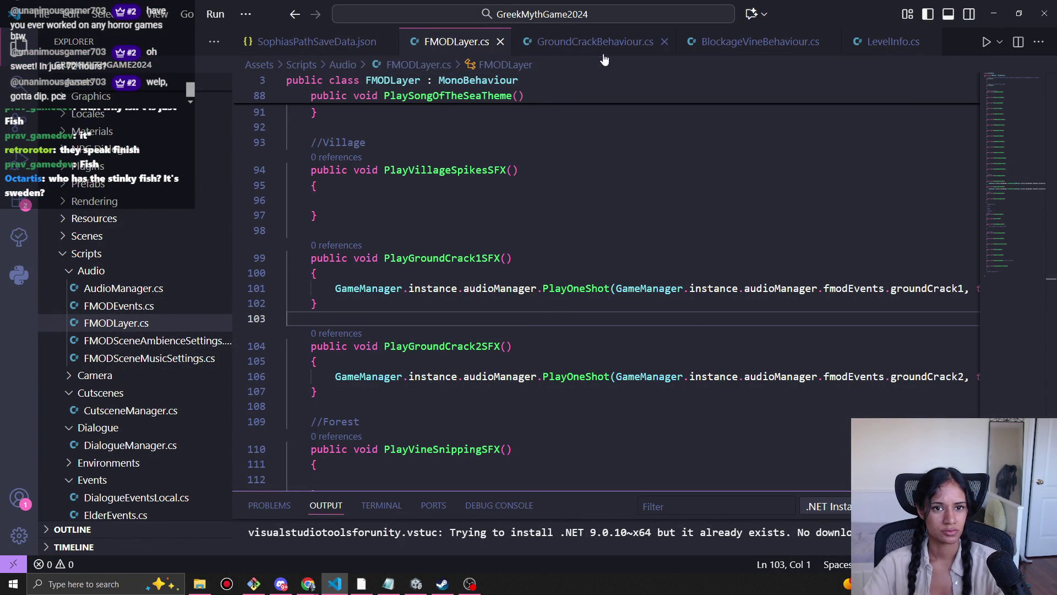
pyautogui.hotkey('alt', 'Tab')
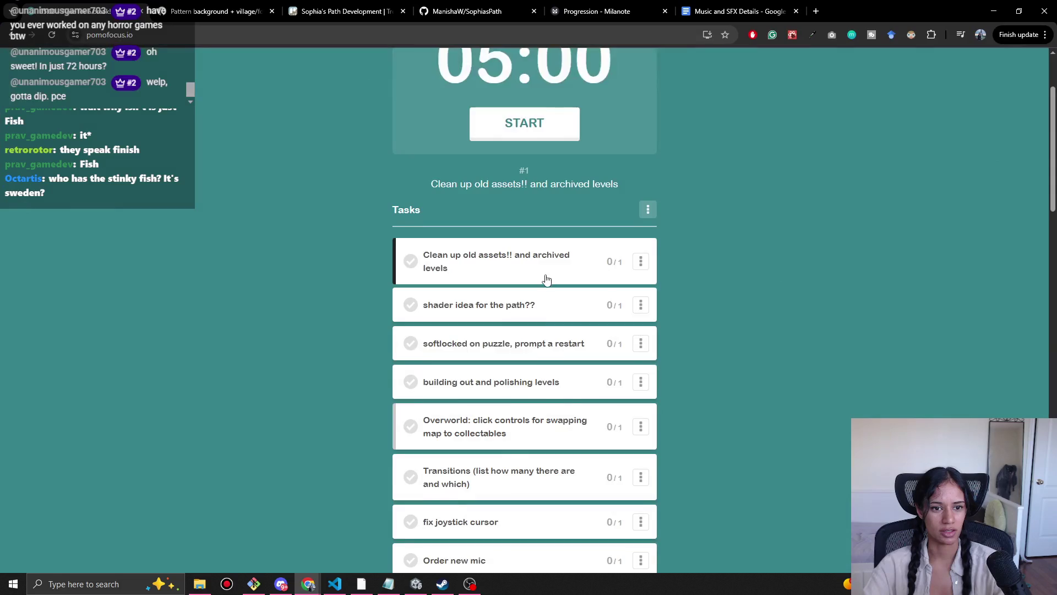
# Step: Add a 'Clean up audiomanager' task and drag it up the list
pyautogui.scroll(-4, 547, 280)
pyautogui.click(524, 455)
pyautogui.scroll(-5, 536, 462)
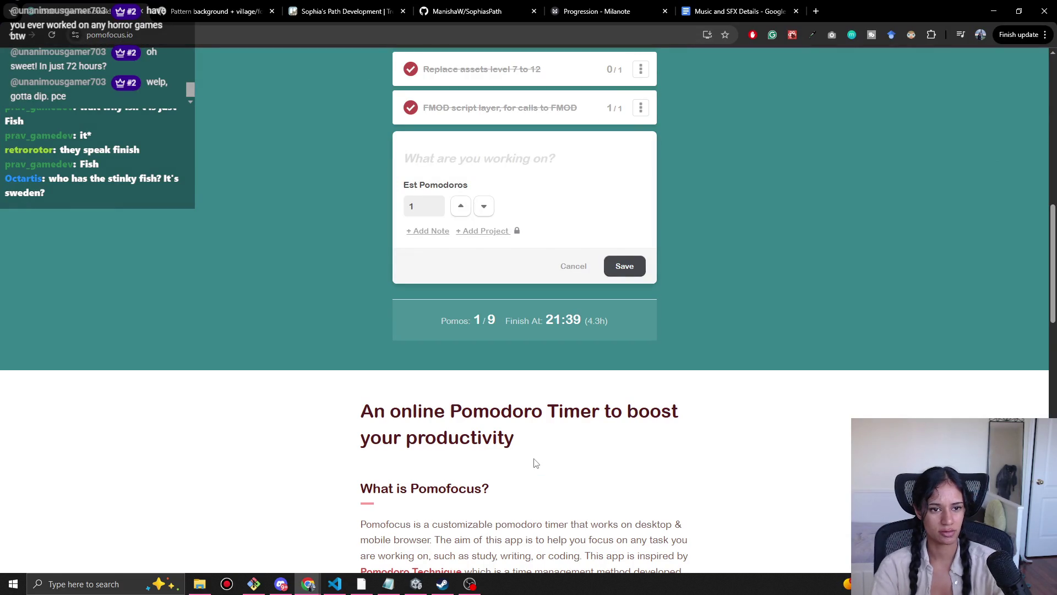
pyautogui.write('Clean up audiomanager')
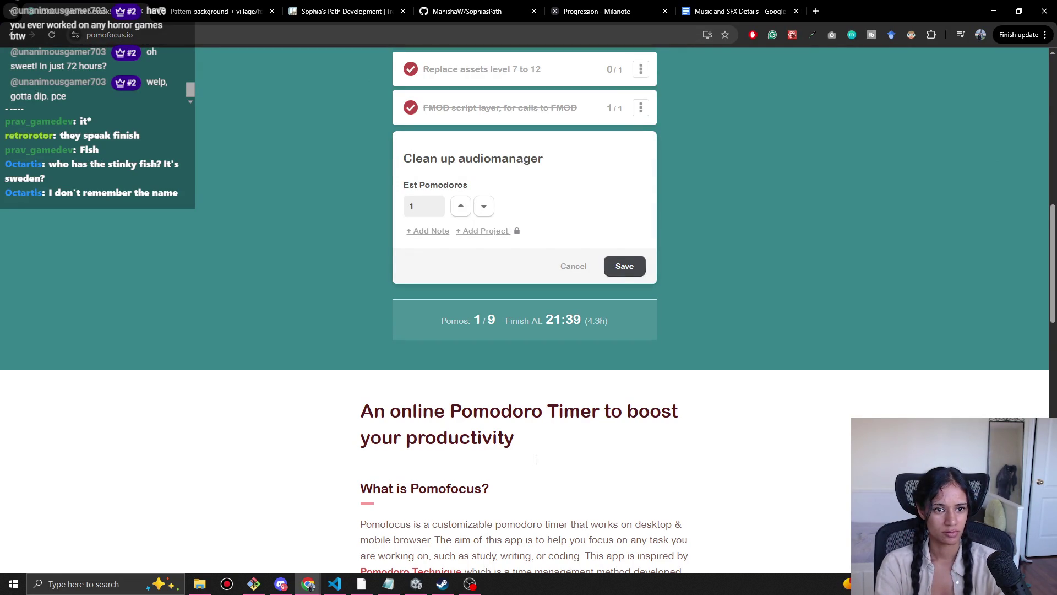
pyautogui.press('Return')
pyautogui.scroll(5, 770, 399)
pyautogui.moveTo(545, 477); pyautogui.dragTo(540, 99)
# Step: Start a 25-minute Pomodoro focus timer and minimise the browser
pyautogui.scroll(3, 742, 311)
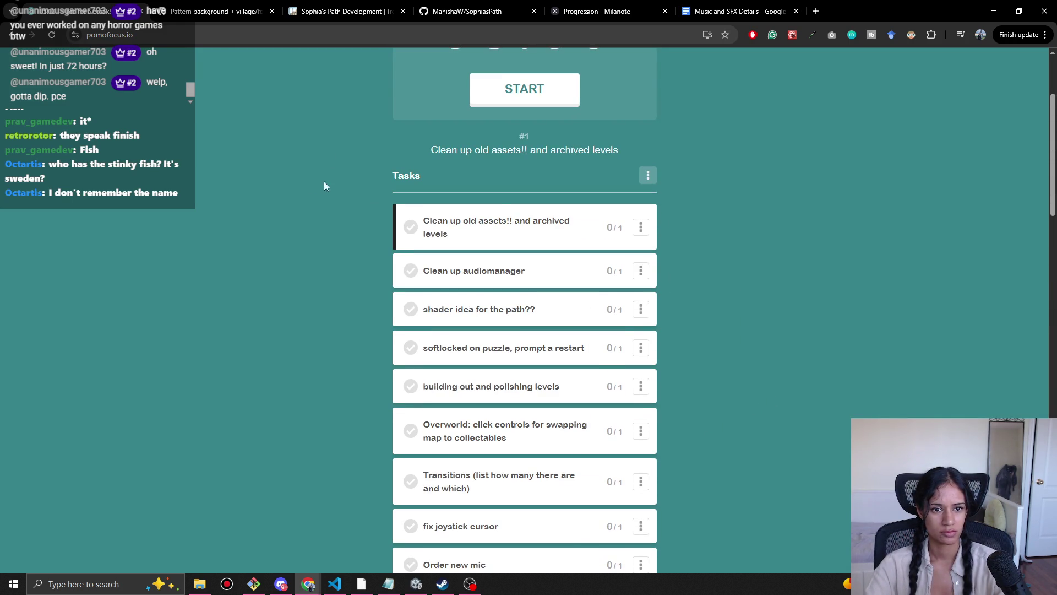
pyautogui.scroll(2, 535, 95)
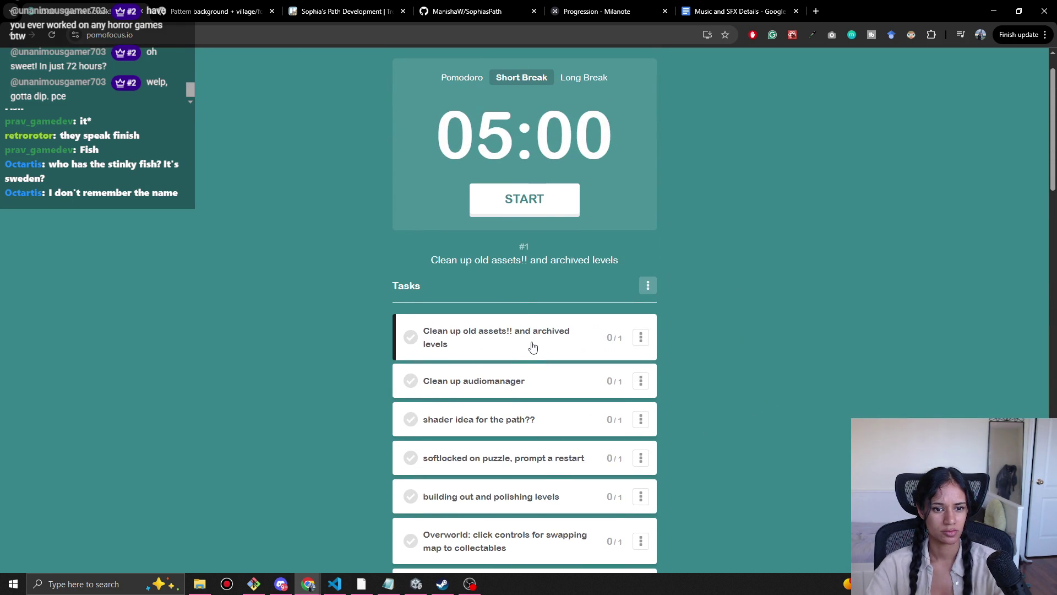
pyautogui.click(461, 78)
pyautogui.click(540, 200)
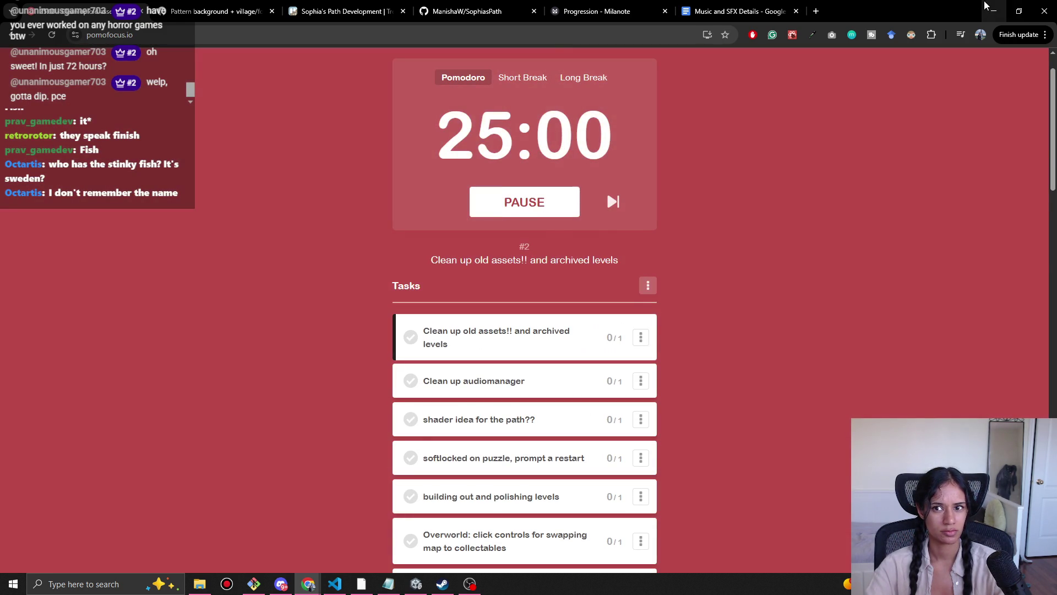
pyautogui.click(985, 6)
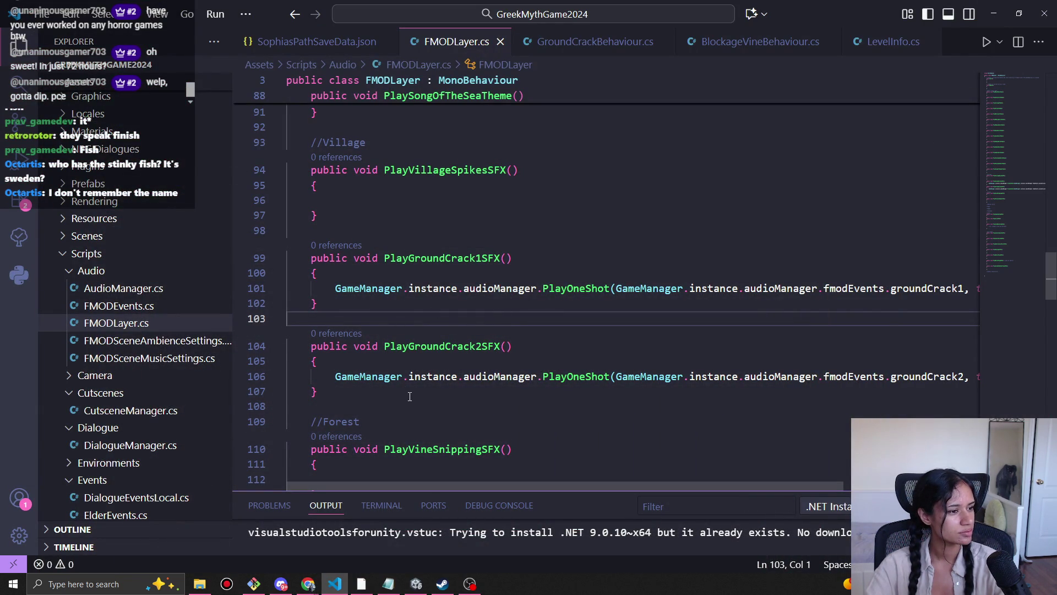
# Step: Review the PlayGroundCrack2SFX function in FMODLayer.cs, then switch to the Unity editor
pyautogui.scroll(-1, 816, 420)
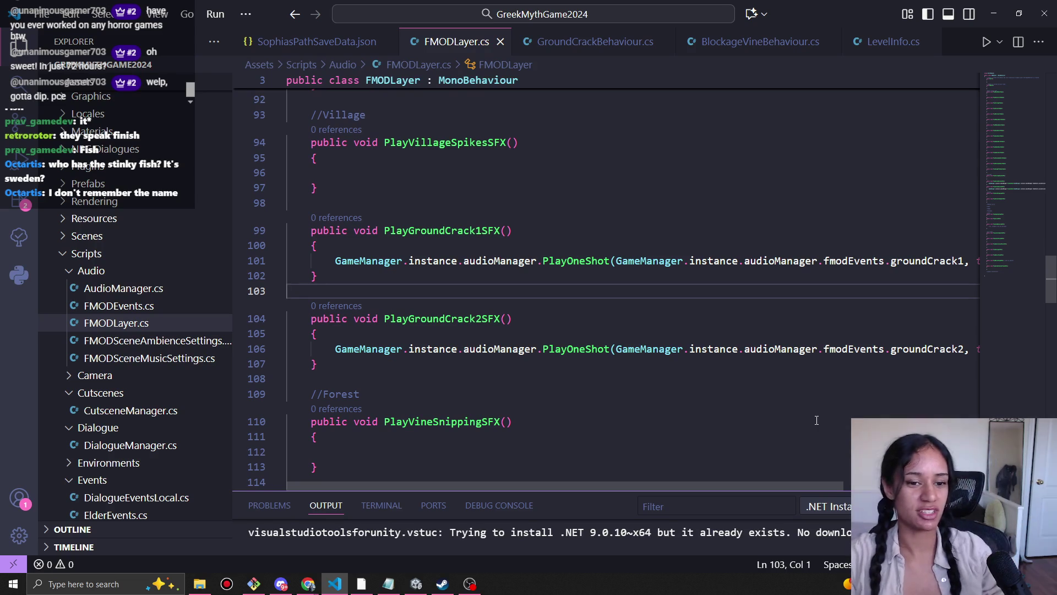
pyautogui.click(607, 328)
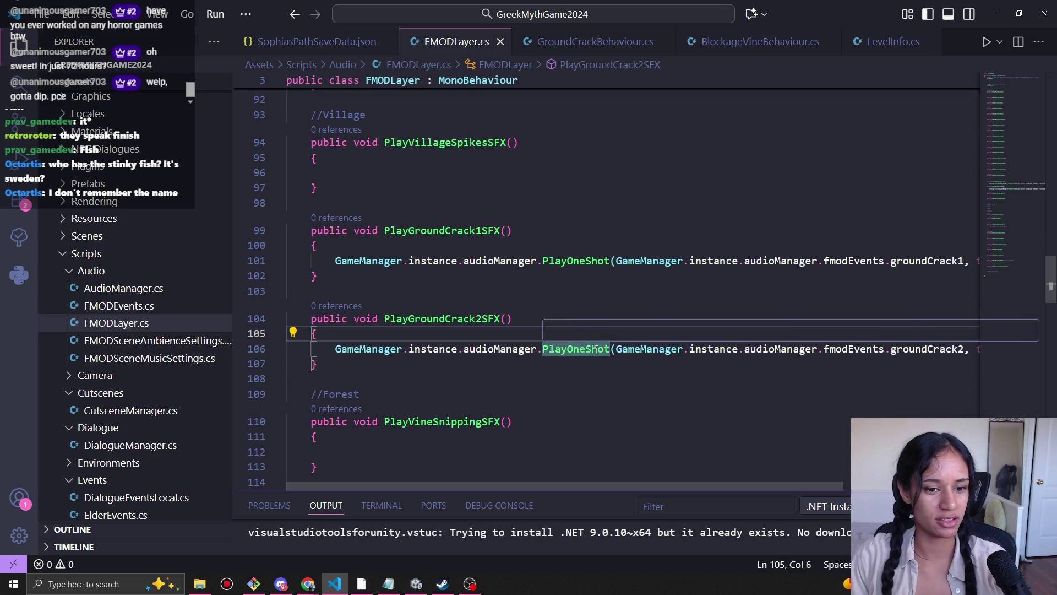
pyautogui.click(583, 367)
pyautogui.scroll(-3, 584, 367)
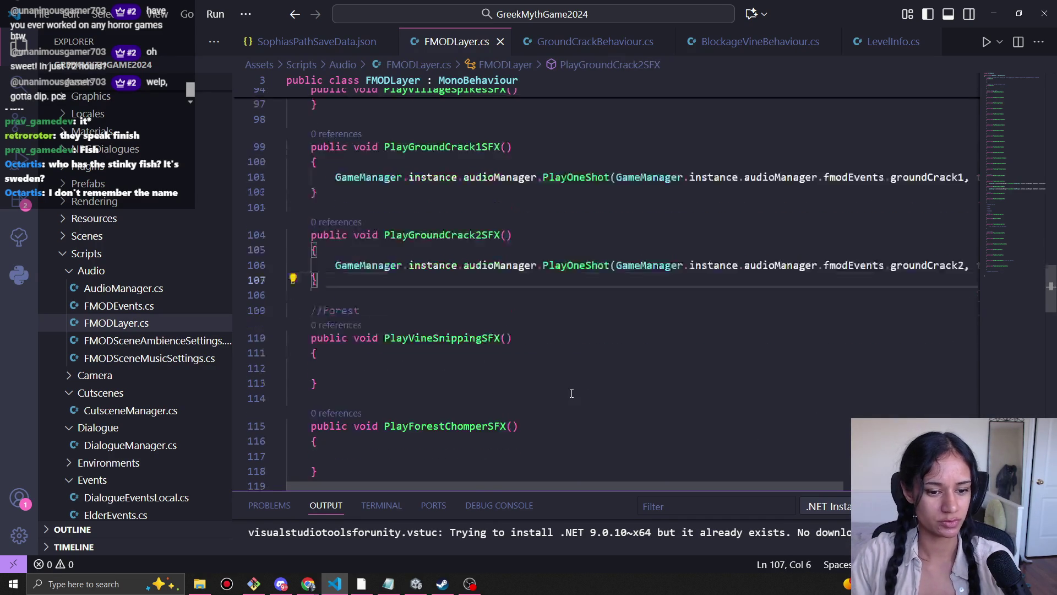
pyautogui.click(415, 583)
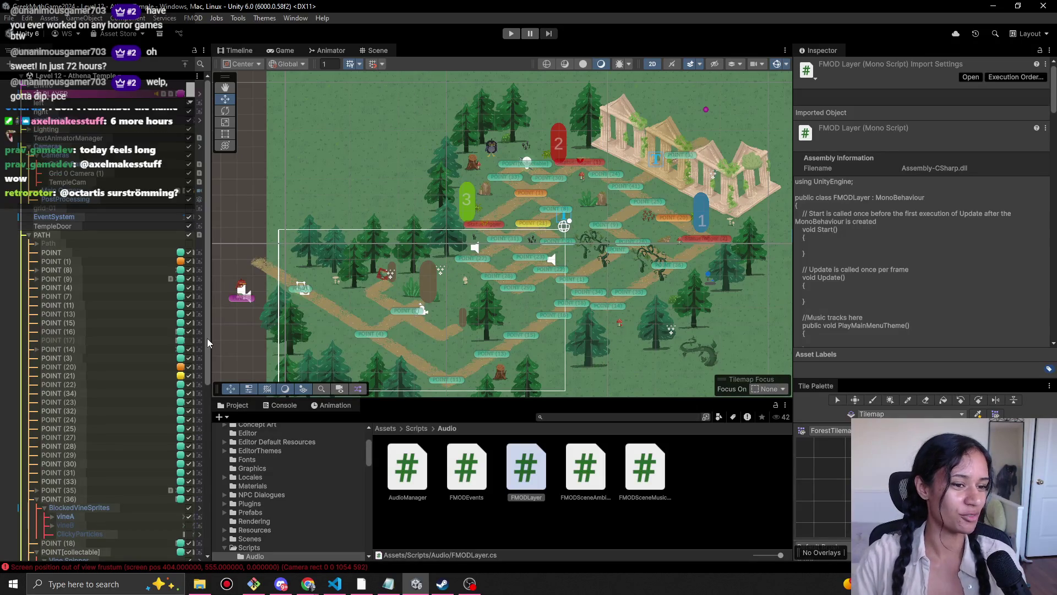
# Step: Collapse the PATH object's POINT children and clear the Console's error messages
pyautogui.click(29, 235)
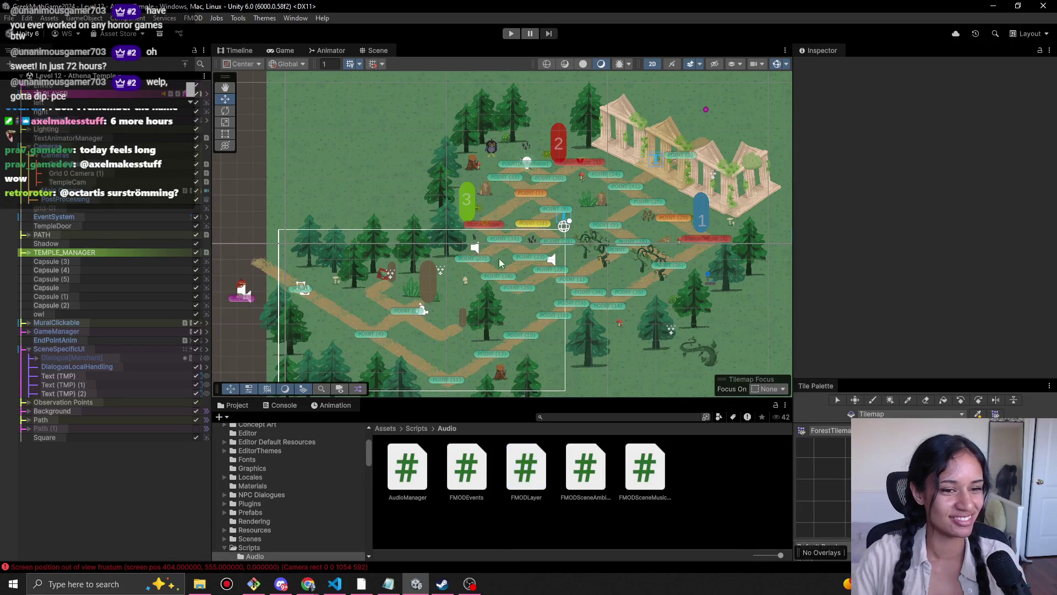
pyautogui.click(277, 408)
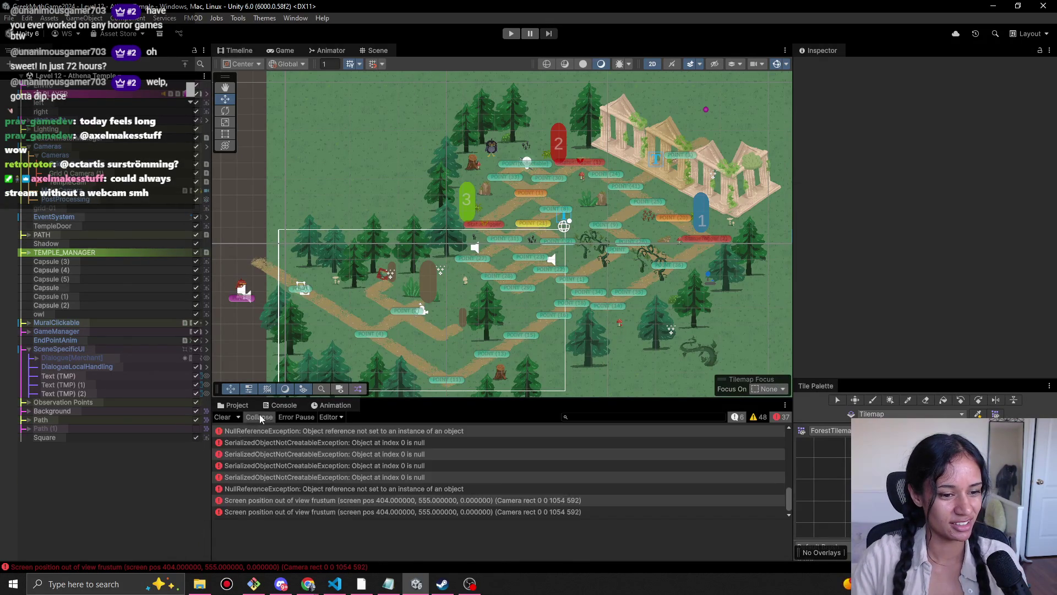
pyautogui.click(222, 418)
# Step: Flip between the Project, Console and Animation tabs, ending on the Project view
pyautogui.click(234, 405)
pyautogui.click(284, 405)
pyautogui.click(329, 406)
pyautogui.click(263, 406)
pyautogui.click(282, 406)
pyautogui.click(245, 407)
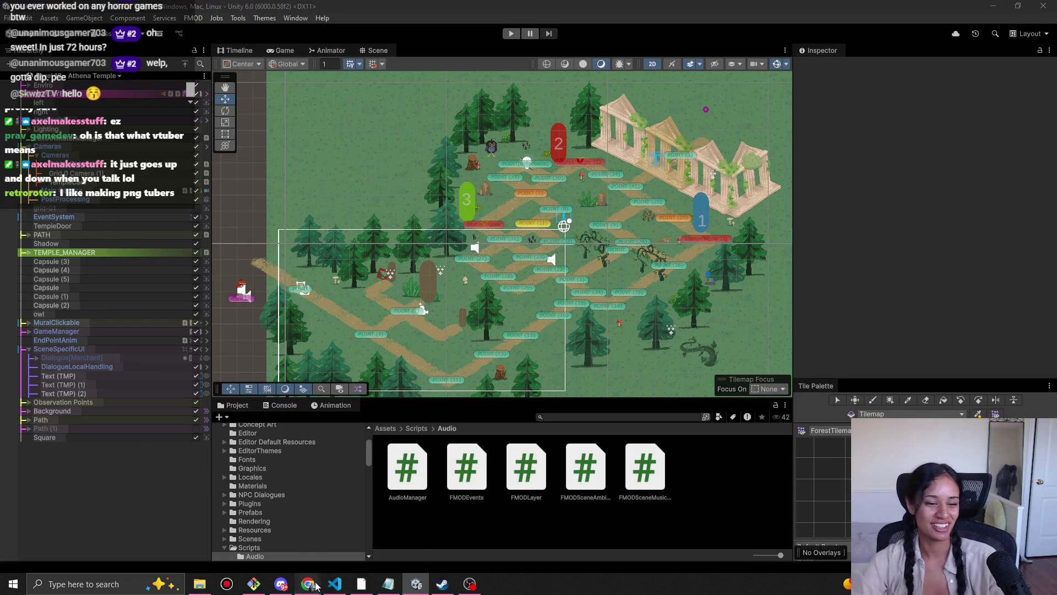
# Step: Bring the Pomodoro browser window forward and open a new tab
pyautogui.moveTo(308, 583)
pyautogui.click(257, 533)
pyautogui.hotkey('ctrl', 't')
# Step: Search 'png avatar stream' and look at the PNGTuber Plus itch.io page
pyautogui.write('png a')
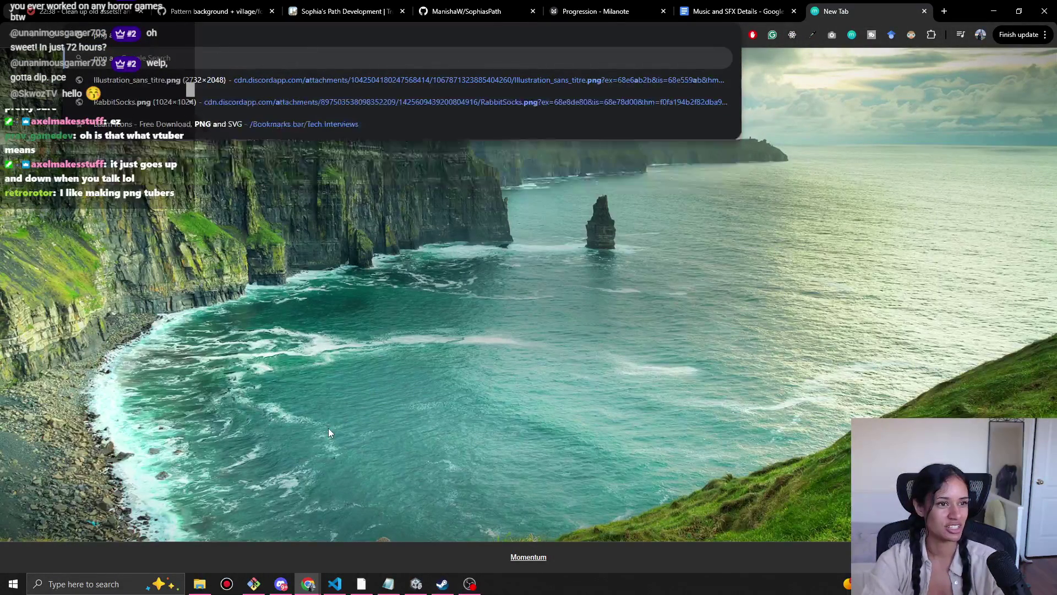
pyautogui.write('vatar stream')
pyautogui.press('Return')
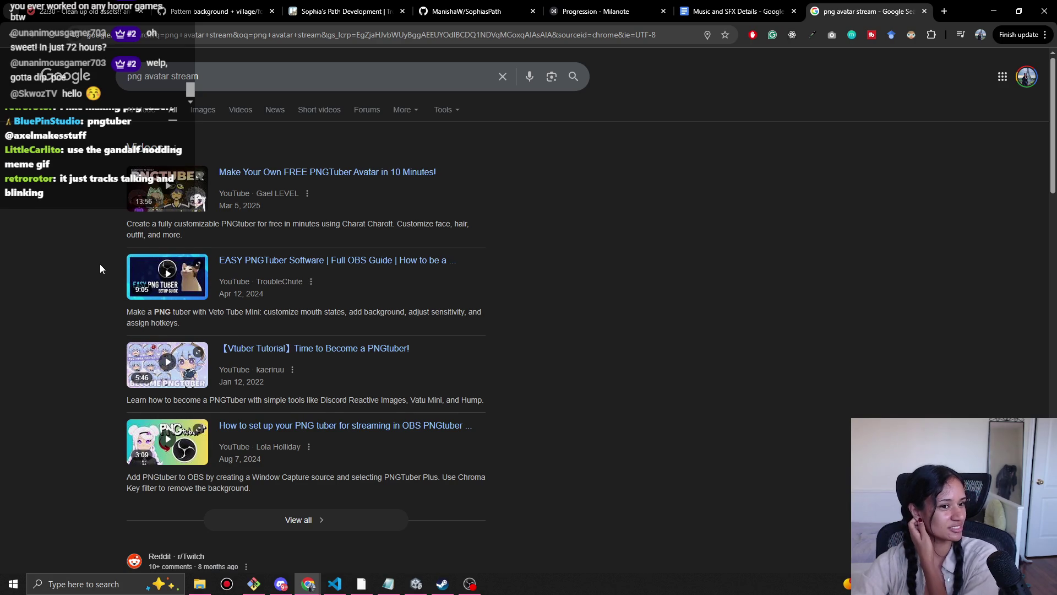
pyautogui.scroll(-8, 94, 237)
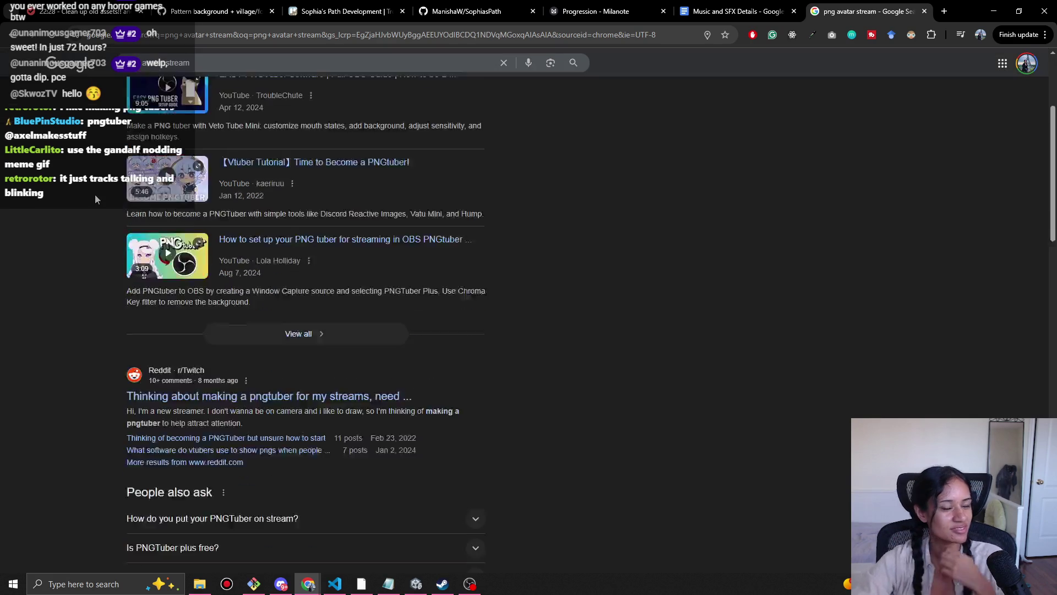
pyautogui.scroll(-1, 97, 286)
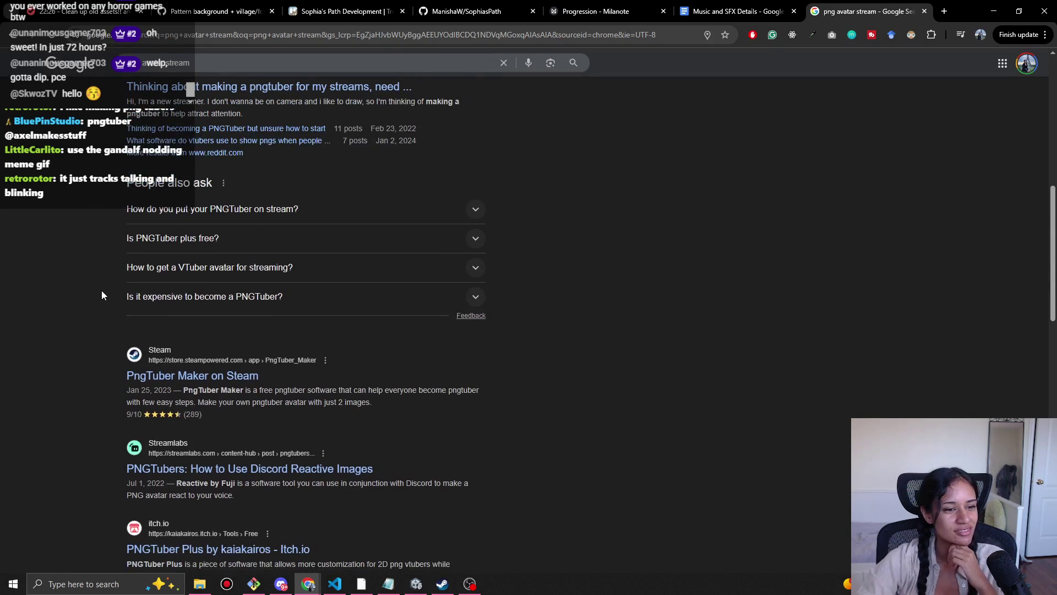
pyautogui.scroll(-3, 227, 312)
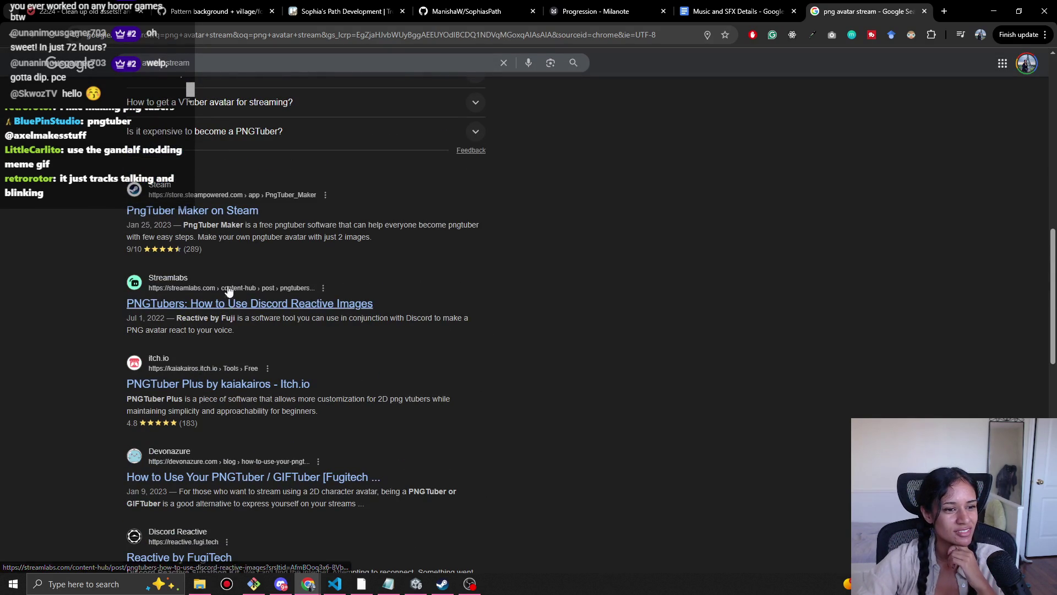
pyautogui.scroll(-1, 229, 308)
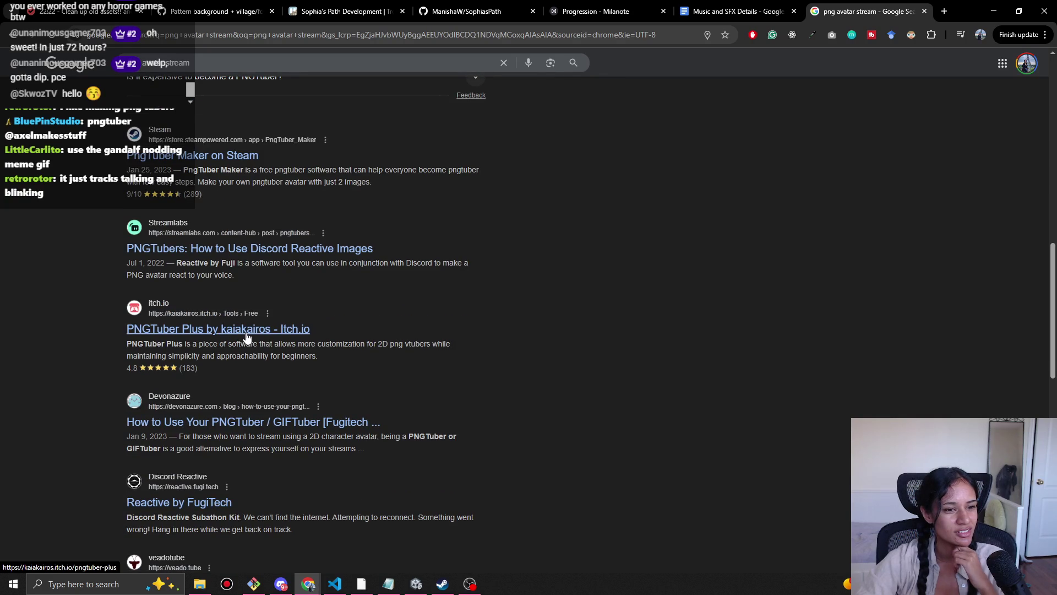
pyautogui.scroll(-2, 247, 337)
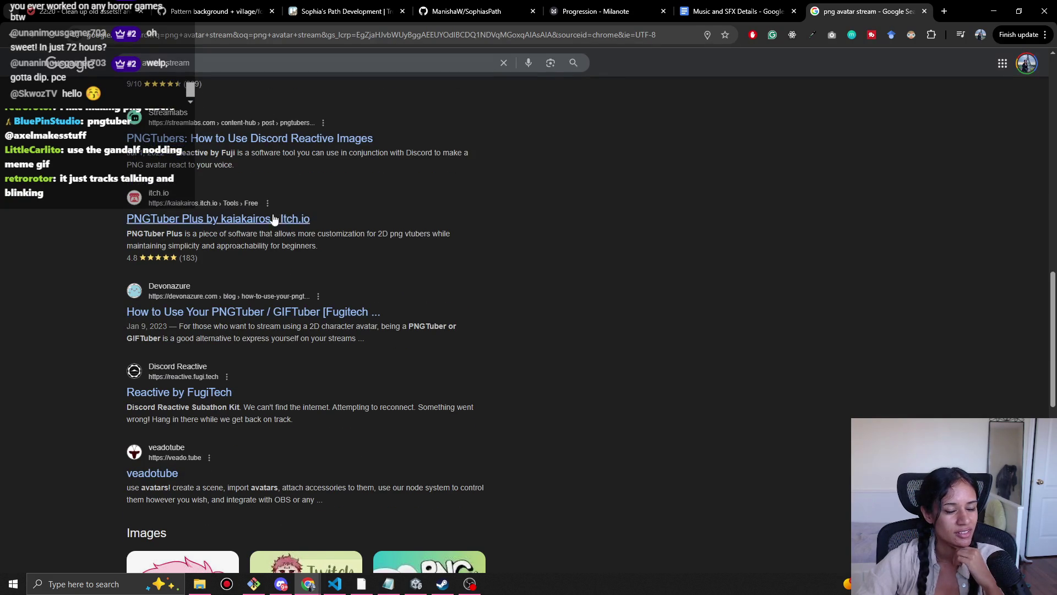
pyautogui.scroll(-1, 268, 245)
pyautogui.scroll(-2, 268, 244)
pyautogui.scroll(3, 263, 281)
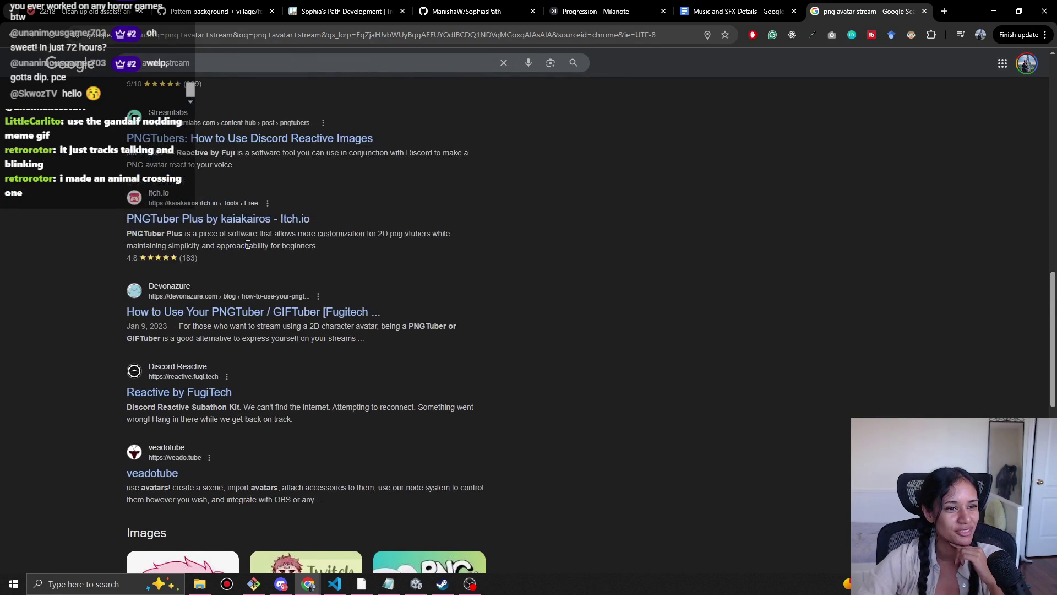
pyautogui.click(249, 221)
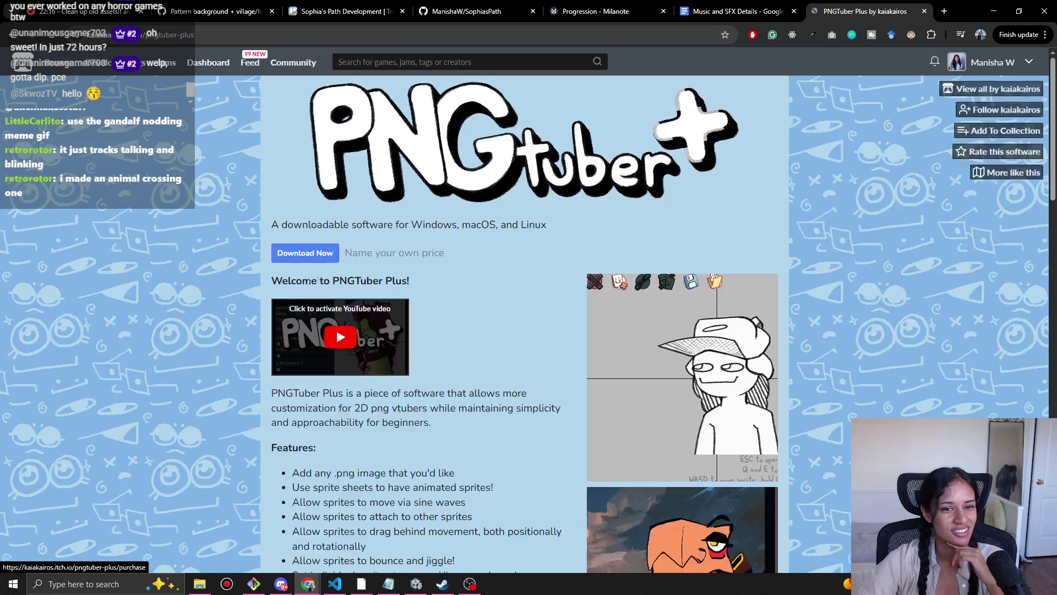
pyautogui.scroll(-2, 188, 302)
pyautogui.hotkey('alt', 'Left')
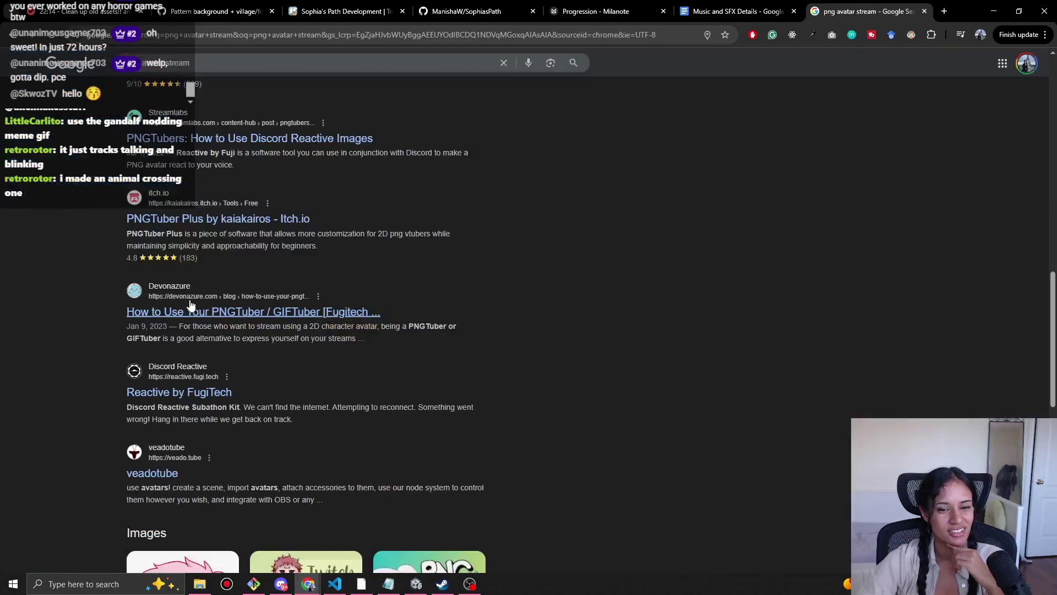
# Step: Search 'pngtuber maker' instead and browse the Live3D PngTuber Maker page
pyautogui.doubleClick(182, 61)
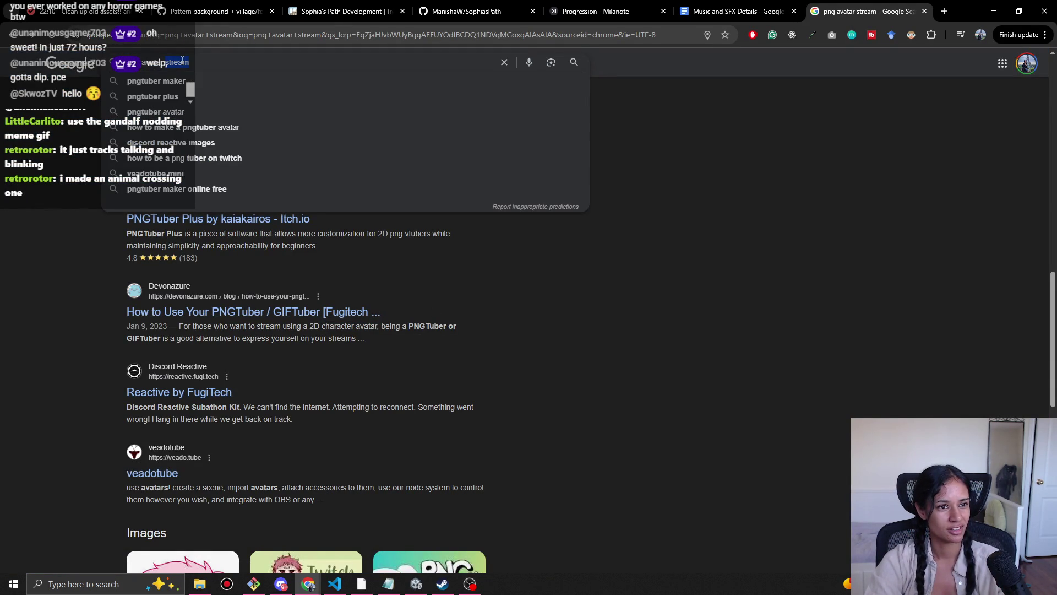
pyautogui.click(156, 81)
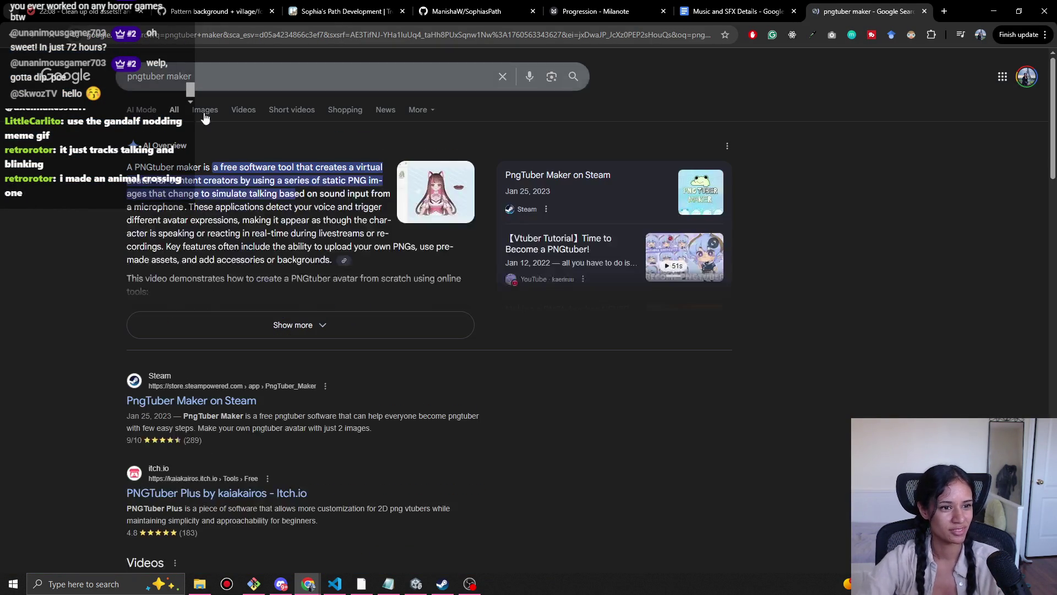
pyautogui.scroll(-2, 205, 403)
pyautogui.scroll(-3, 223, 329)
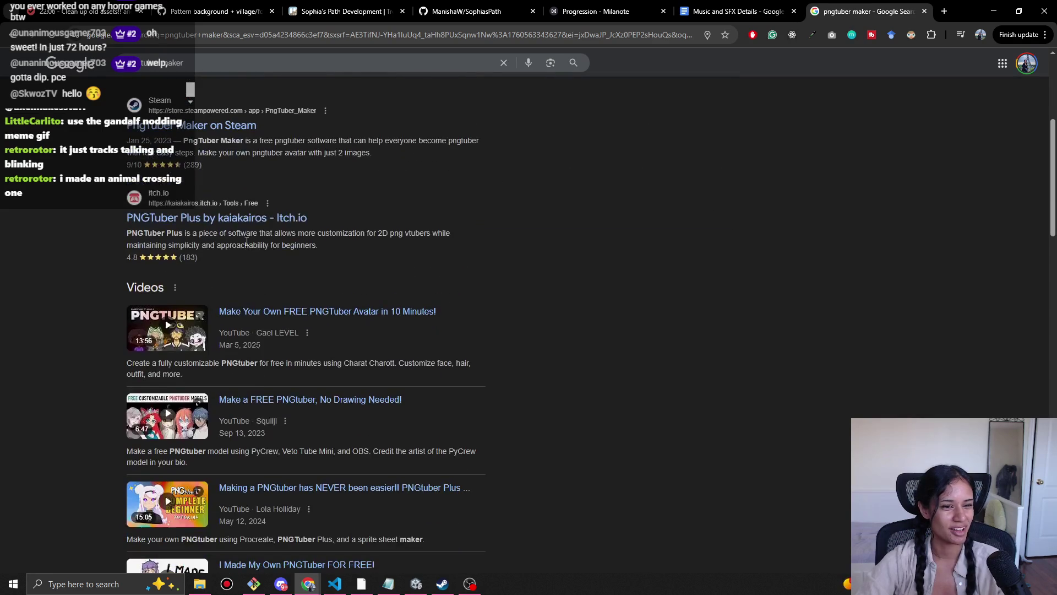
pyautogui.scroll(-11, 230, 228)
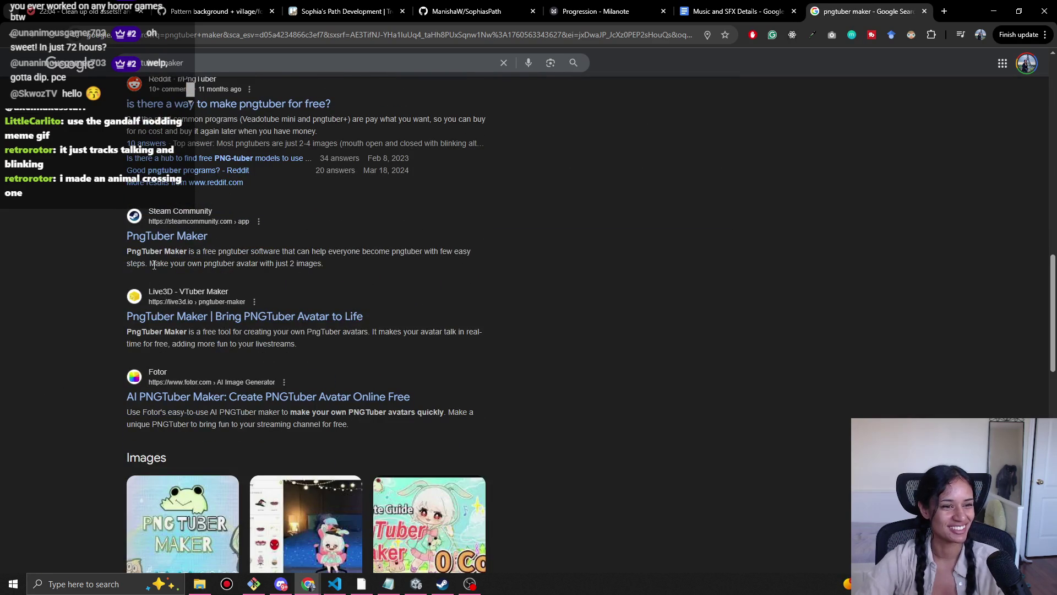
pyautogui.click(203, 316)
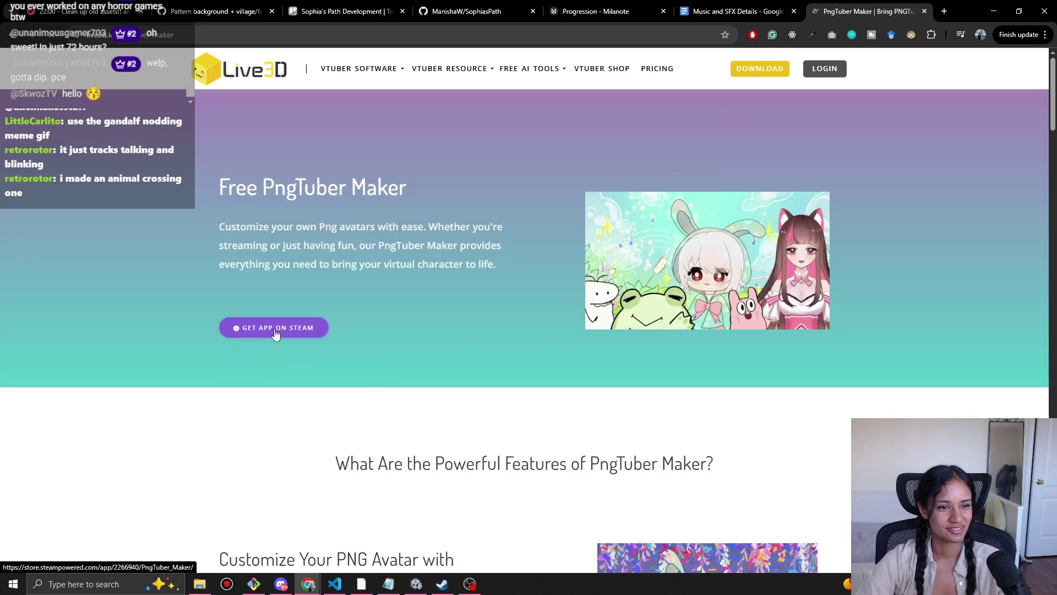
pyautogui.scroll(-15, 279, 341)
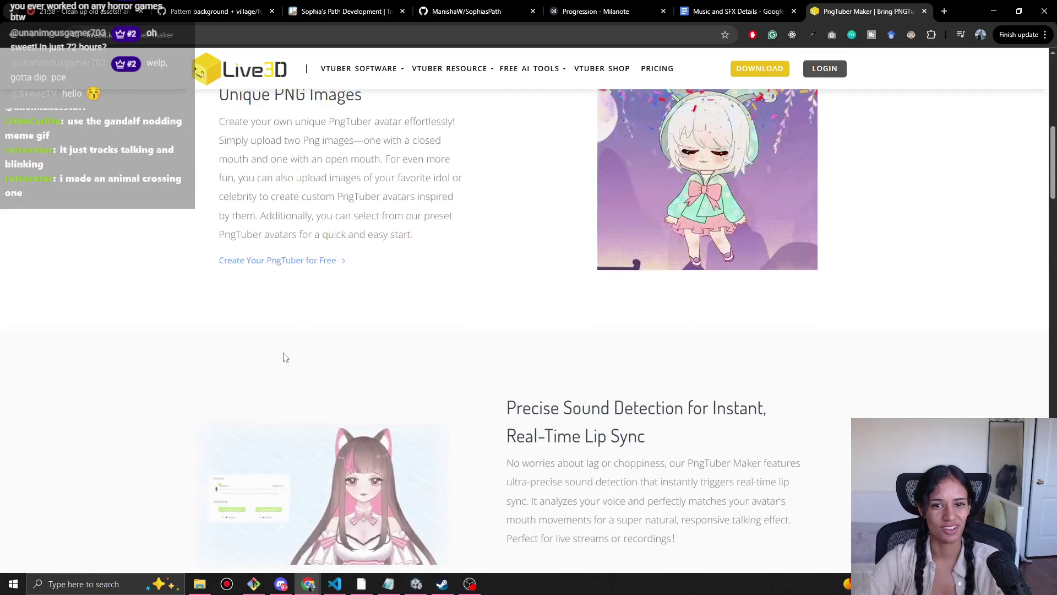
pyautogui.scroll(-6, 194, 272)
pyautogui.scroll(7, 193, 273)
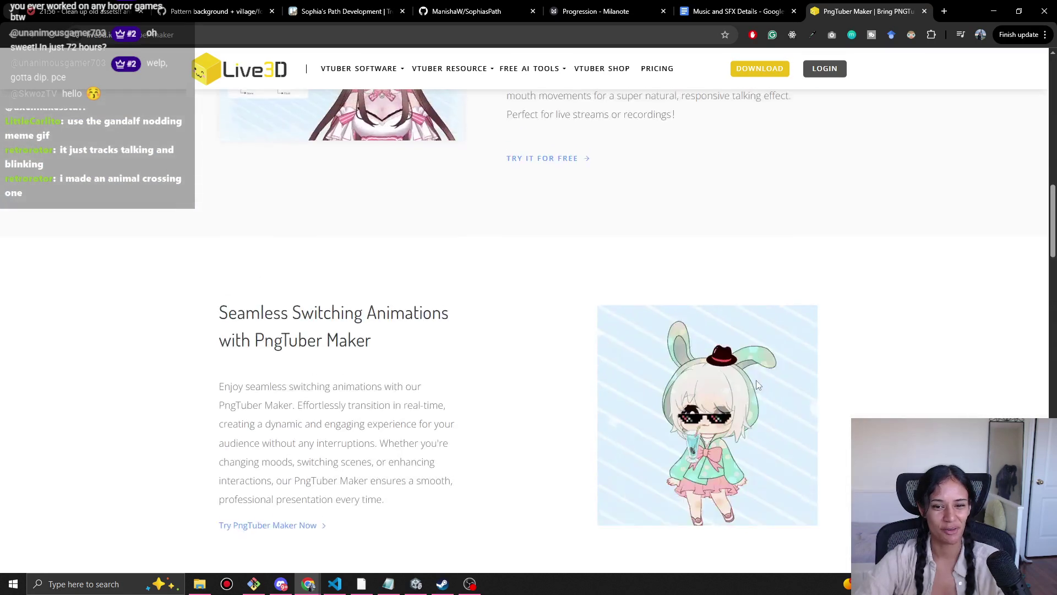
pyautogui.scroll(-1, 677, 398)
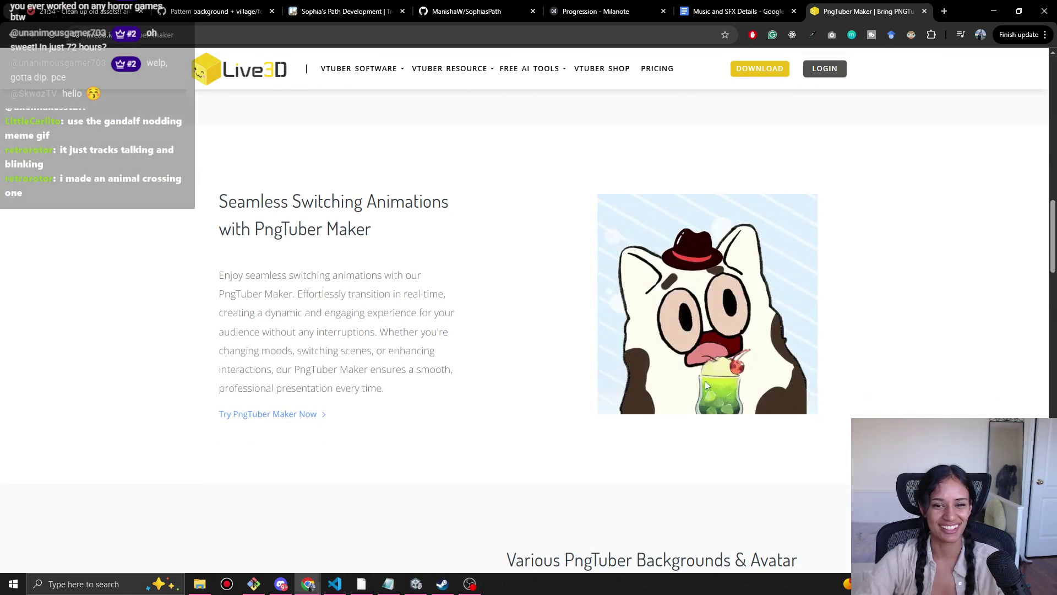
pyautogui.hotkey('alt', 'Left')
pyautogui.scroll(-2, 288, 421)
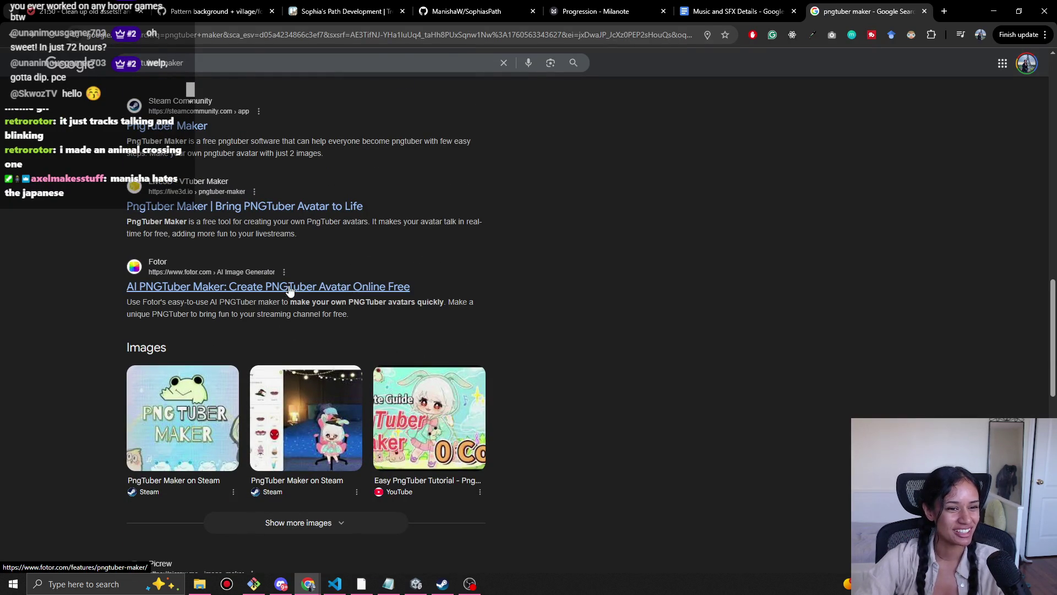
pyautogui.click(288, 286)
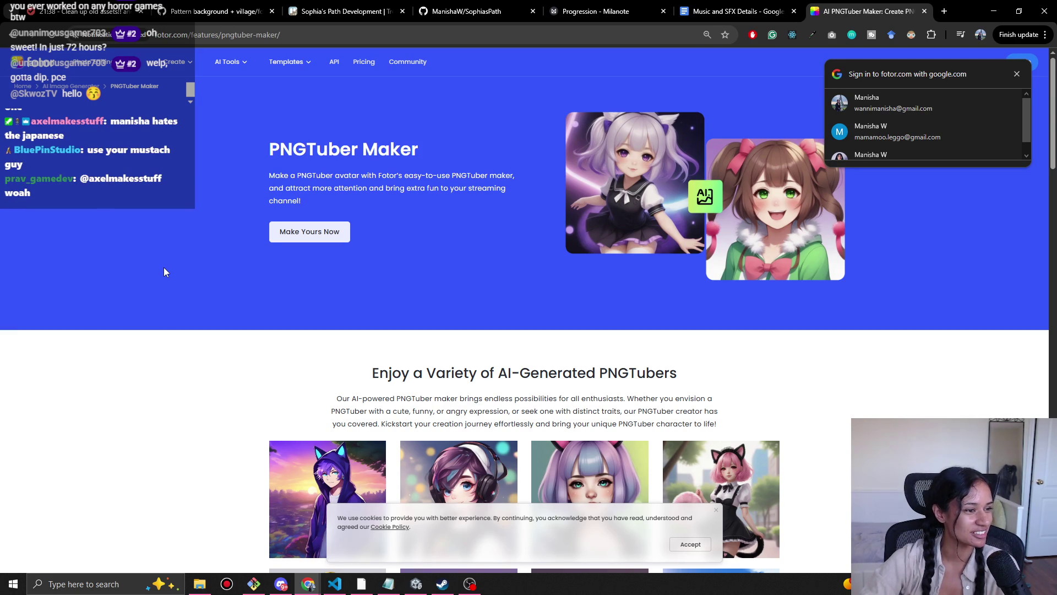
pyautogui.scroll(-1, 163, 273)
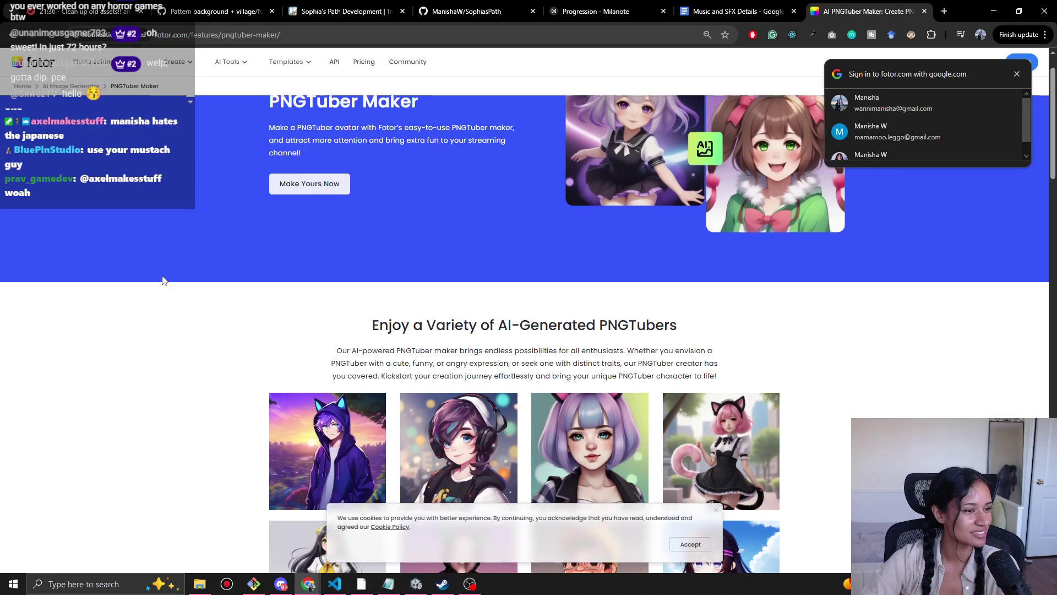
pyautogui.scroll(1, 162, 278)
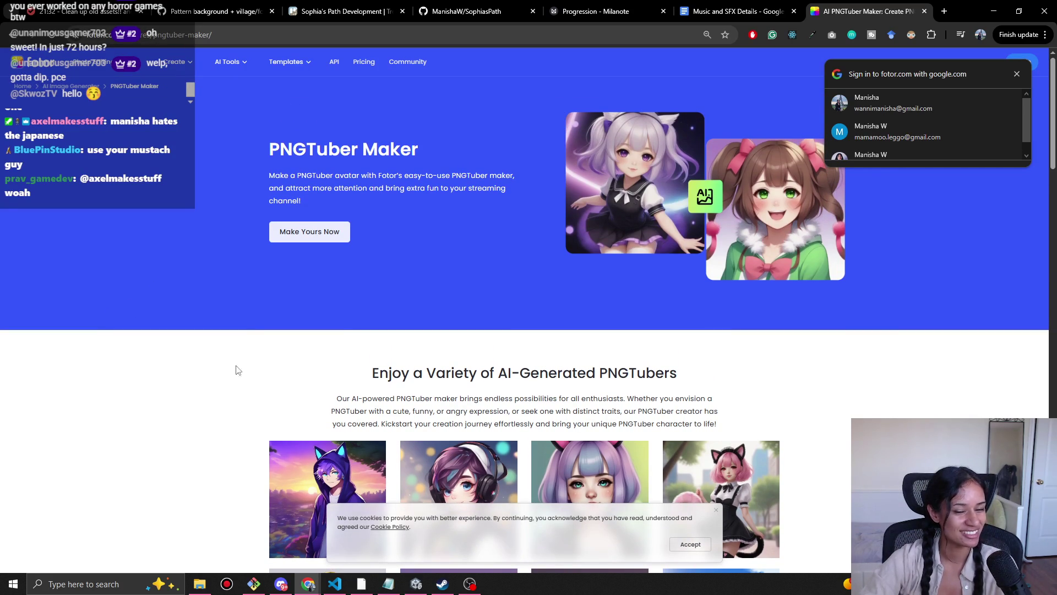
pyautogui.click(199, 582)
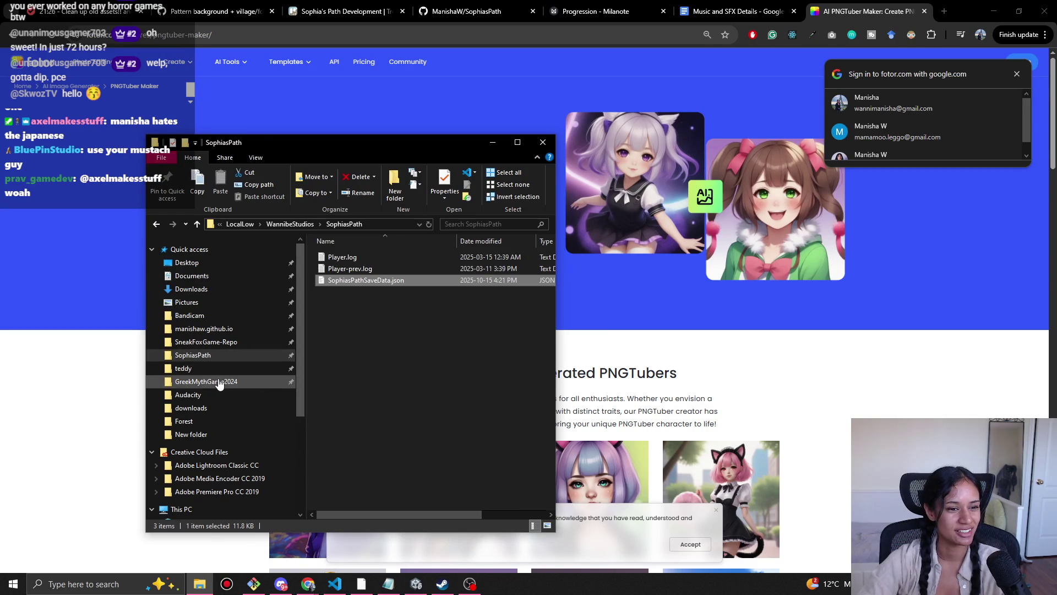
# Step: Browse the GreekMythGame2024 and SophiasPath2025 folders, returning to Unity Projects
pyautogui.click(221, 381)
pyautogui.click(254, 225)
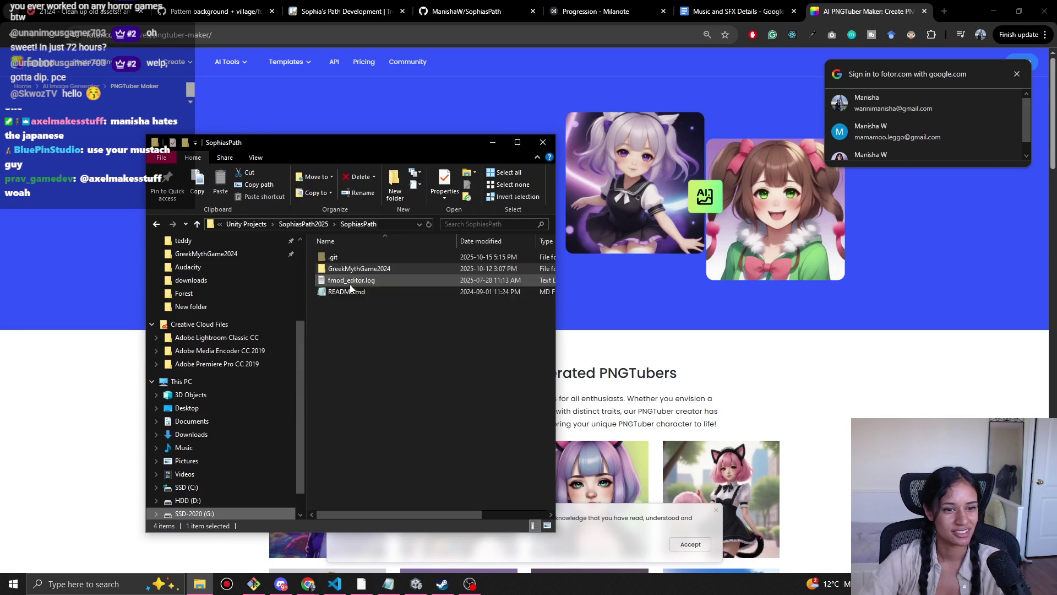
pyautogui.click(296, 225)
pyautogui.click(296, 224)
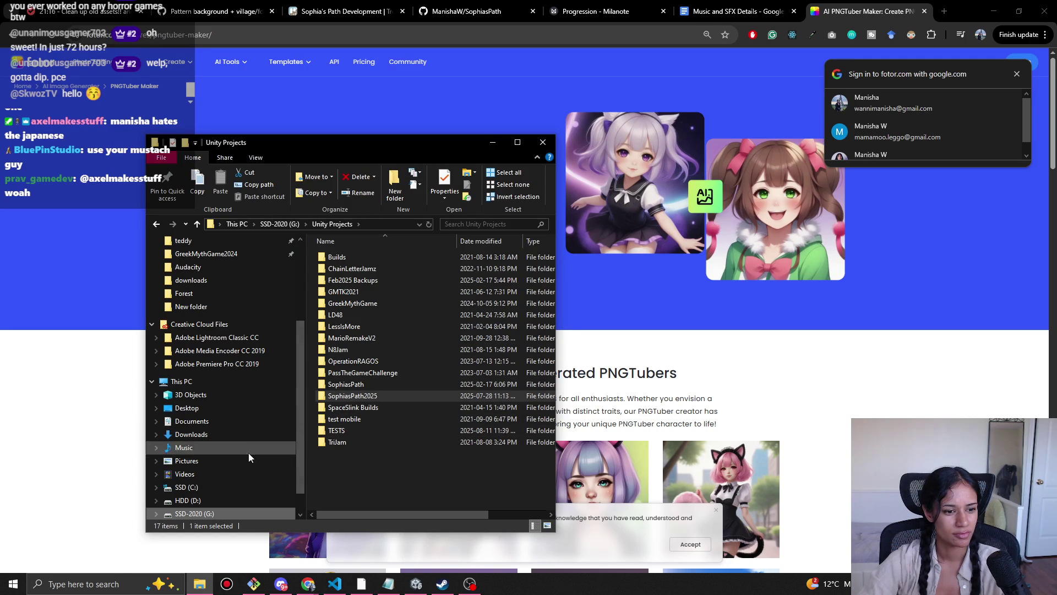
# Step: Open the Unity Projects folder on HDD (D:), then minimise Explorer and bring Unity forward
pyautogui.scroll(-1, 242, 462)
pyautogui.click(221, 474)
pyautogui.scroll(-15, 372, 468)
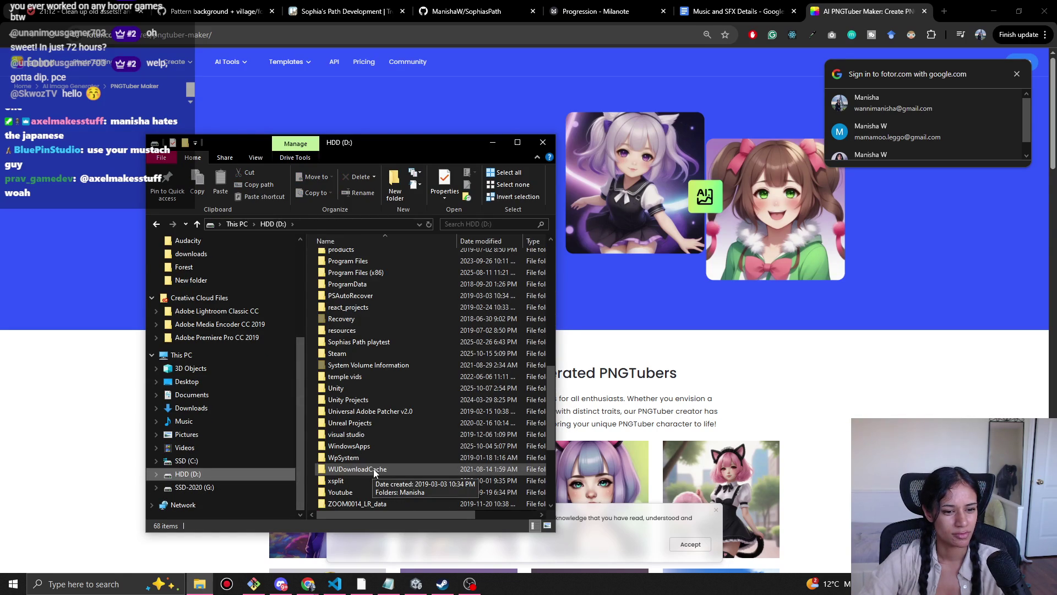
pyautogui.scroll(-5, 373, 469)
pyautogui.scroll(9, 374, 470)
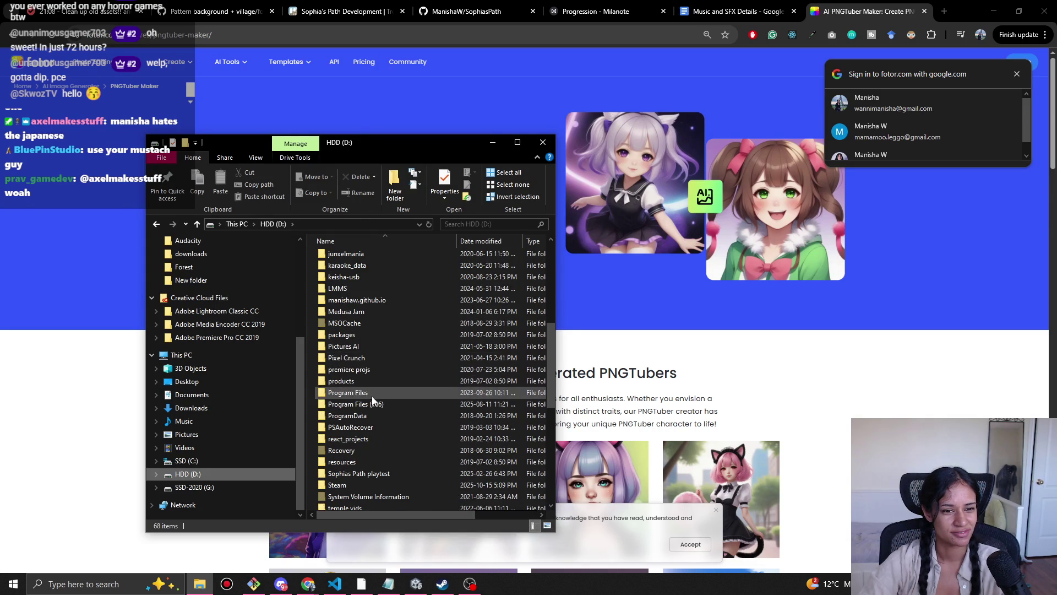
pyautogui.scroll(-6, 382, 358)
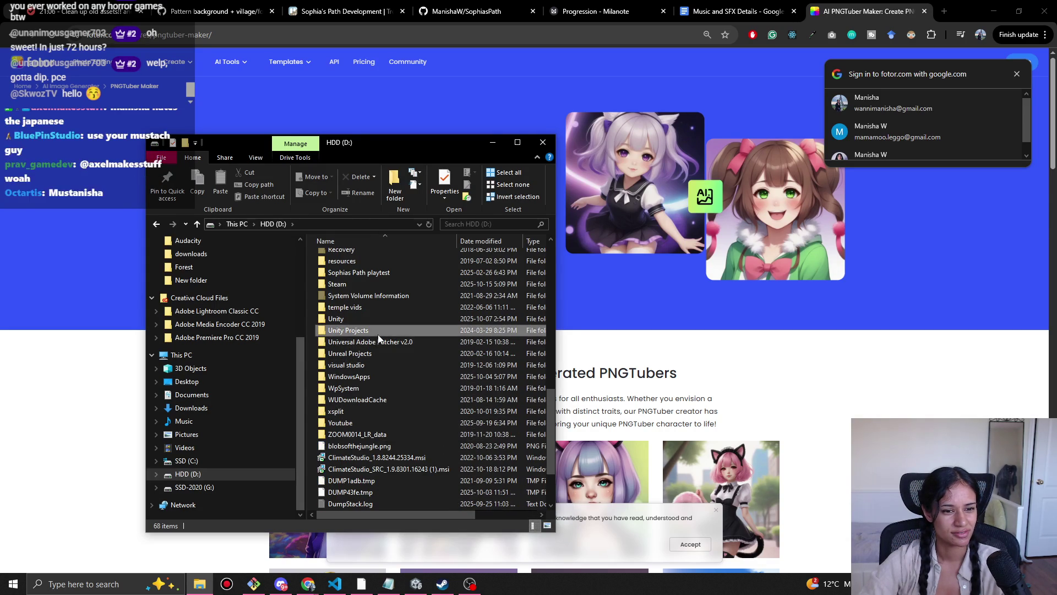
pyautogui.doubleClick(378, 330)
pyautogui.scroll(-1, 369, 314)
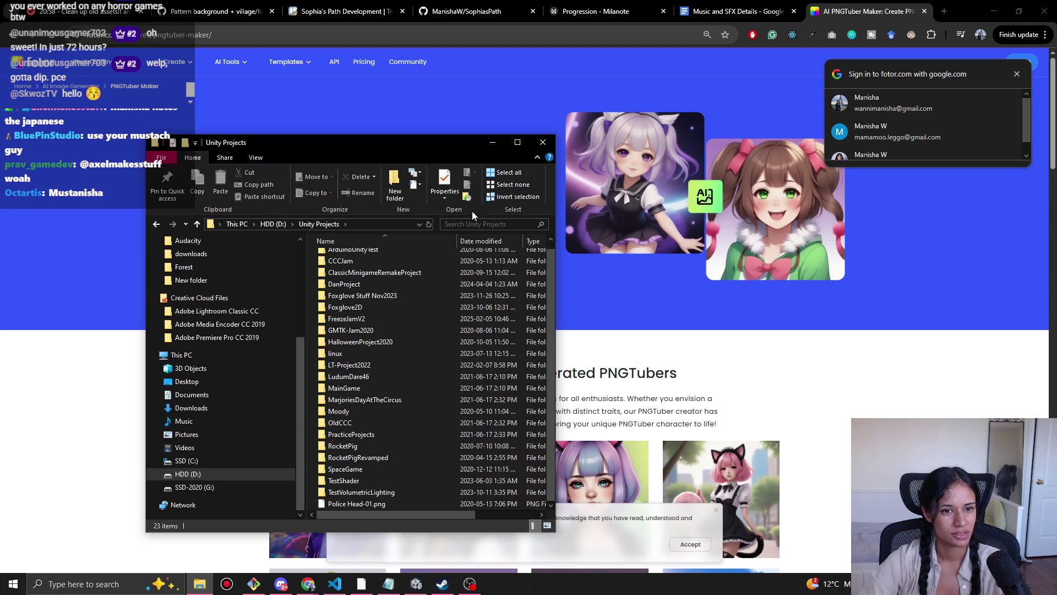
pyautogui.click(492, 142)
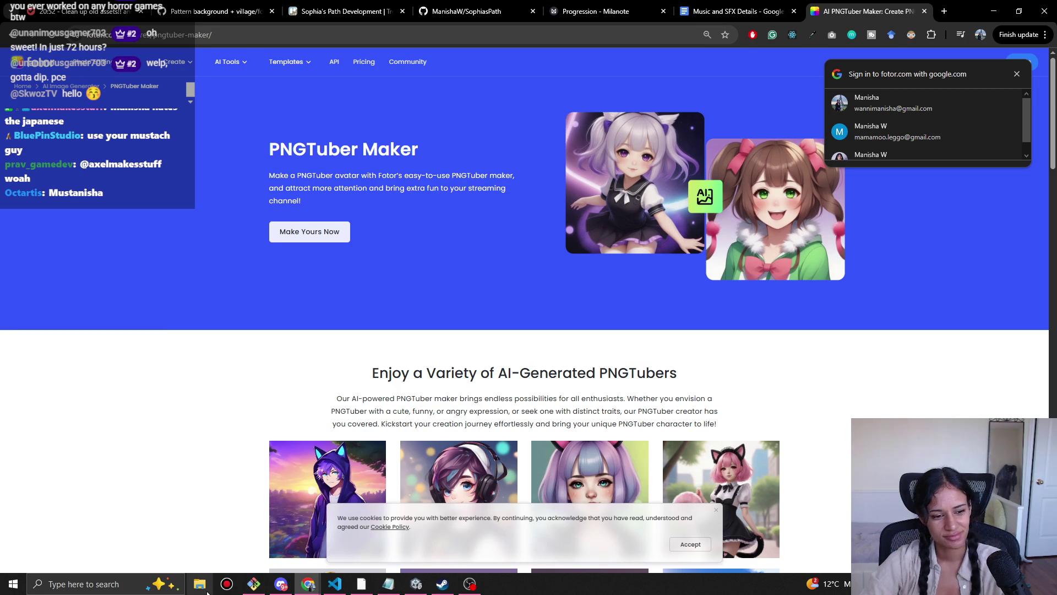
pyautogui.click(418, 582)
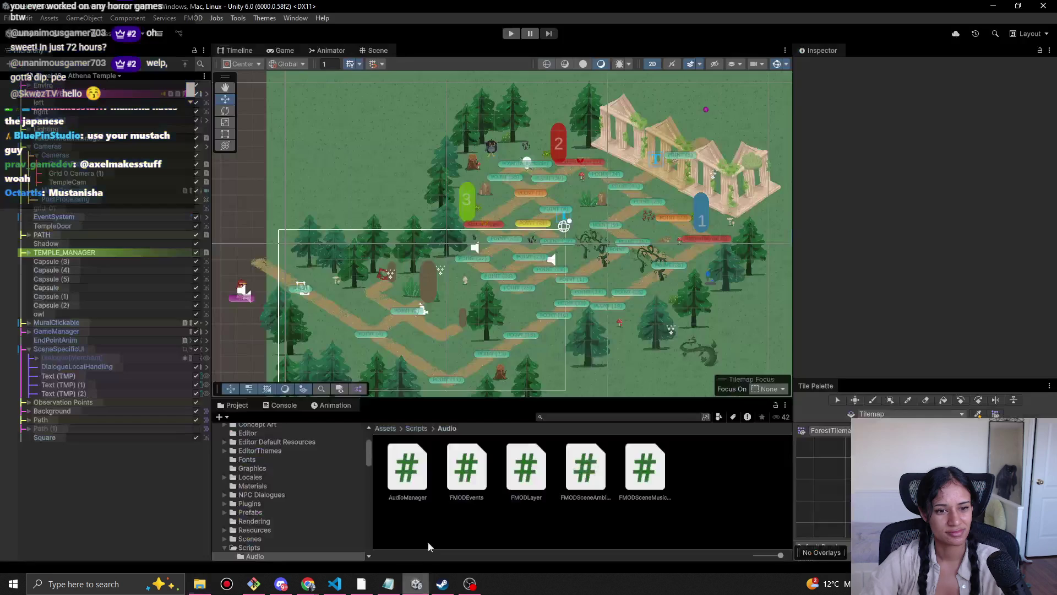
# Step: Launch Unity Hub from Windows search and decline the Unity Personal licence
pyautogui.click(417, 583)
pyautogui.press('super+s')
pyautogui.write('unity')
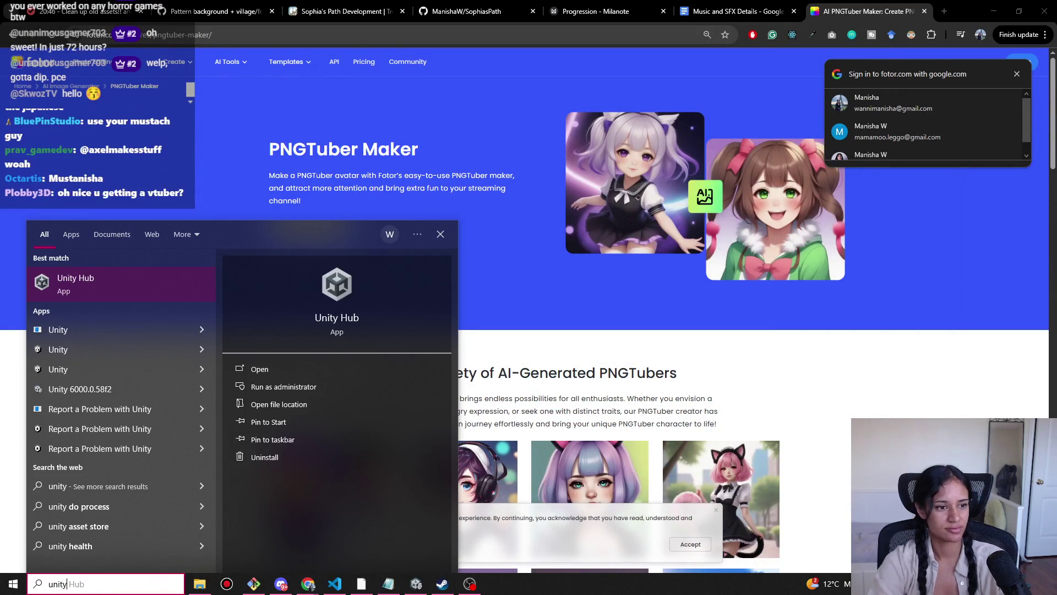
pyautogui.press('Escape')
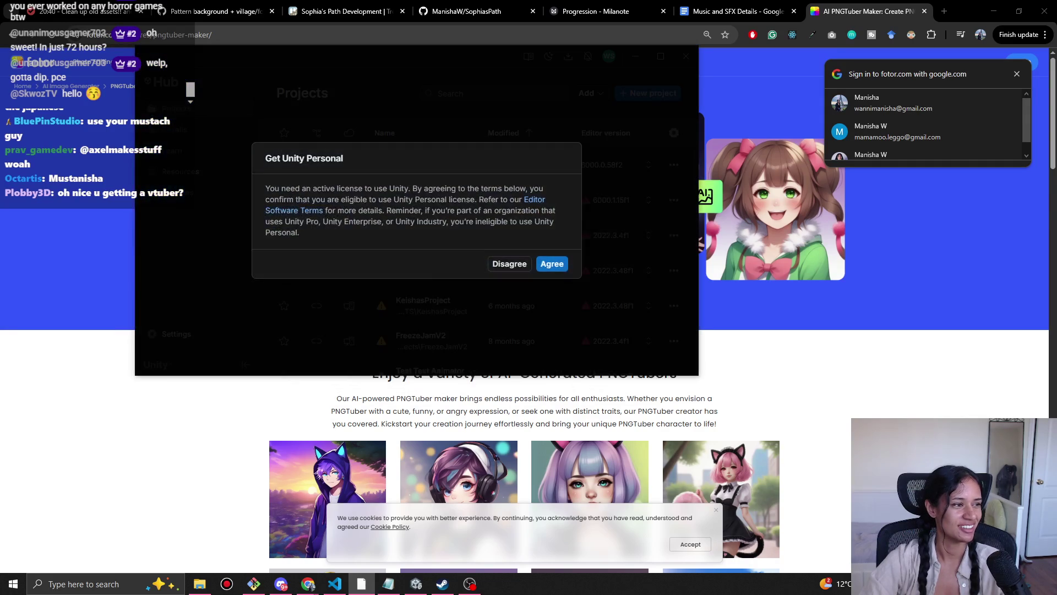
pyautogui.click(512, 264)
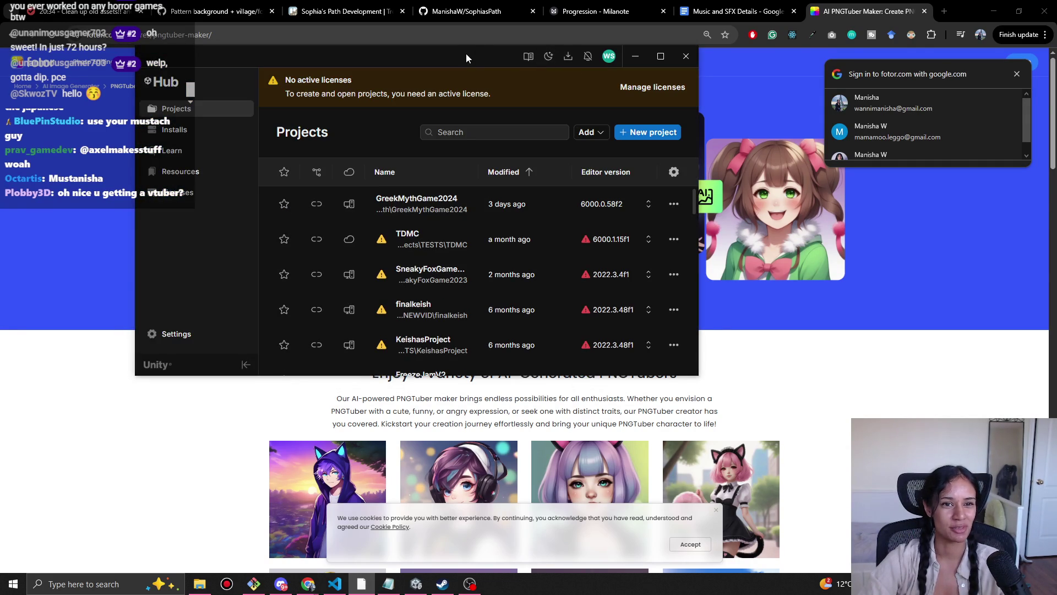
# Step: Move the Hub window, open and close the TDMC project options, then close the Hub
pyautogui.moveTo(466, 54); pyautogui.dragTo(479, 114)
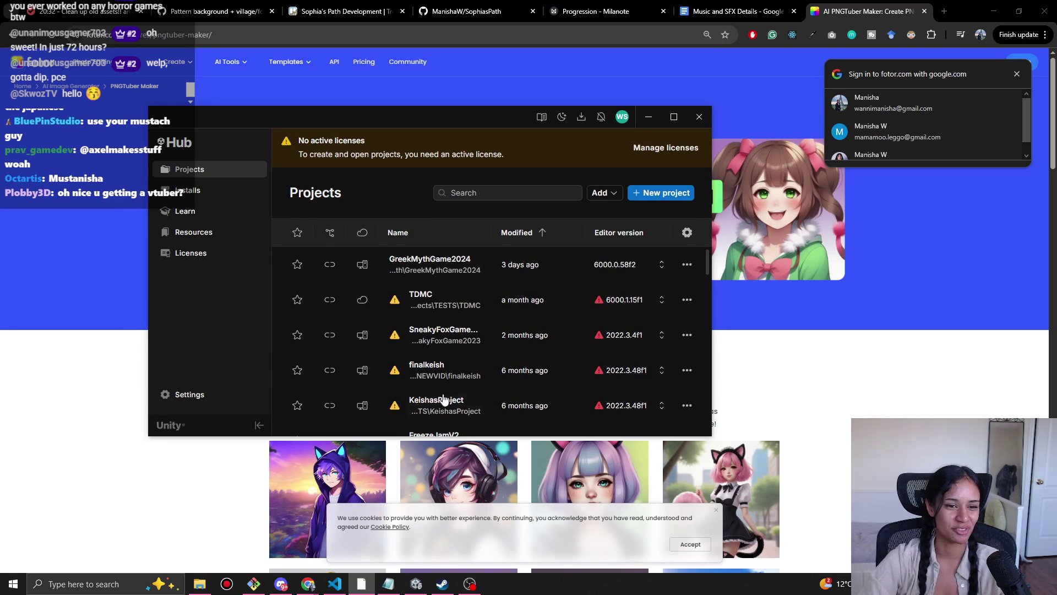
pyautogui.click(687, 299)
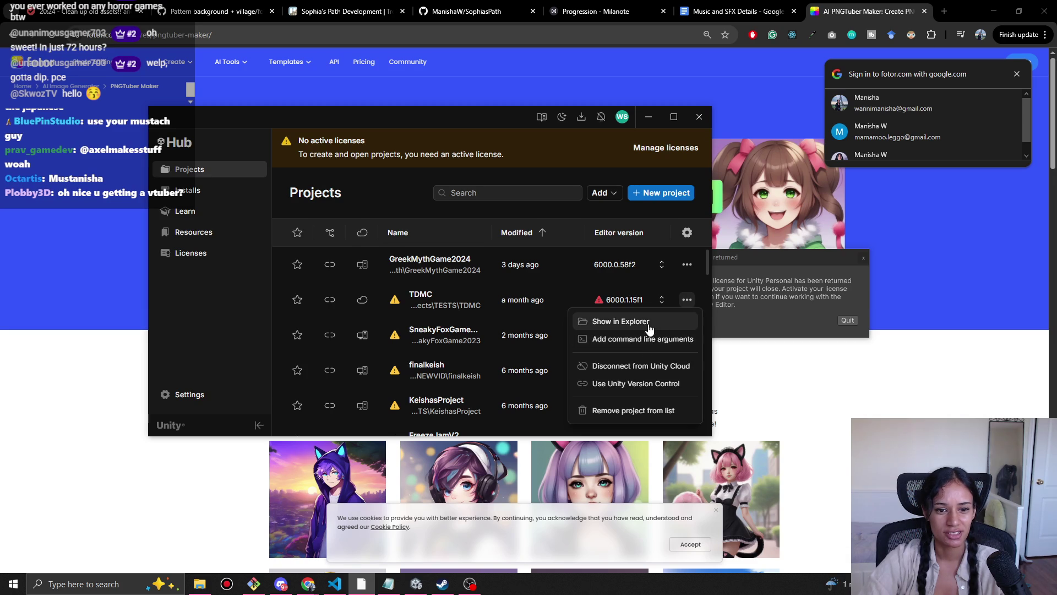
pyautogui.click(650, 326)
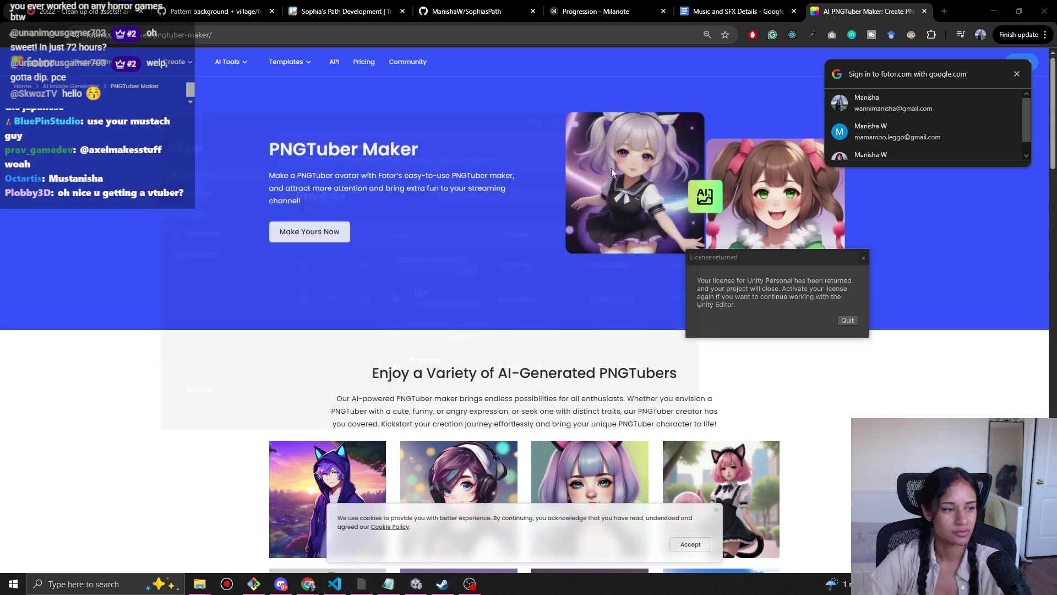
pyautogui.click(699, 117)
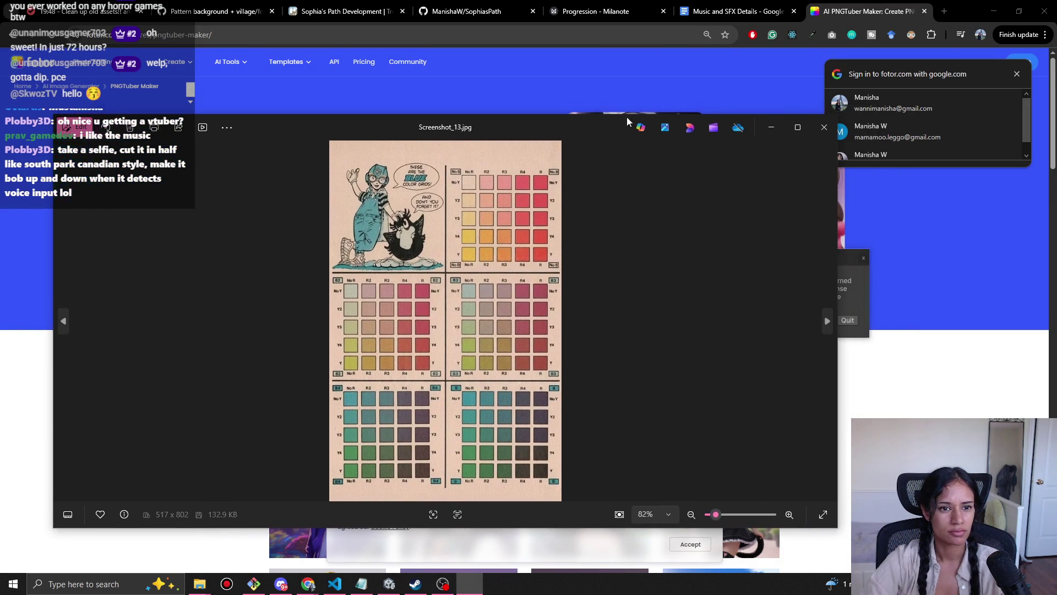
# Step: Close the Screenshot_13.jpg image in Photos
pyautogui.click(824, 127)
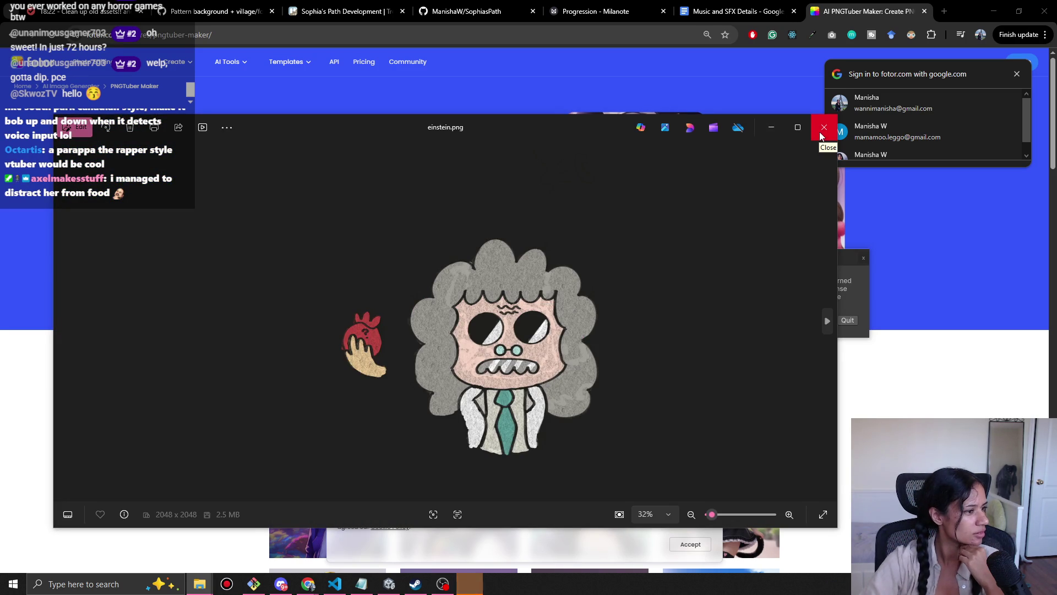
# Step: Close einstein.png in Photos and switch back to the Unity editor from the taskbar
pyautogui.click(820, 134)
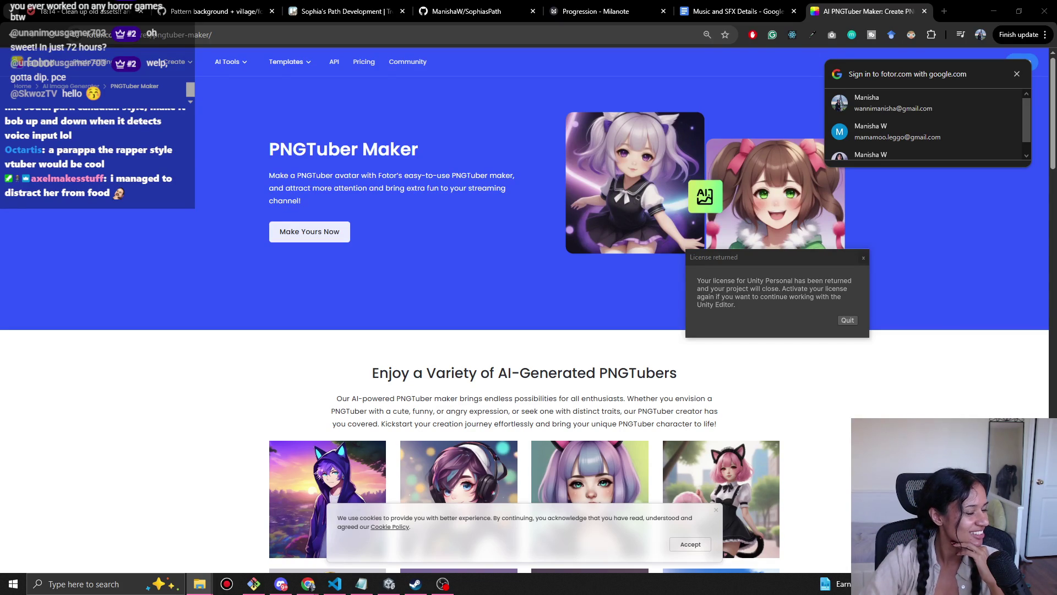
pyautogui.click(389, 584)
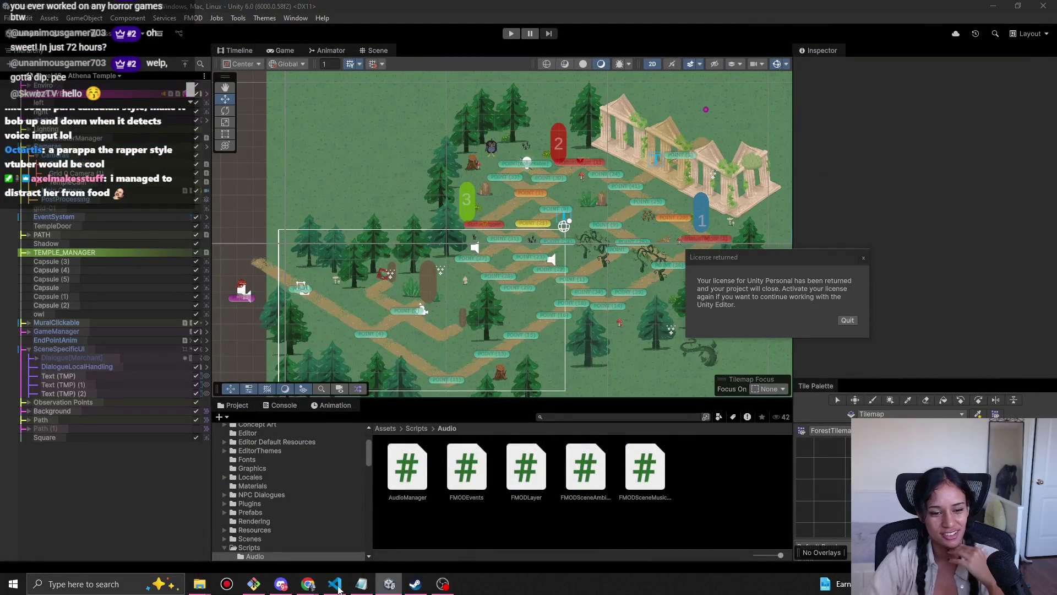
# Step: Launch Unity Hub from Windows search and try opening the TDMC project
pyautogui.click(127, 589)
pyautogui.write('unity')
pyautogui.press('Return')
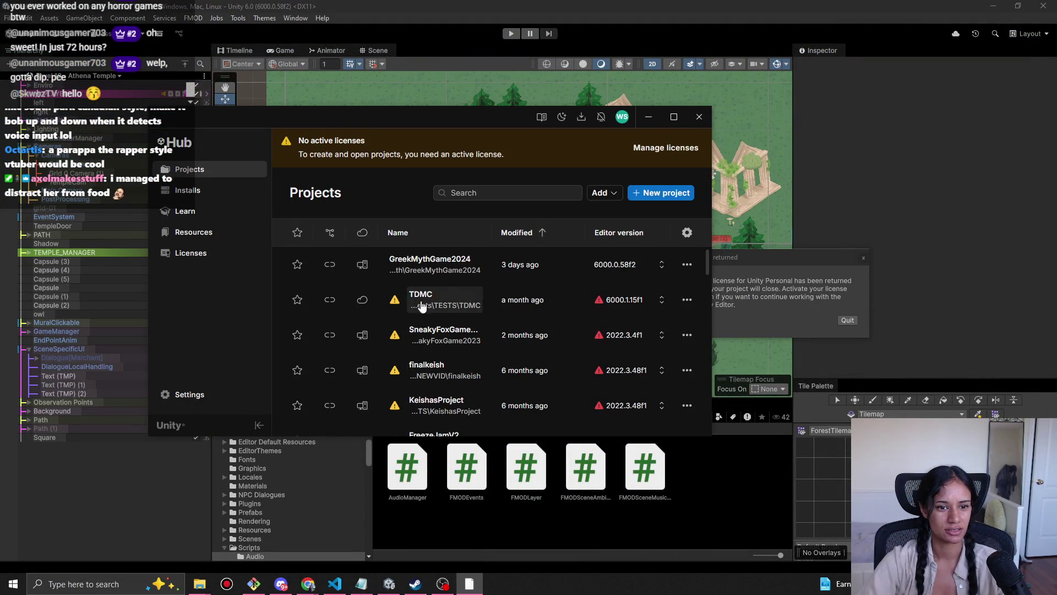
pyautogui.click(448, 293)
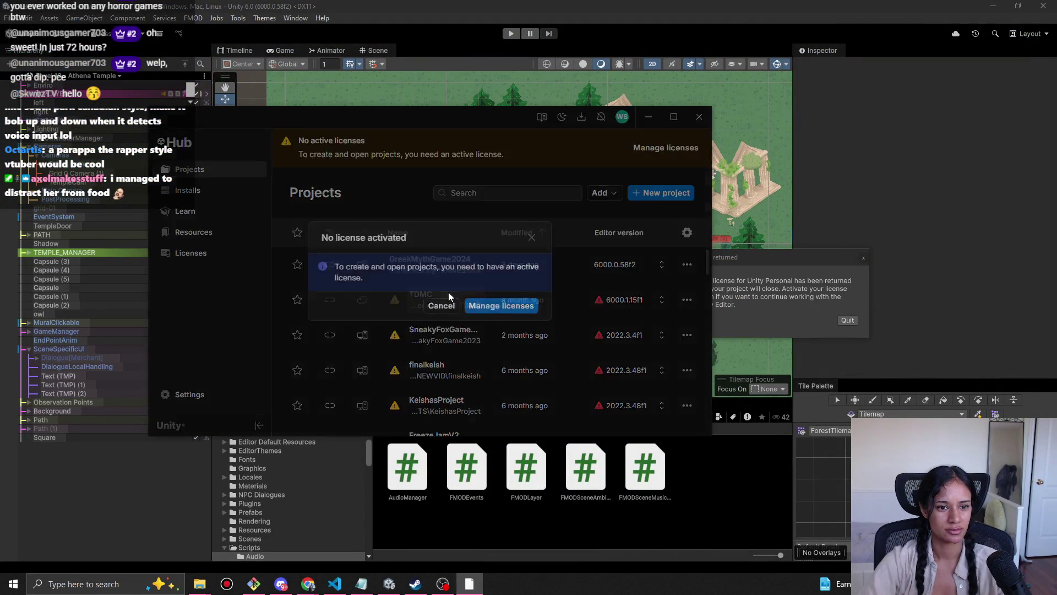
# Step: Add a free Unity Personal licence, accept its terms, and reopen TDMC from Projects
pyautogui.click(490, 306)
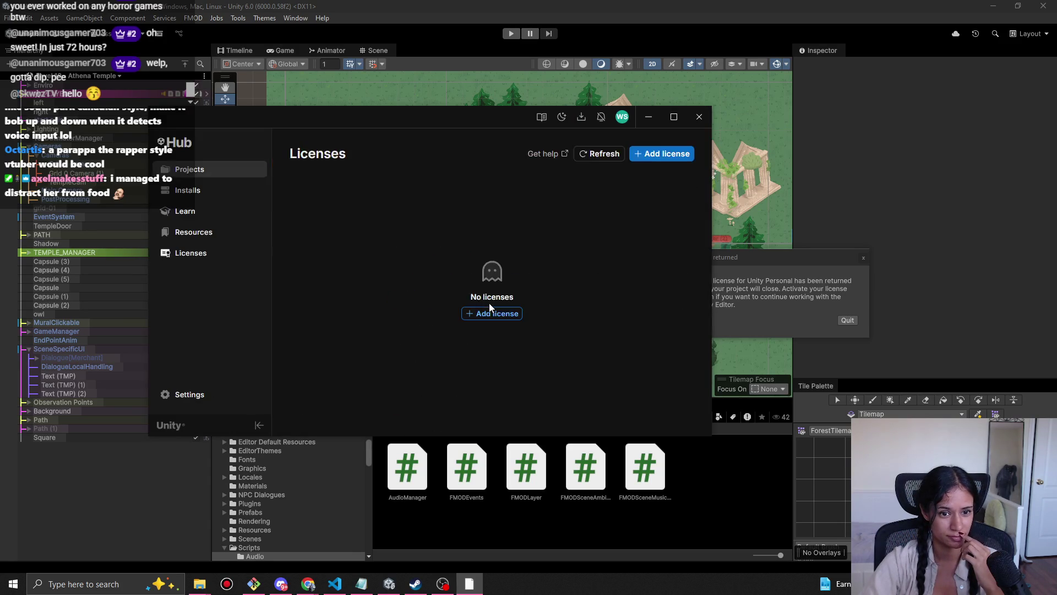
pyautogui.click(678, 192)
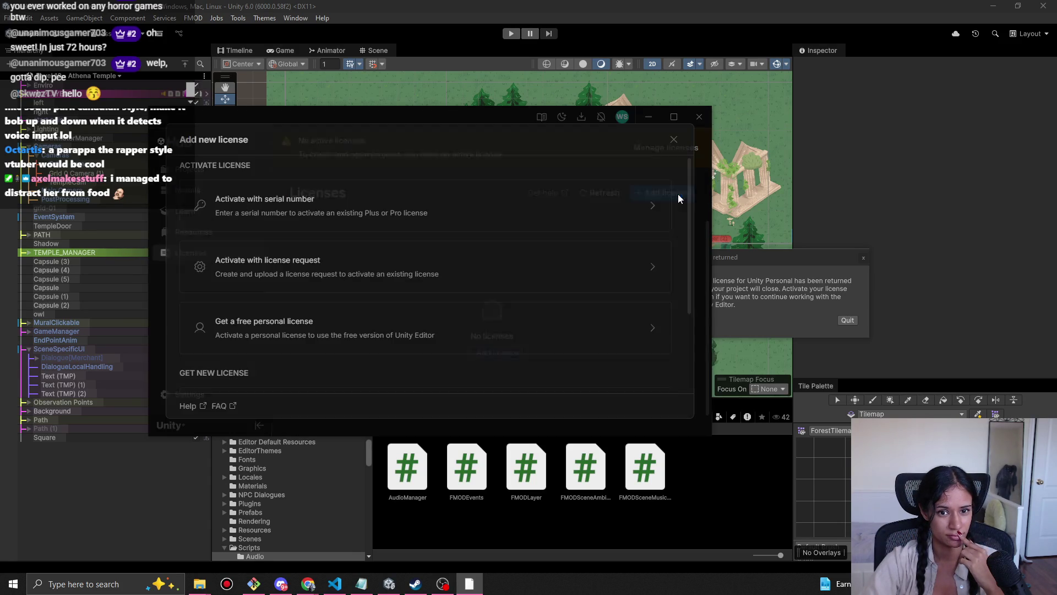
pyautogui.scroll(-3, 326, 282)
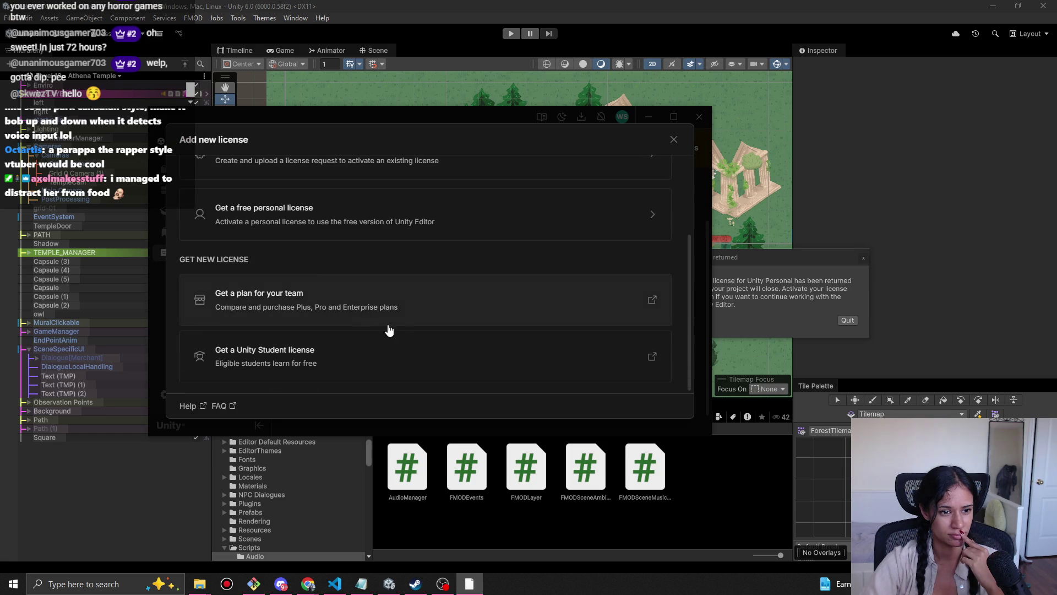
pyautogui.click(301, 208)
pyautogui.click(554, 330)
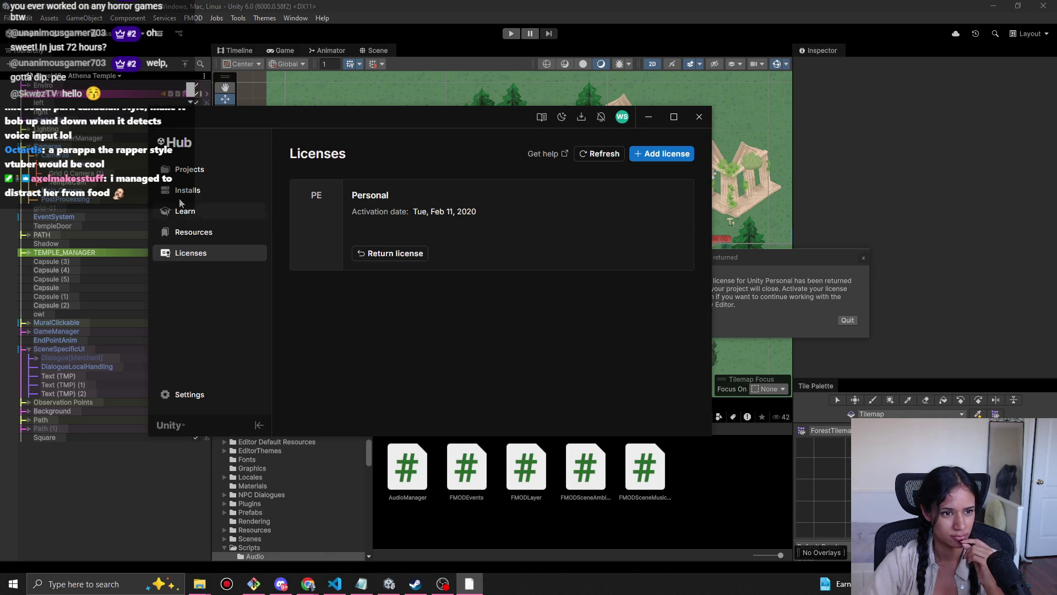
pyautogui.click(198, 169)
pyautogui.click(449, 267)
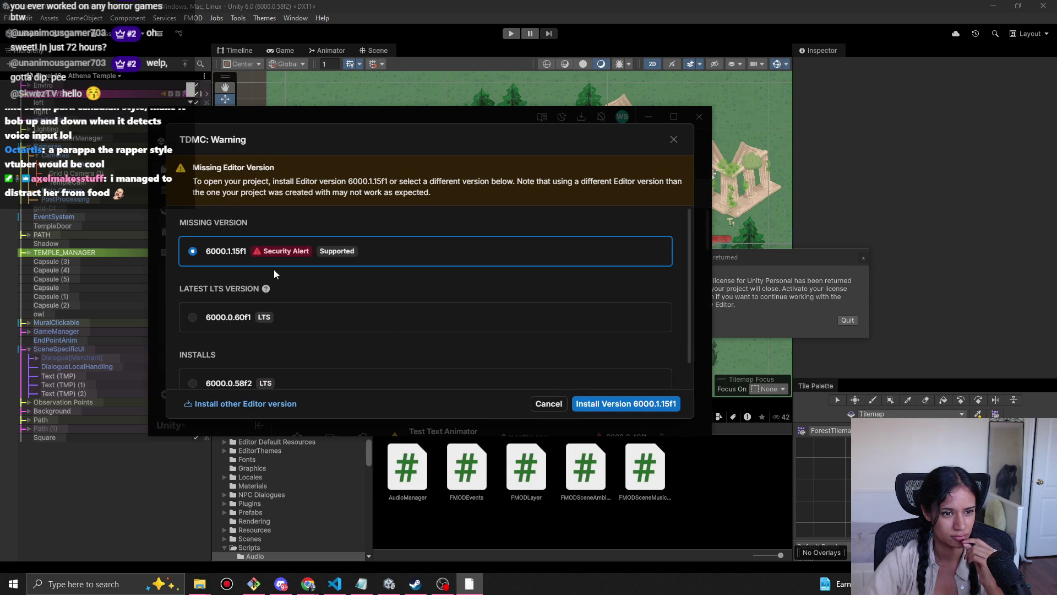
# Step: Select the installed 6000.0.58f2 editor for TDMC instead of the missing 6000.1.15f1
pyautogui.click(233, 320)
pyautogui.scroll(-1, 438, 359)
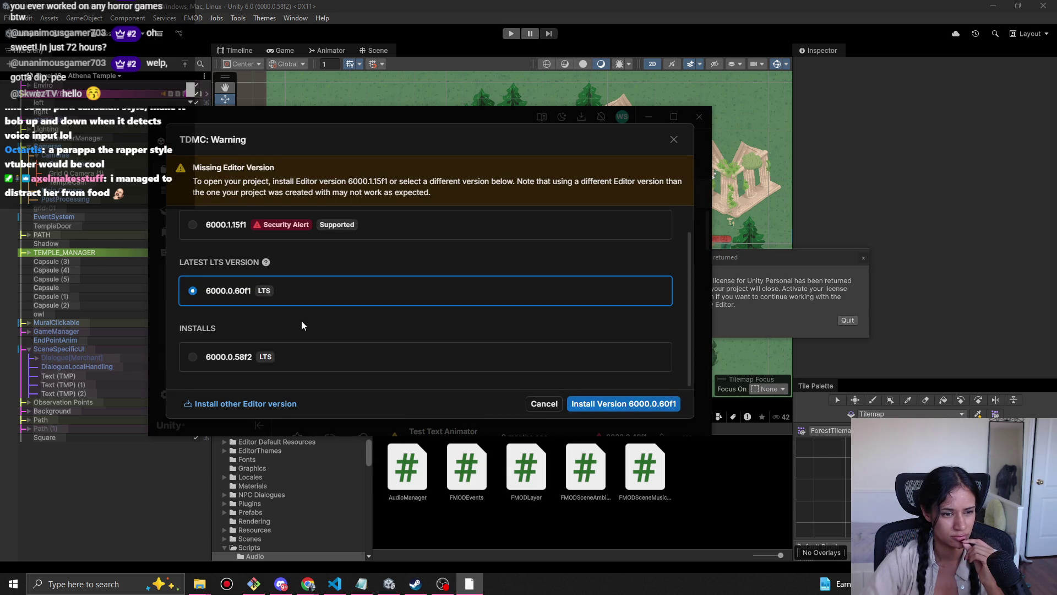
pyautogui.scroll(1, 304, 319)
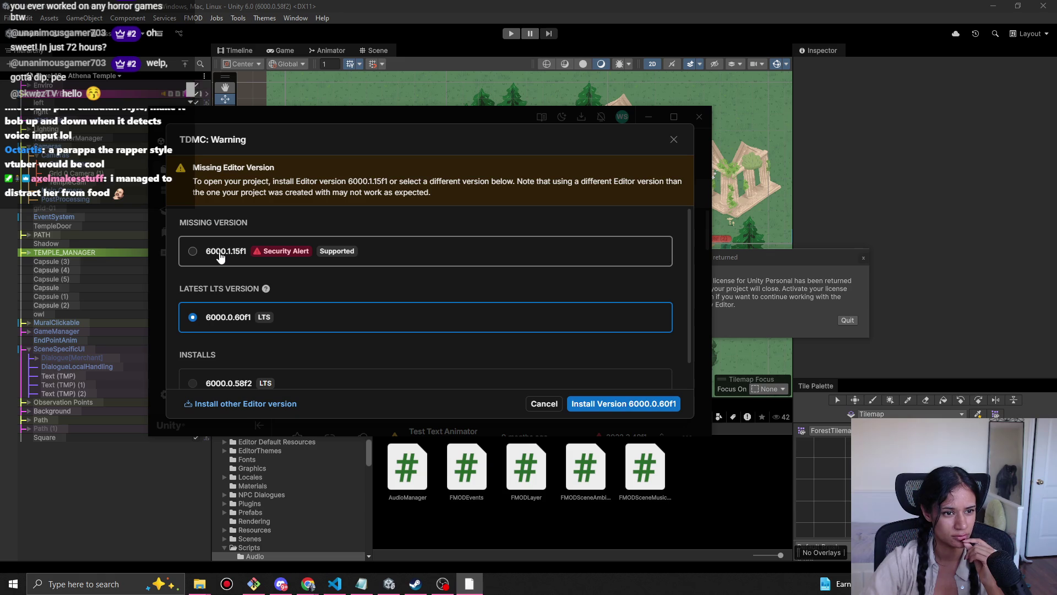
pyautogui.scroll(-1, 240, 285)
pyautogui.click(226, 359)
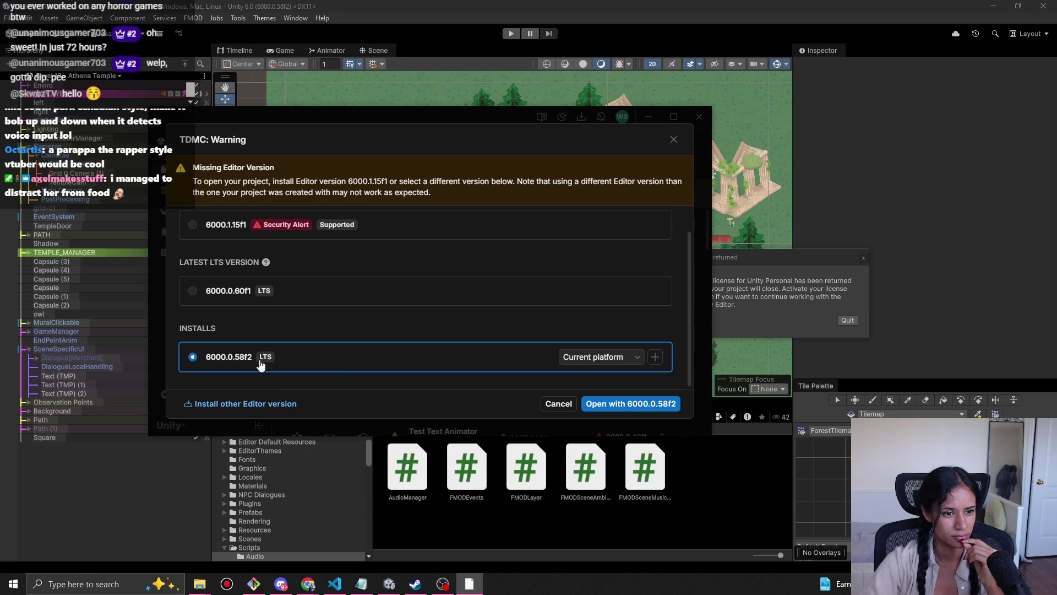
# Step: Open TDMC with 6000.0.58f2, confirm the version change, and dismiss the licence-returned notice
pyautogui.click(659, 406)
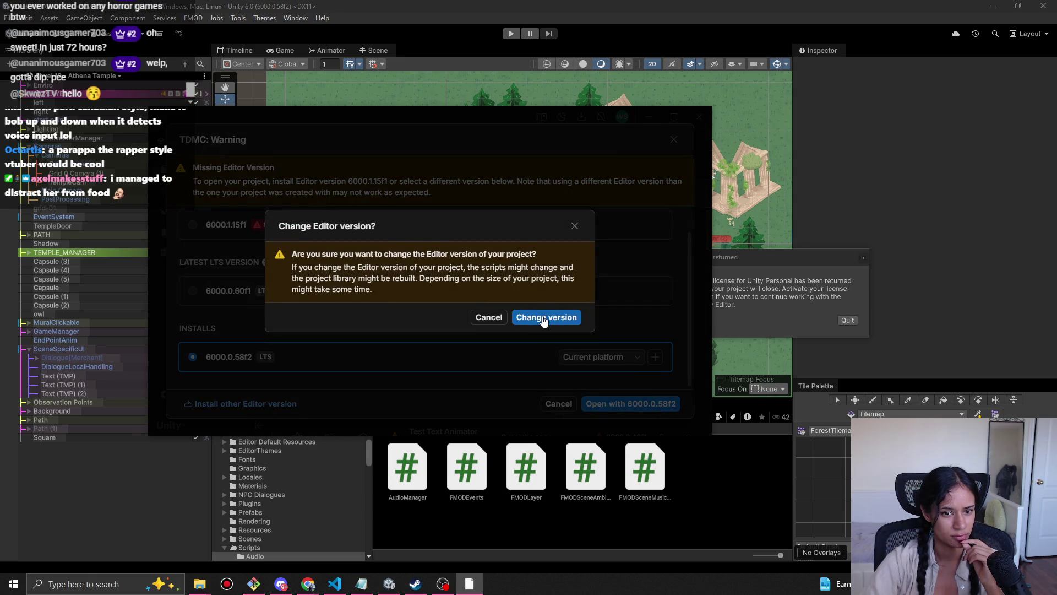
pyautogui.click(545, 318)
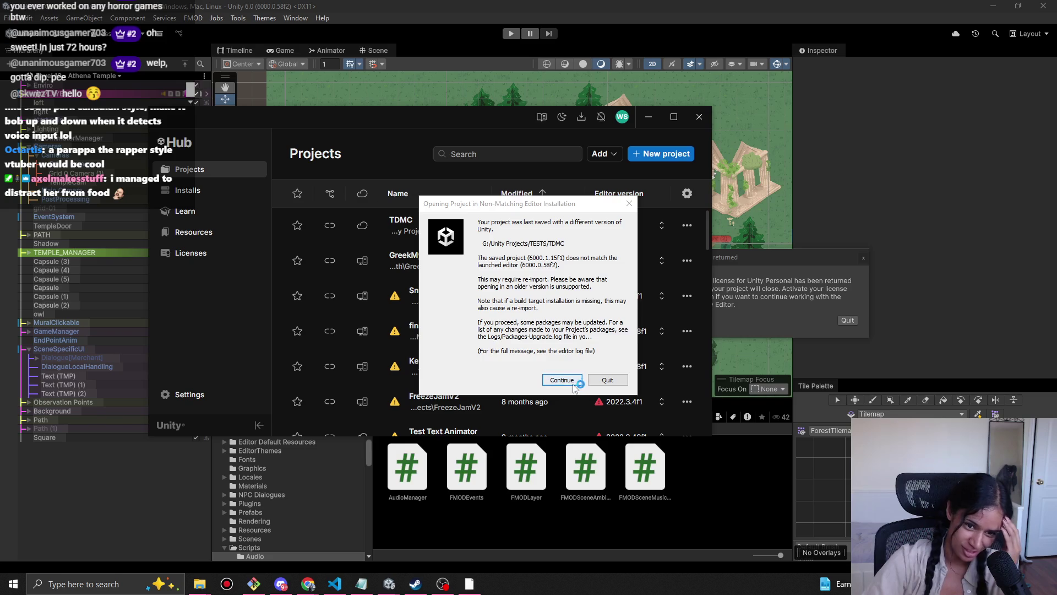
pyautogui.click(561, 380)
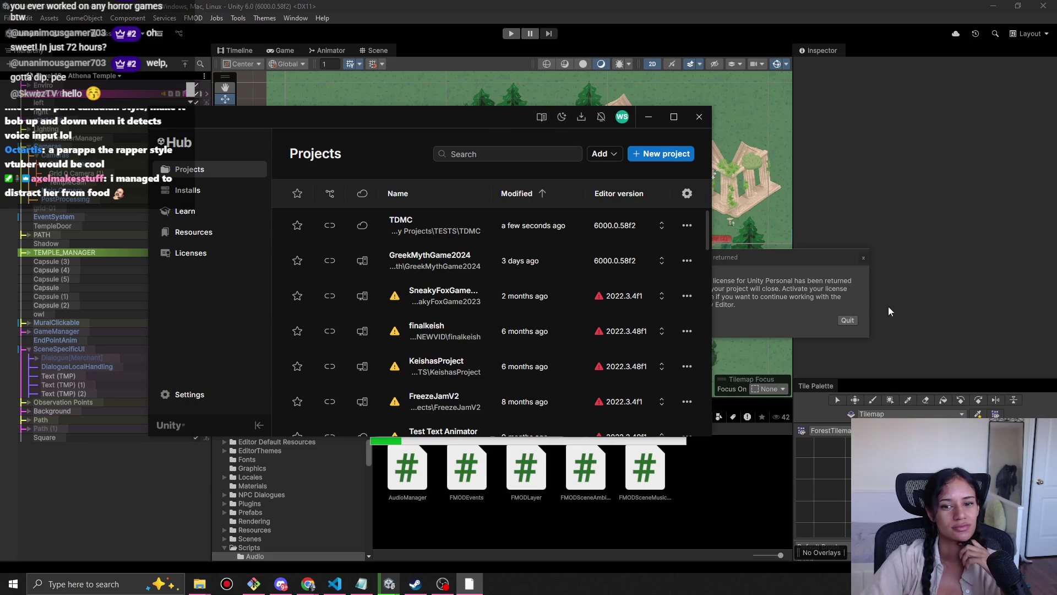
pyautogui.click(826, 282)
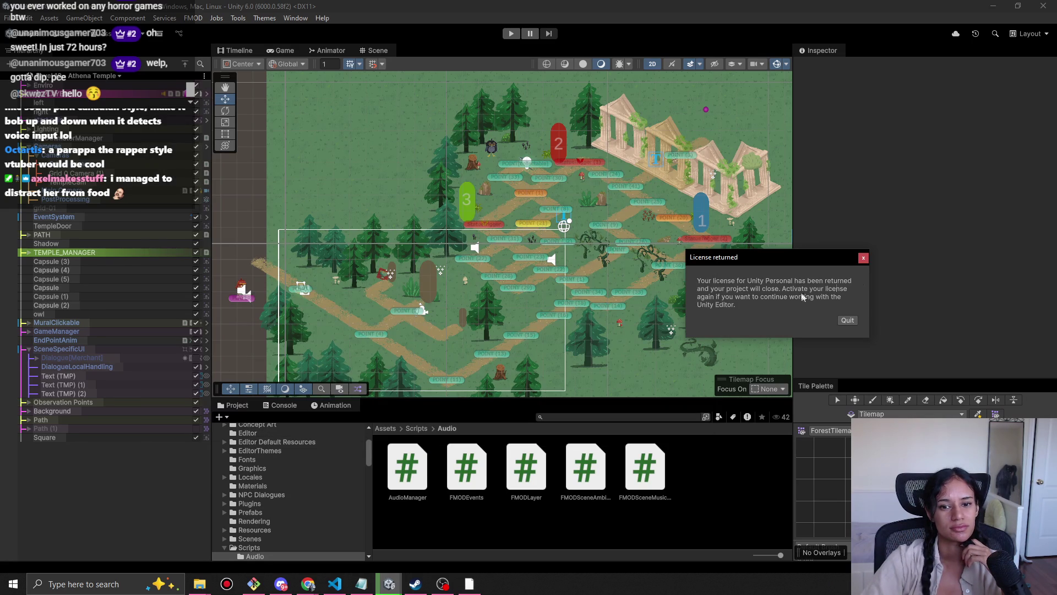
pyautogui.click(864, 258)
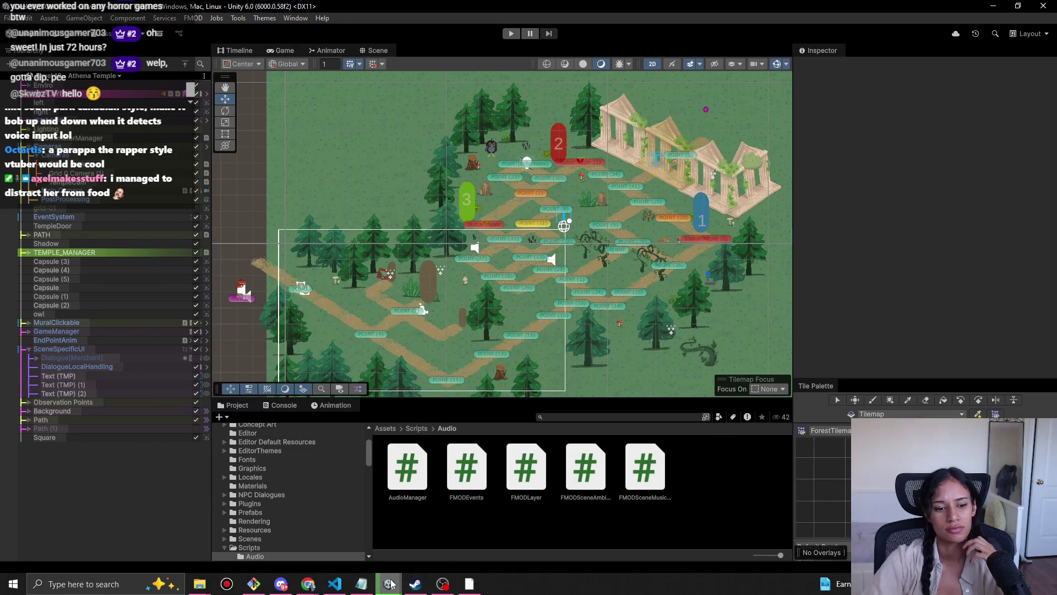
# Step: Wait for the TDMC import to finish until the Enter Safe Mode prompt appears
pyautogui.moveTo(392, 584)
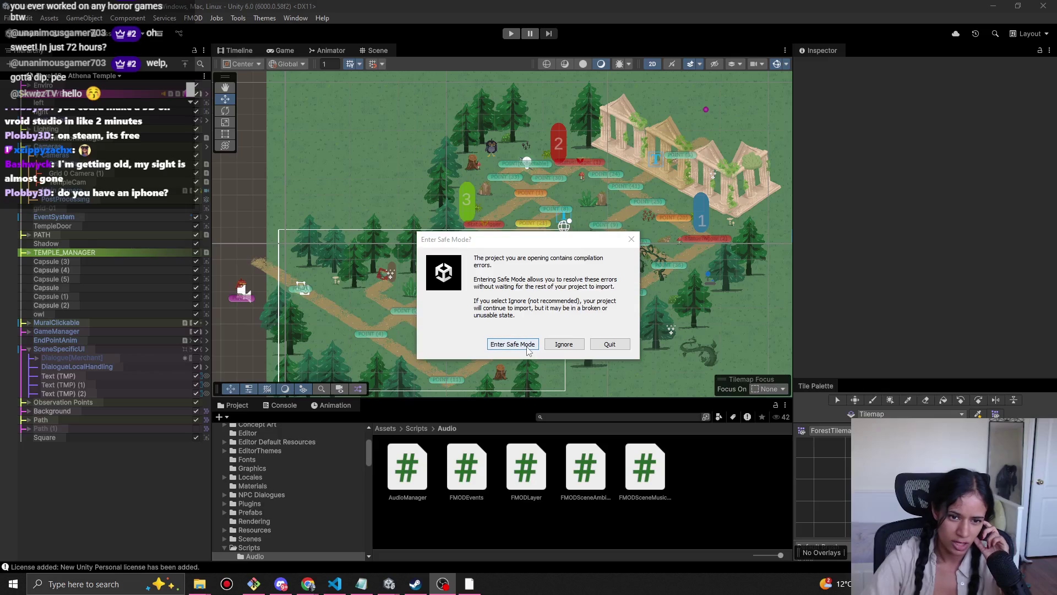
# Step: Ignore the compilation errors in the Safe Mode prompt and open Build Profiles with Ctrl+Shift+B
pyautogui.click(559, 343)
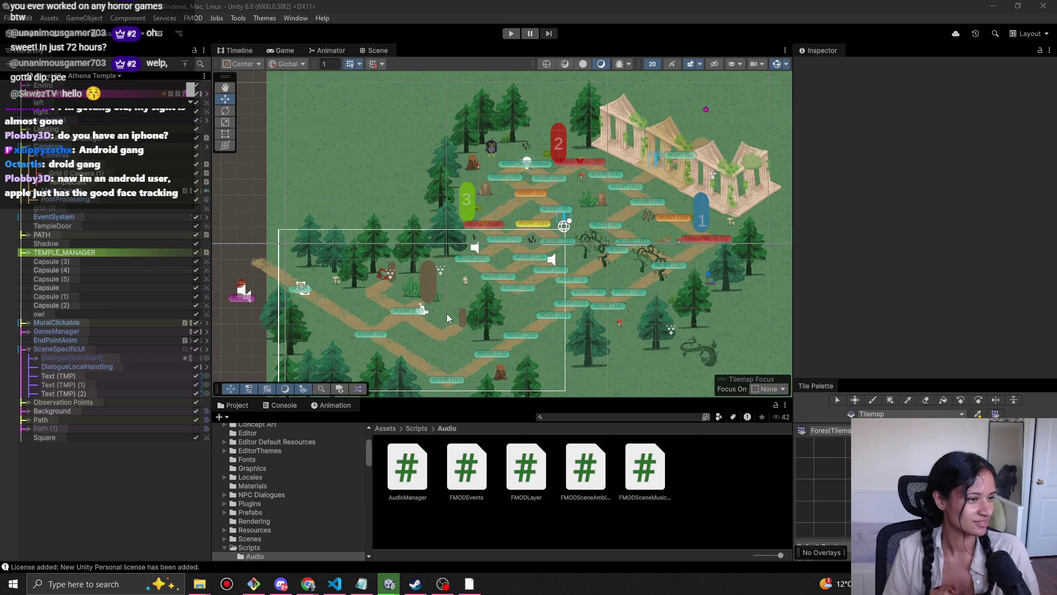
pyautogui.hotkey('ctrl', 'shift', 'b')
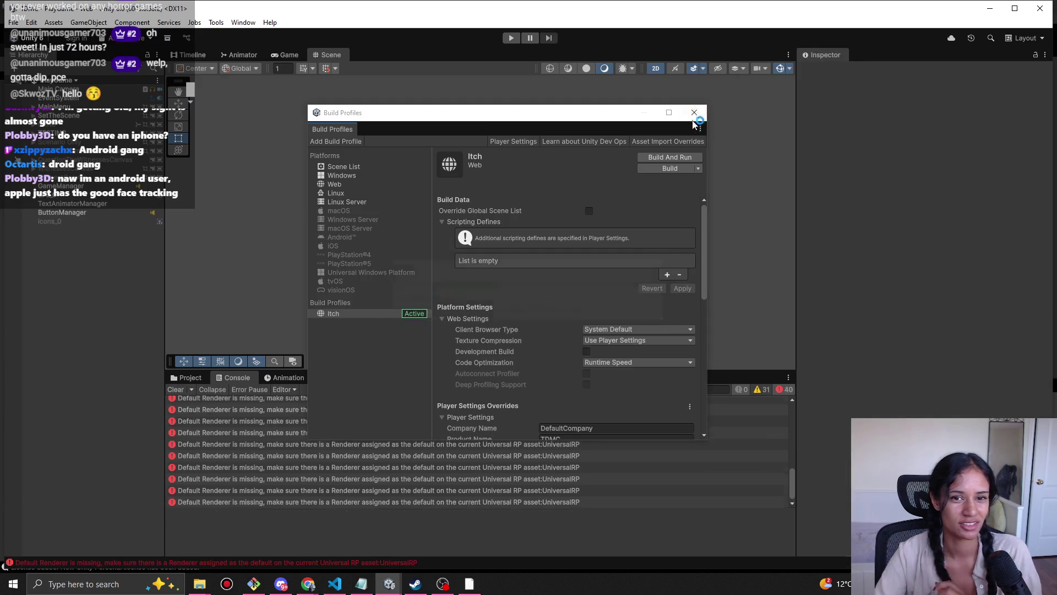
# Step: Close Build Profiles, clear the Console, and navigate to the Assets/Assets/Profiles folder
pyautogui.click(694, 113)
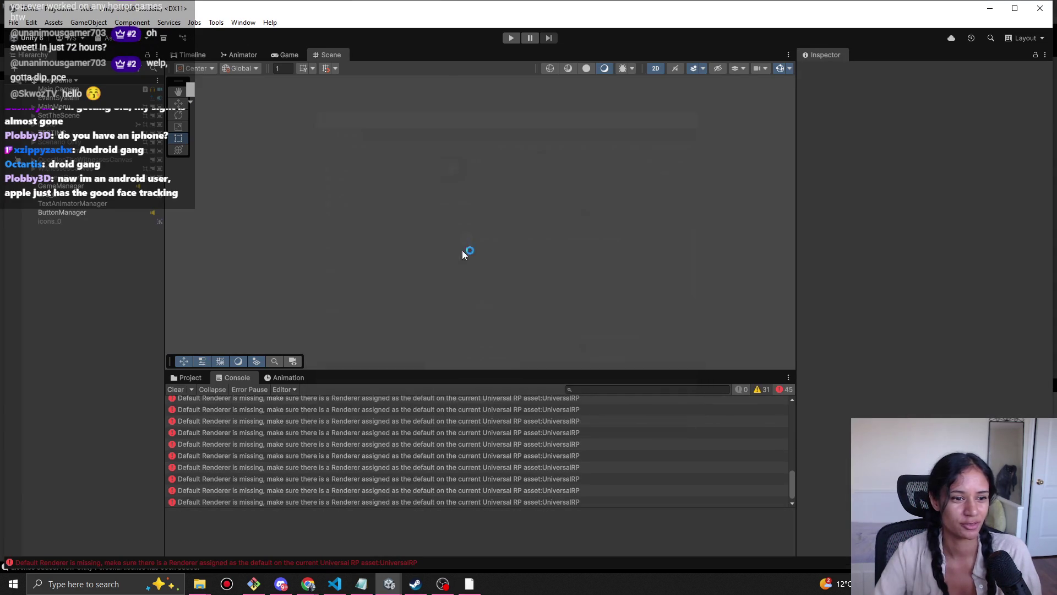
pyautogui.click(180, 390)
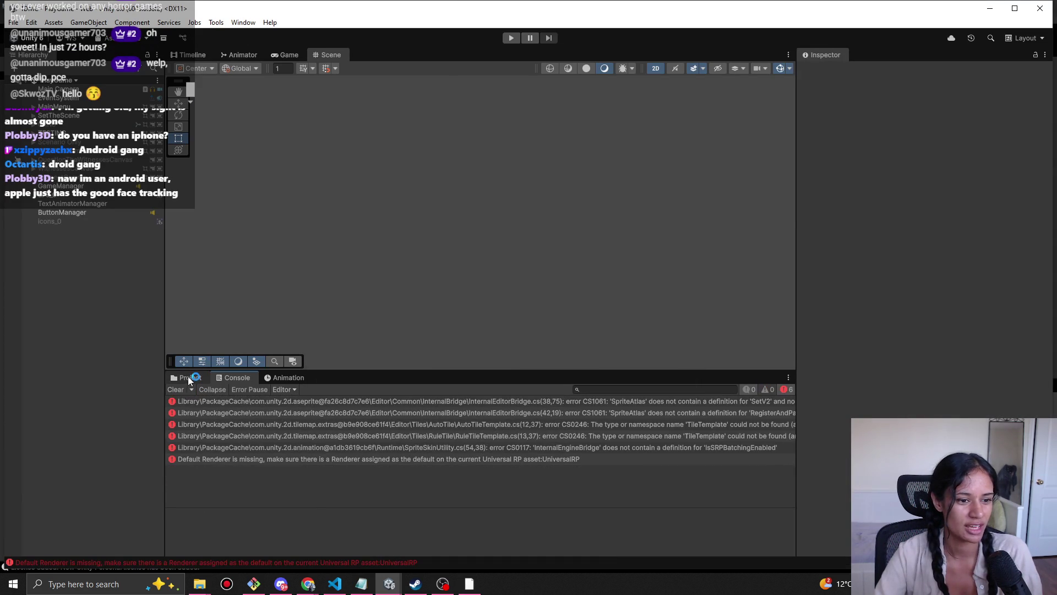
pyautogui.click(187, 377)
pyautogui.click(331, 400)
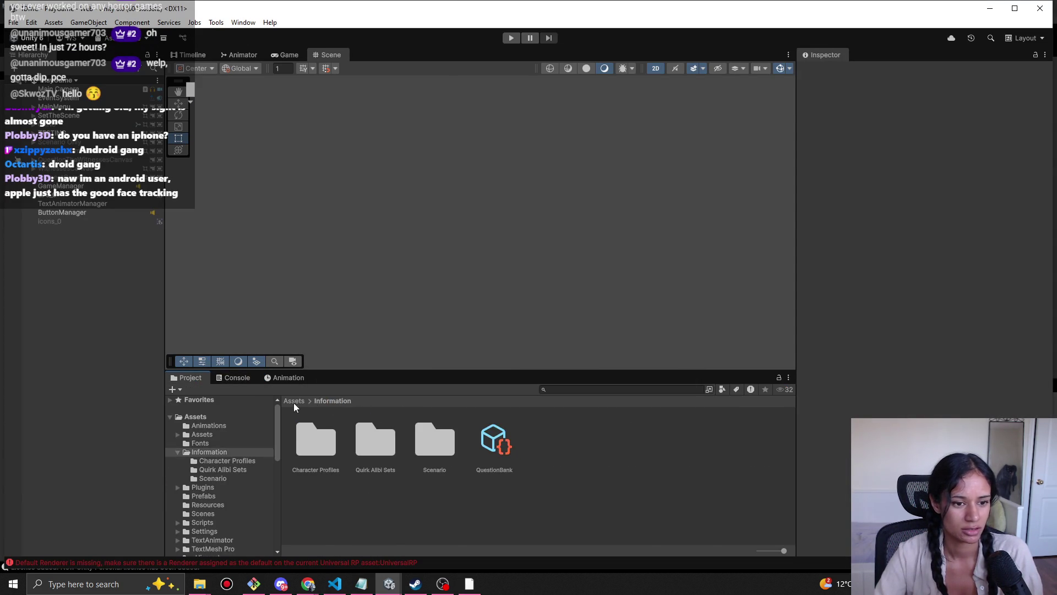
pyautogui.click(295, 401)
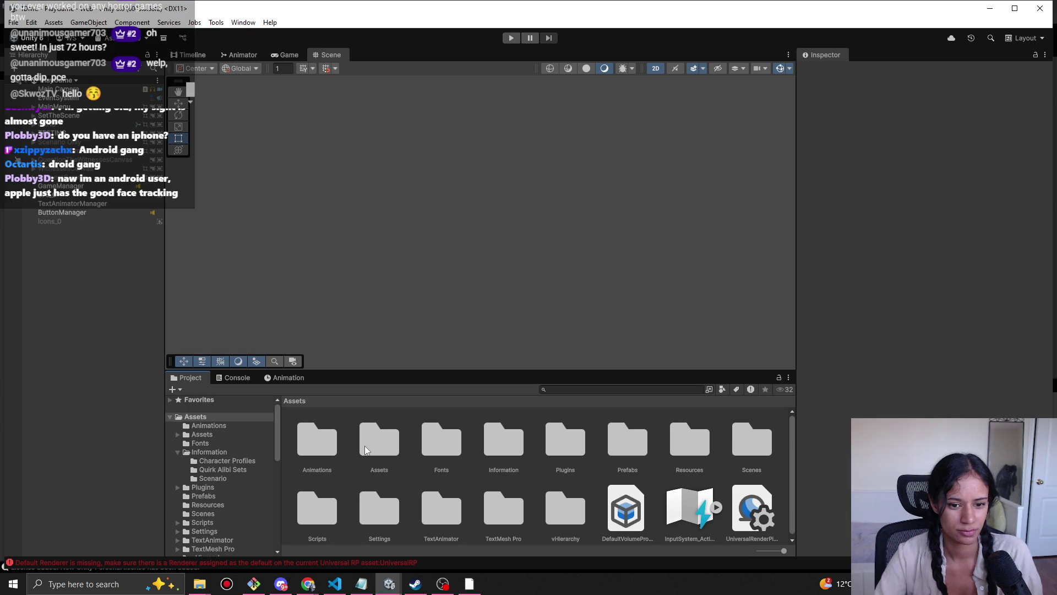
pyautogui.doubleClick(366, 450)
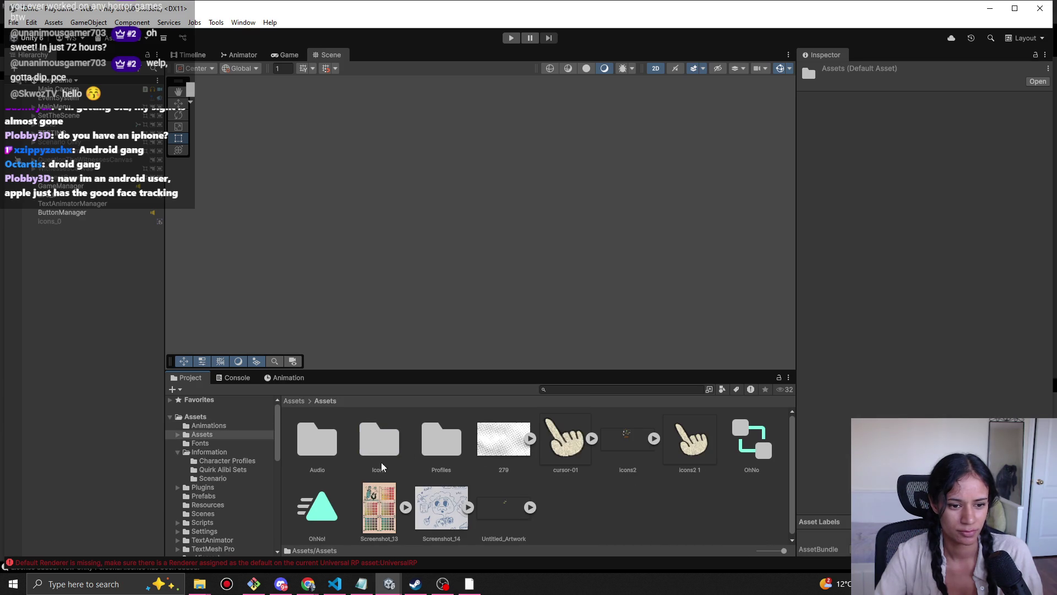
pyautogui.doubleClick(438, 444)
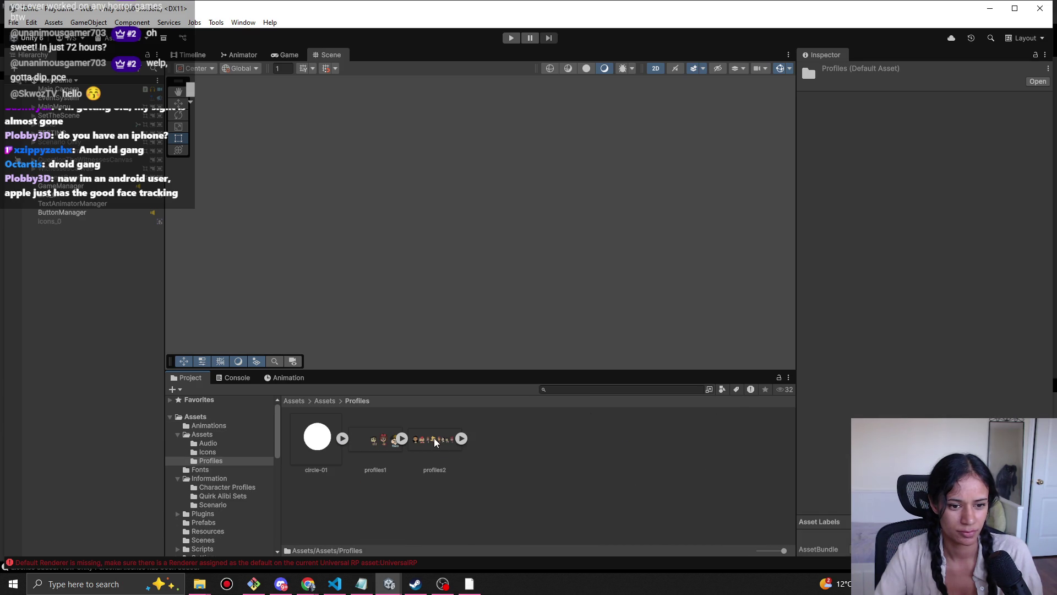
# Step: Expand the profiles2 sheet and reveal the profiles2_4 sprite in File Explorer
pyautogui.click(434, 439)
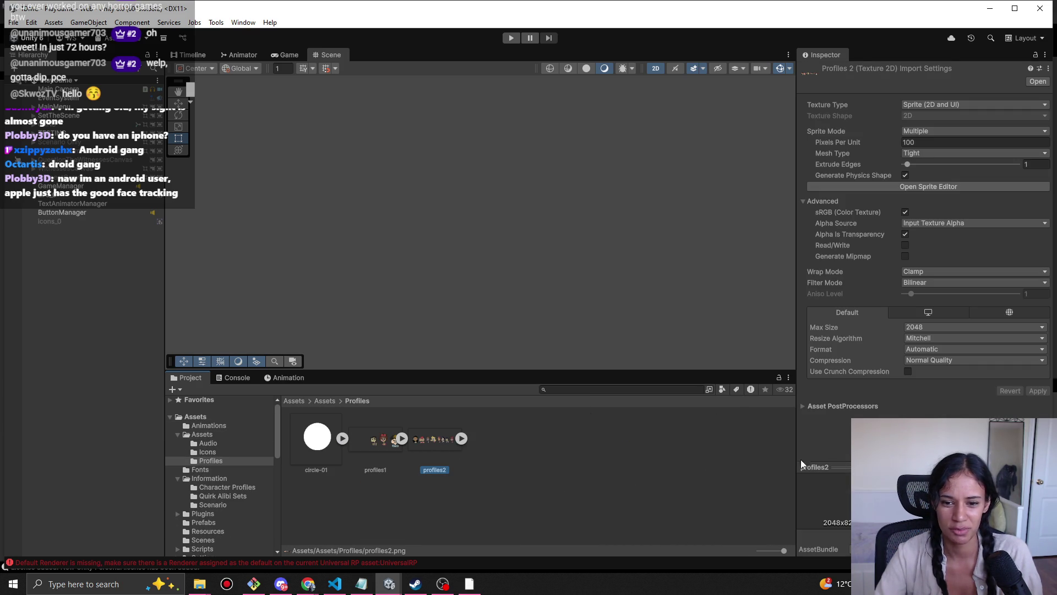
pyautogui.moveTo(796, 463)
pyautogui.mouseDown()
pyautogui.moveTo(654, 433)
pyautogui.moveTo(714, 433)
pyautogui.mouseUp()
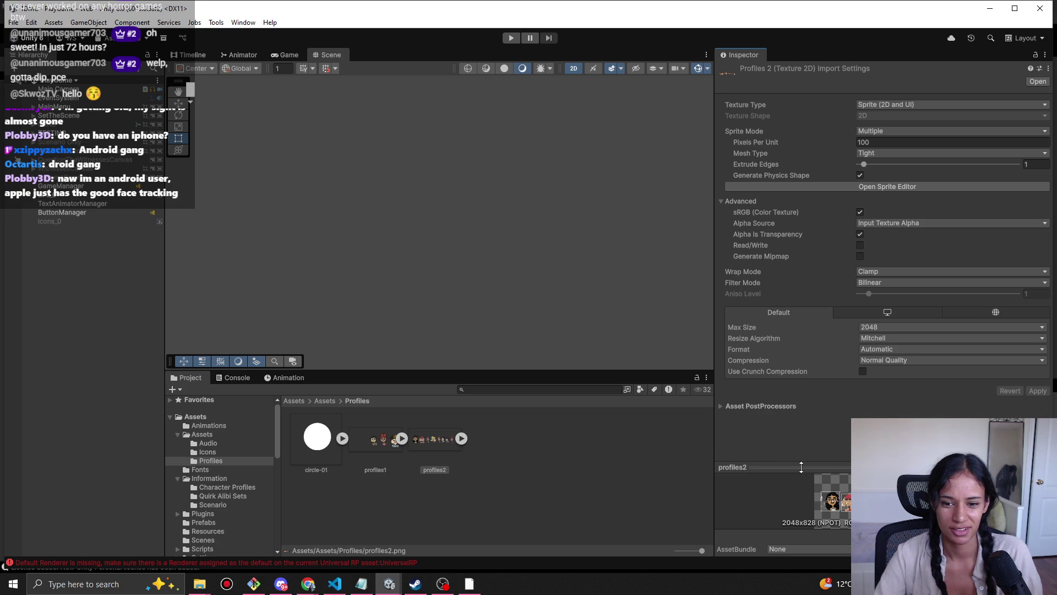
pyautogui.click(461, 439)
pyautogui.click(420, 513)
pyautogui.rightClick(418, 512)
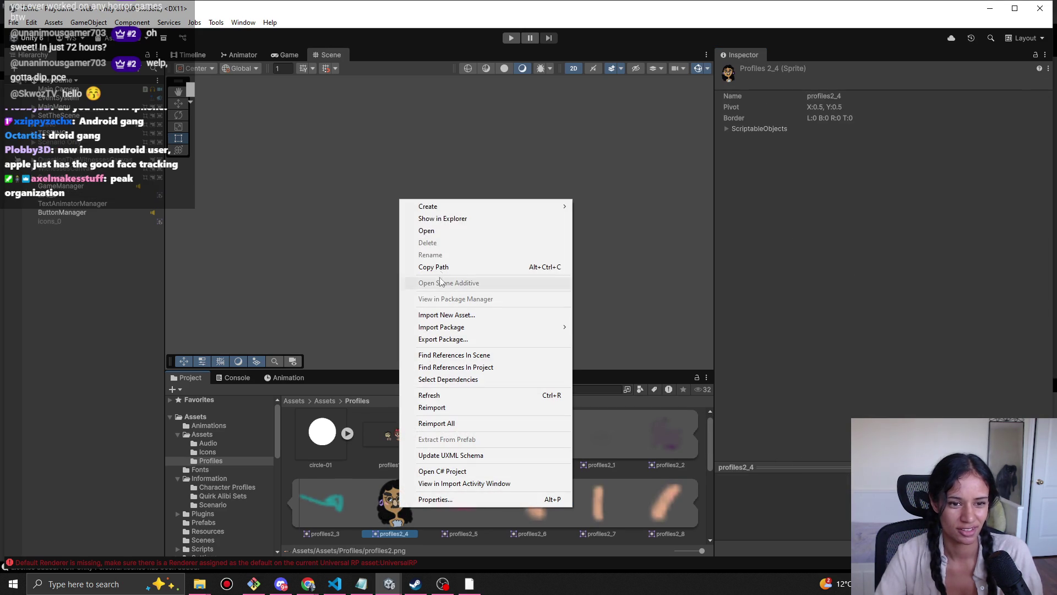
pyautogui.click(439, 219)
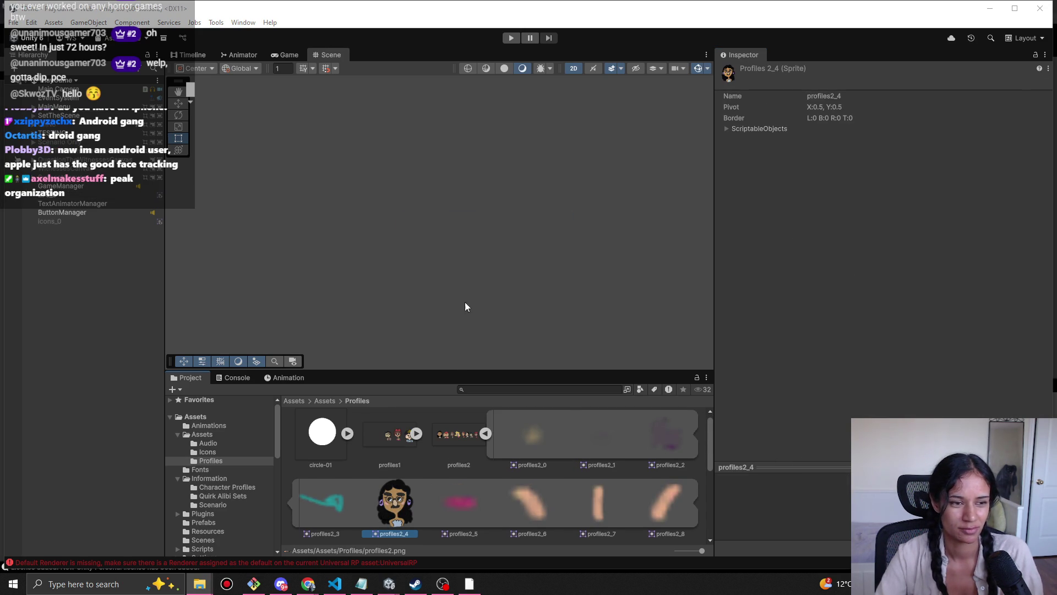
pyautogui.click(446, 549)
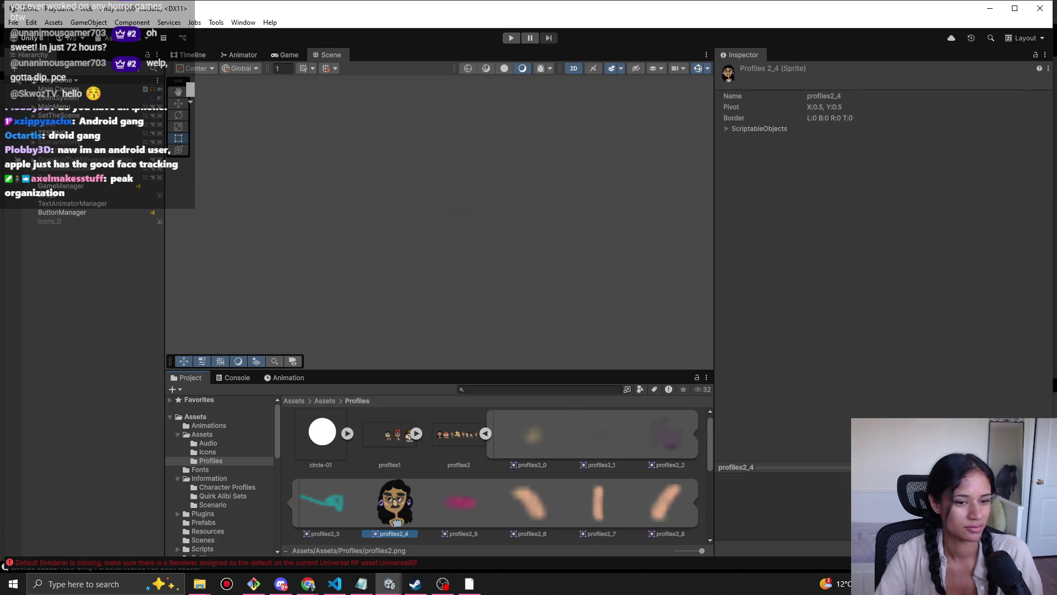
pyautogui.doubleClick(401, 505)
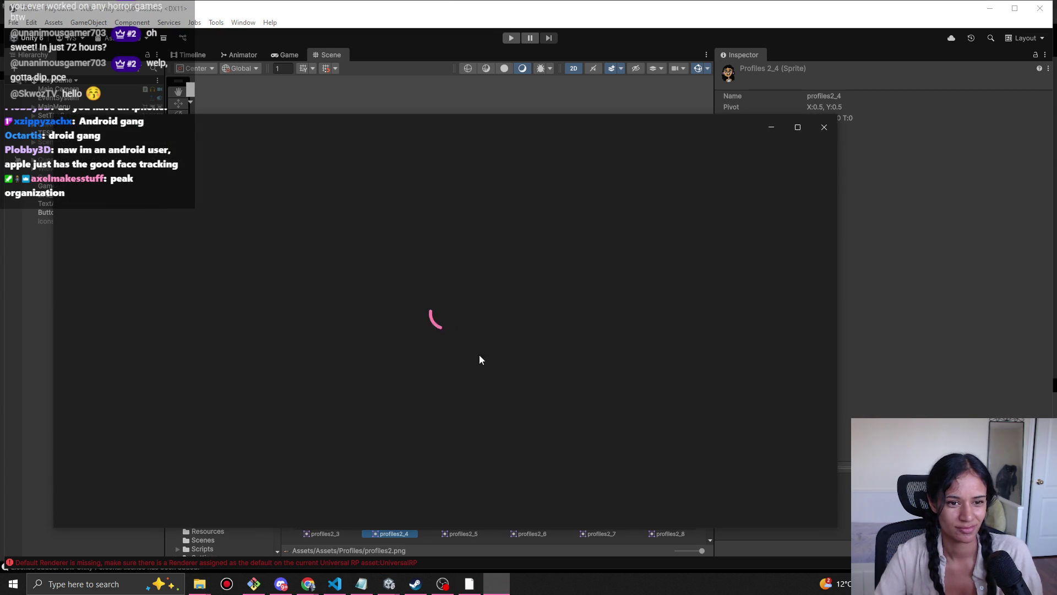
pyautogui.scroll(3, 168, 344)
pyautogui.scroll(-3, 171, 342)
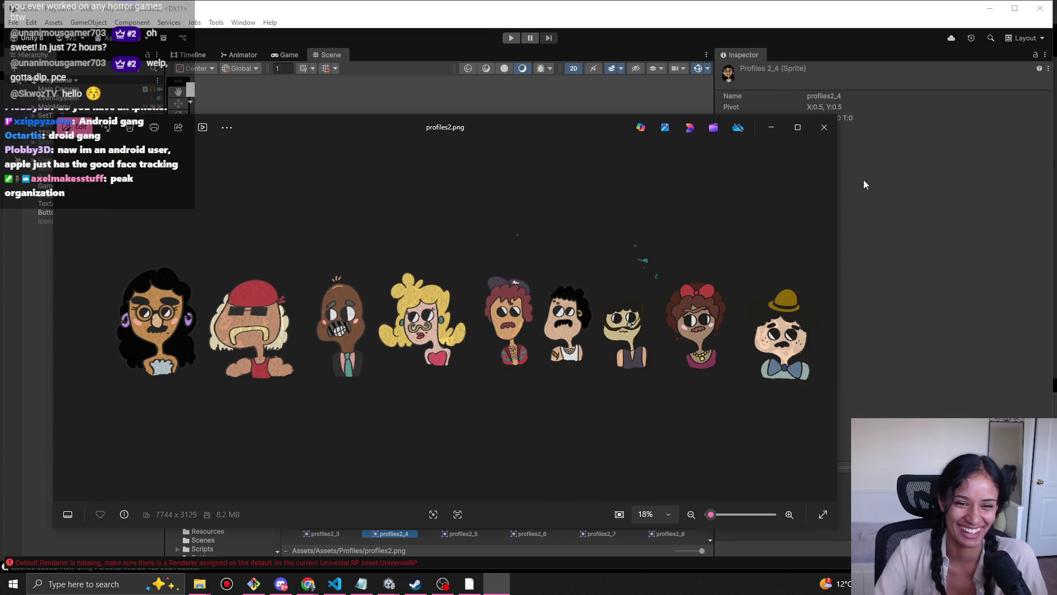
pyautogui.click(825, 127)
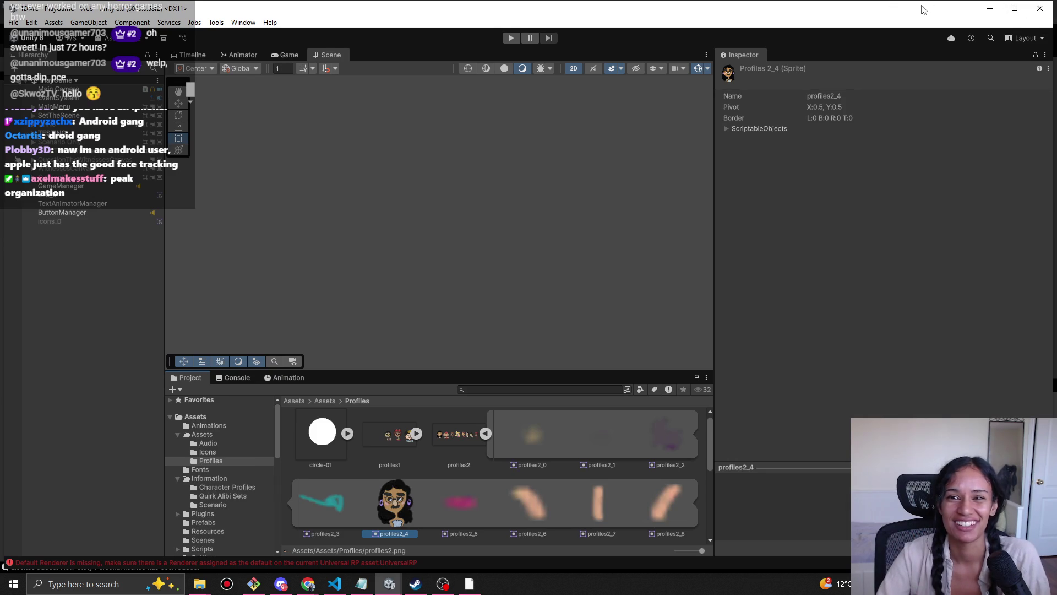
pyautogui.moveTo(921, 10); pyautogui.dragTo(888, 48)
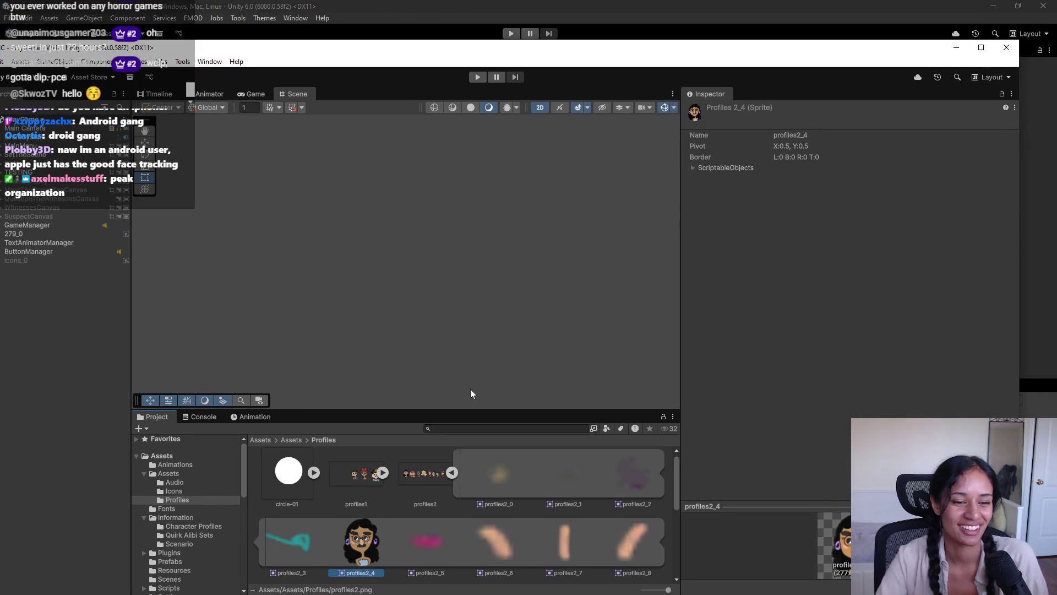
# Step: Bring the forest temple scene's Unity window in front of the other project
pyautogui.click(434, 4)
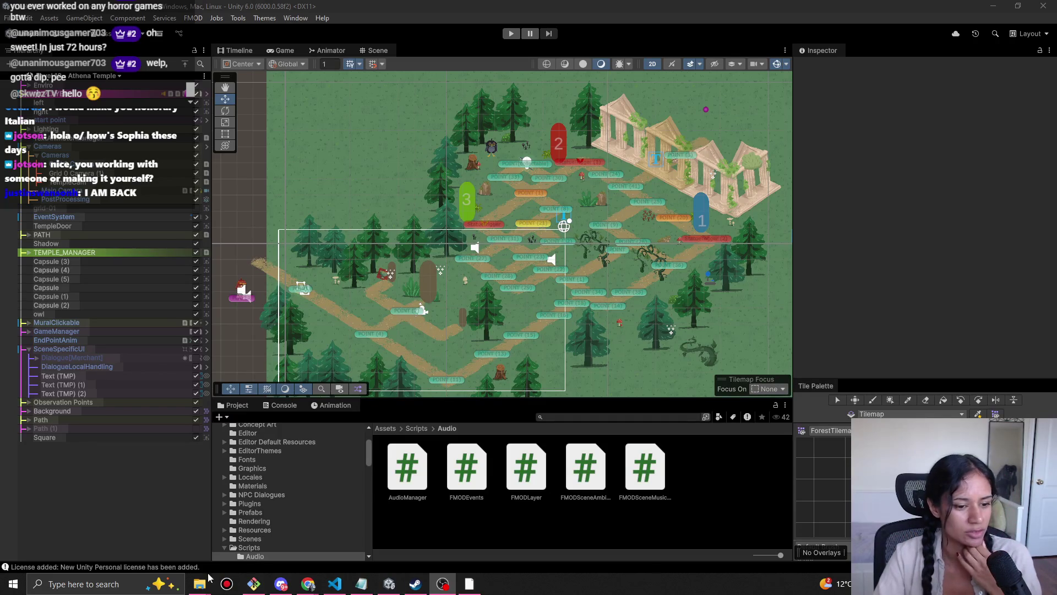
# Step: Crop the image down to the first character's face
pyautogui.moveTo(199, 583)
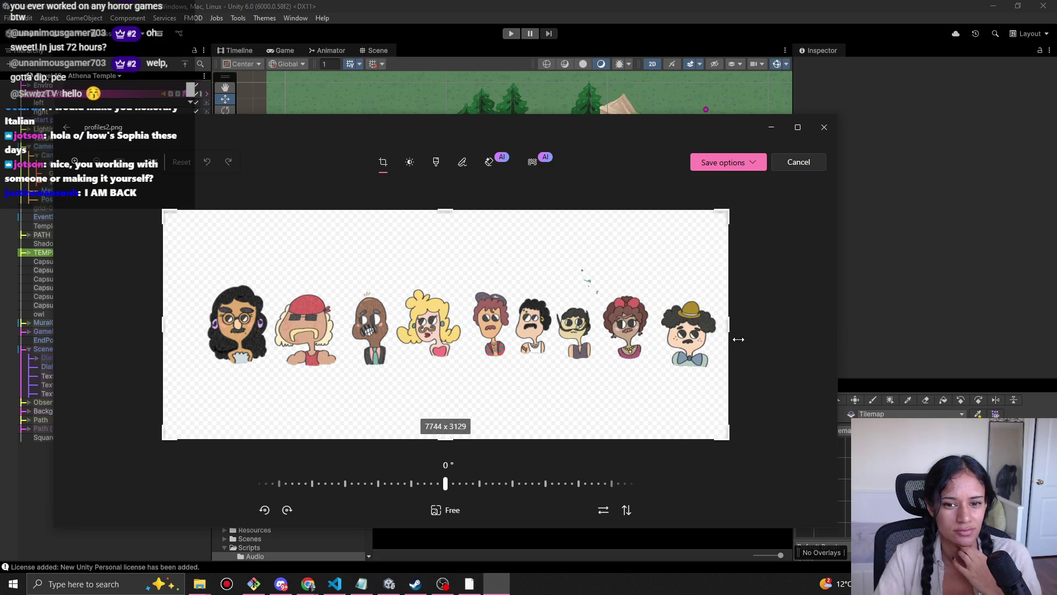
pyautogui.moveTo(727, 325)
pyautogui.mouseDown()
pyautogui.moveTo(244, 325)
pyautogui.moveTo(281, 324)
pyautogui.mouseUp()
pyautogui.moveTo(390, 325); pyautogui.dragTo(430, 326)
pyautogui.moveTo(446, 441); pyautogui.dragTo(446, 325)
pyautogui.moveTo(453, 276); pyautogui.dragTo(452, 323)
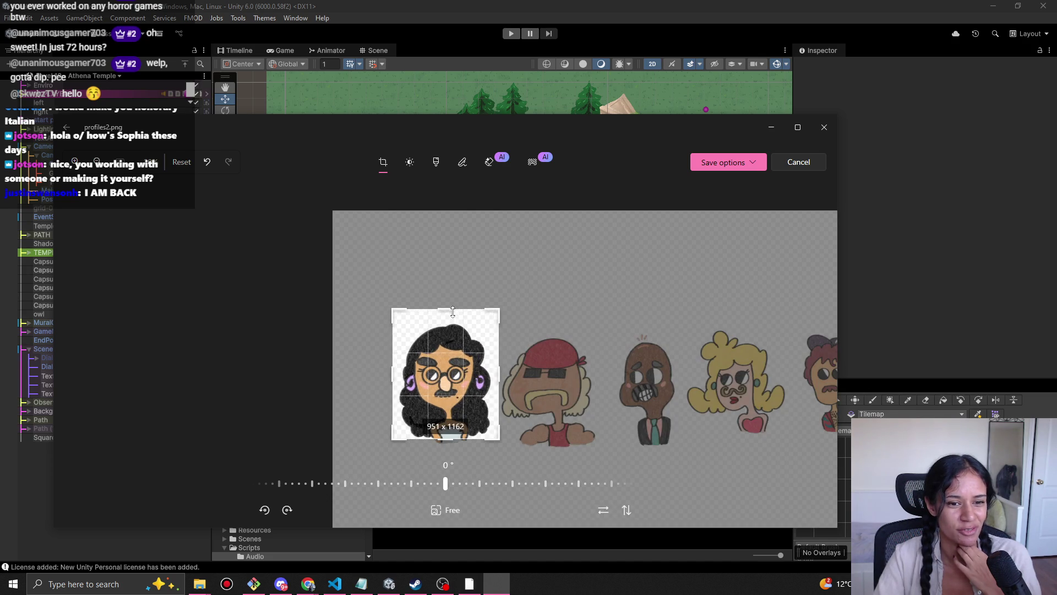
# Step: Save the crop as a copy named profiles2.png in Downloads
pyautogui.click(762, 164)
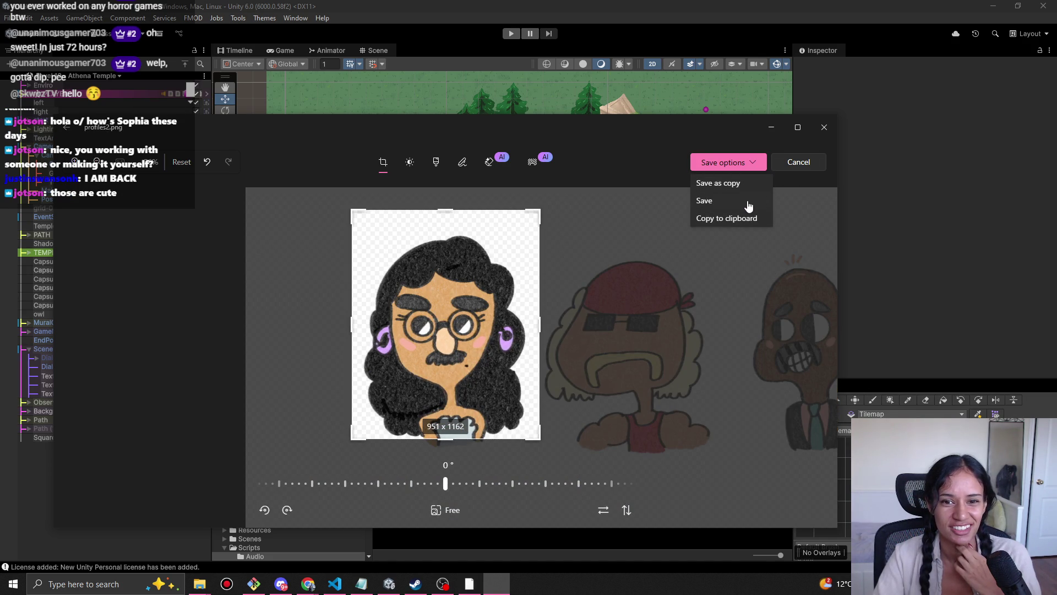
pyautogui.click(735, 185)
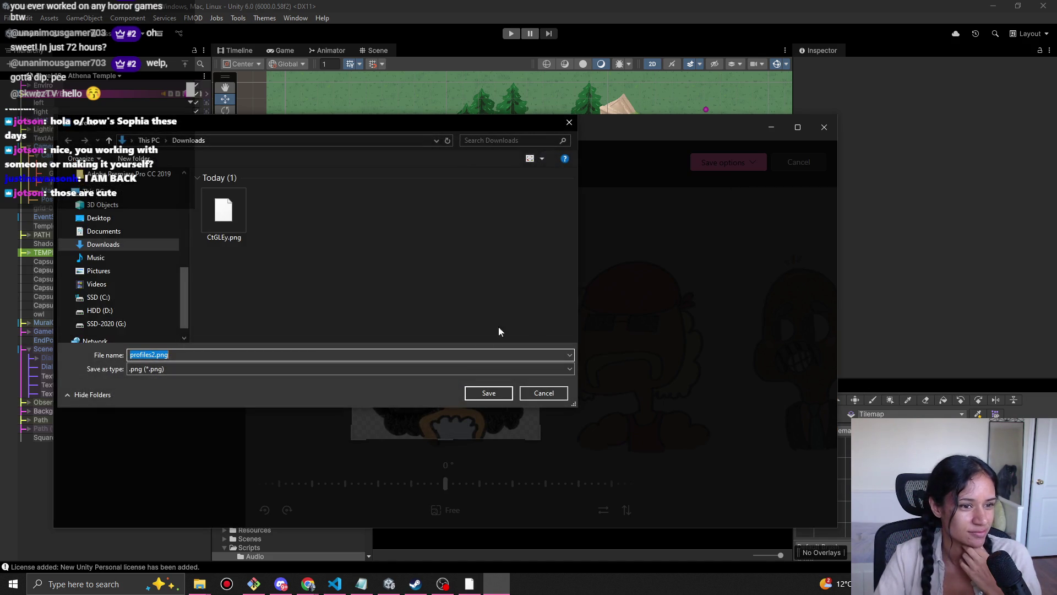
pyautogui.click(489, 395)
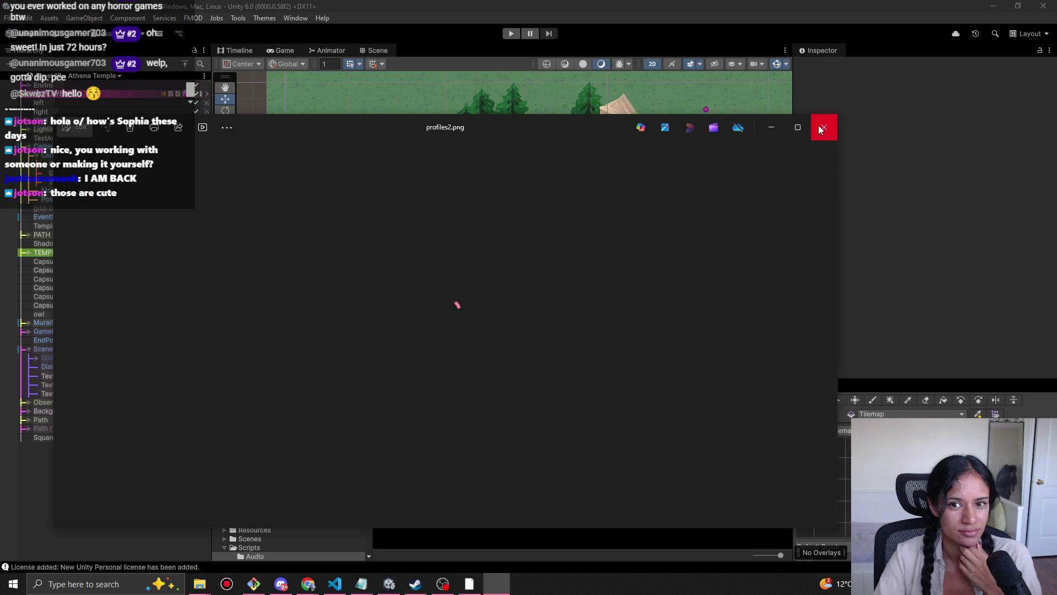
# Step: Close profiles2.png in Photos and briefly preview the character drawing image
pyautogui.click(823, 130)
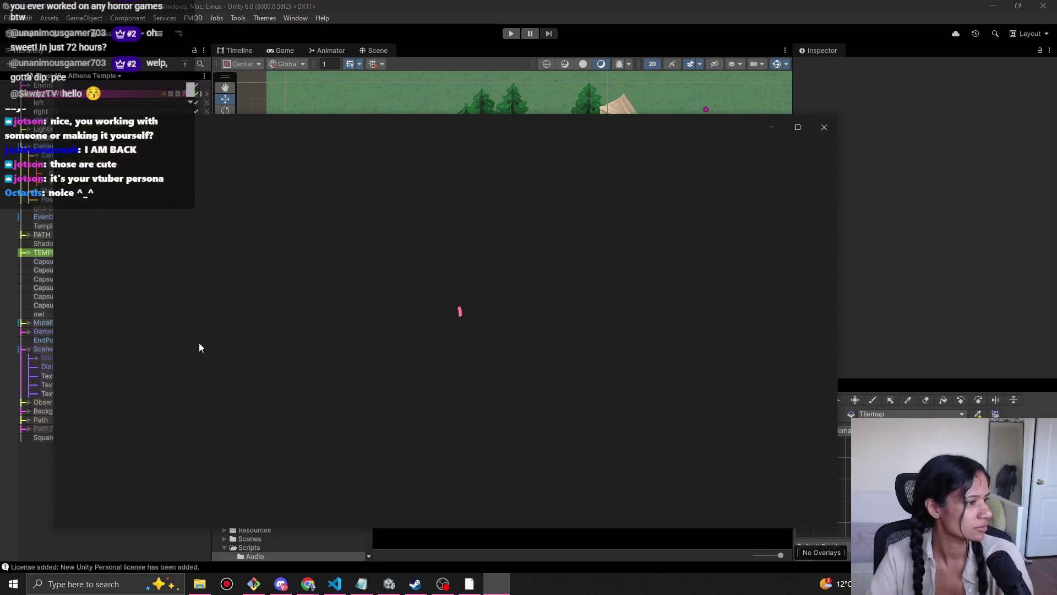
pyautogui.click(826, 125)
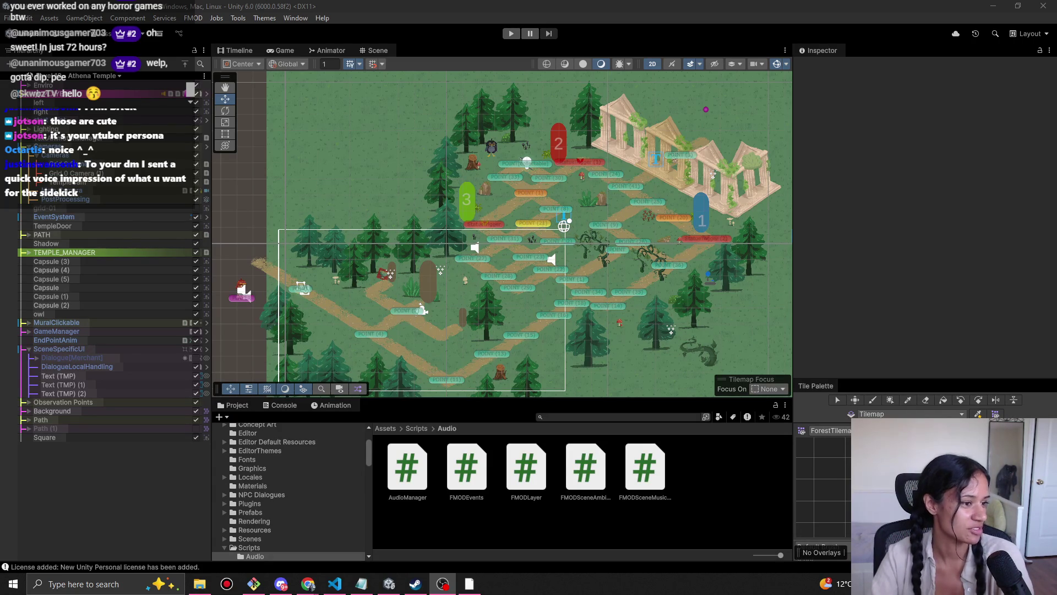
# Step: Playtest the forest level, walking the girl to the elder and through his dialogue
pyautogui.hotkey('ctrl', 'p')
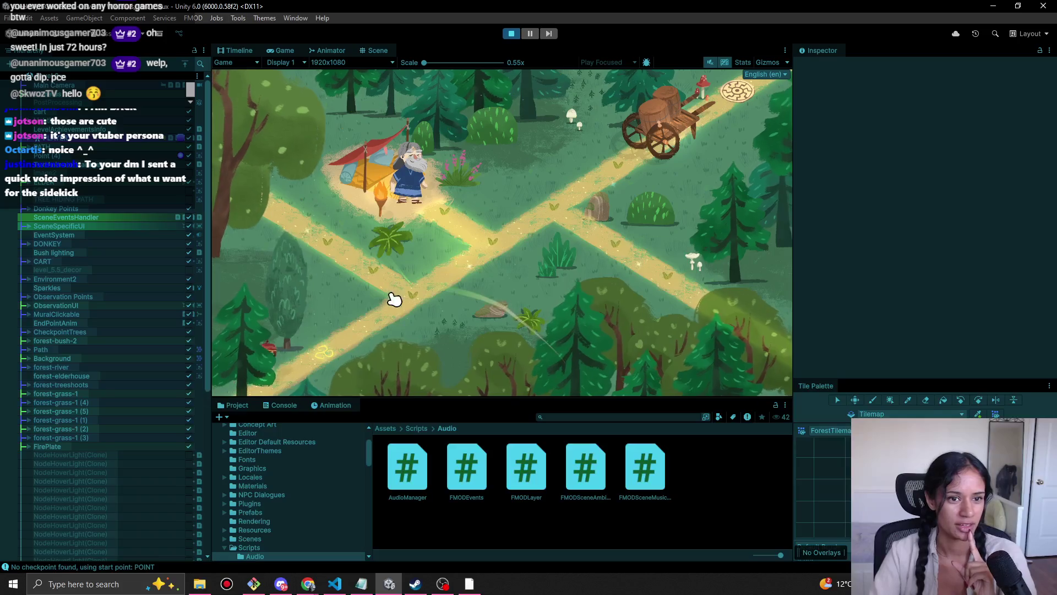
pyautogui.click(481, 250)
pyautogui.click(448, 211)
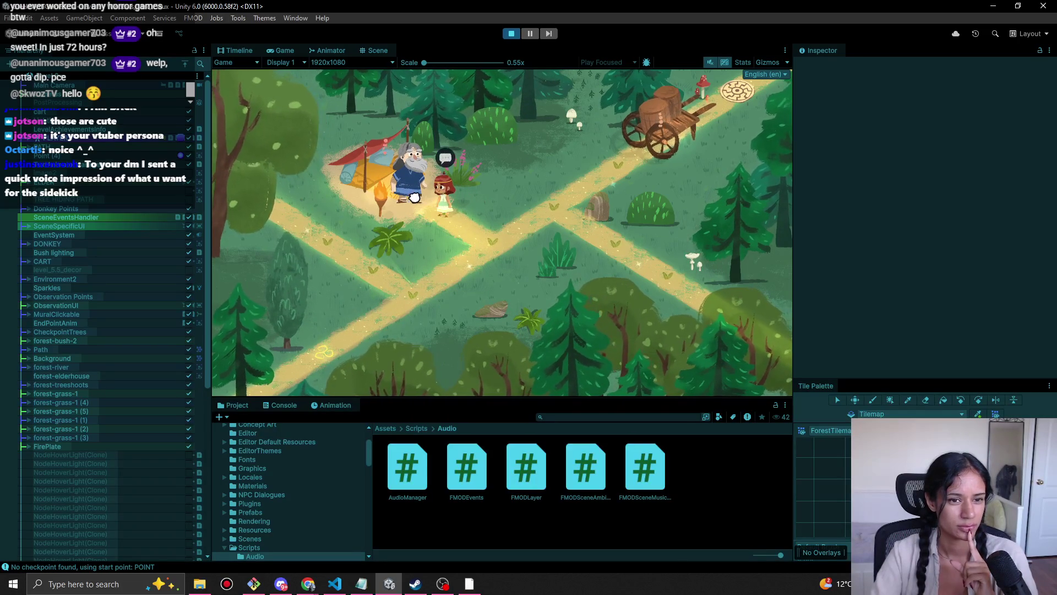
pyautogui.click(413, 201)
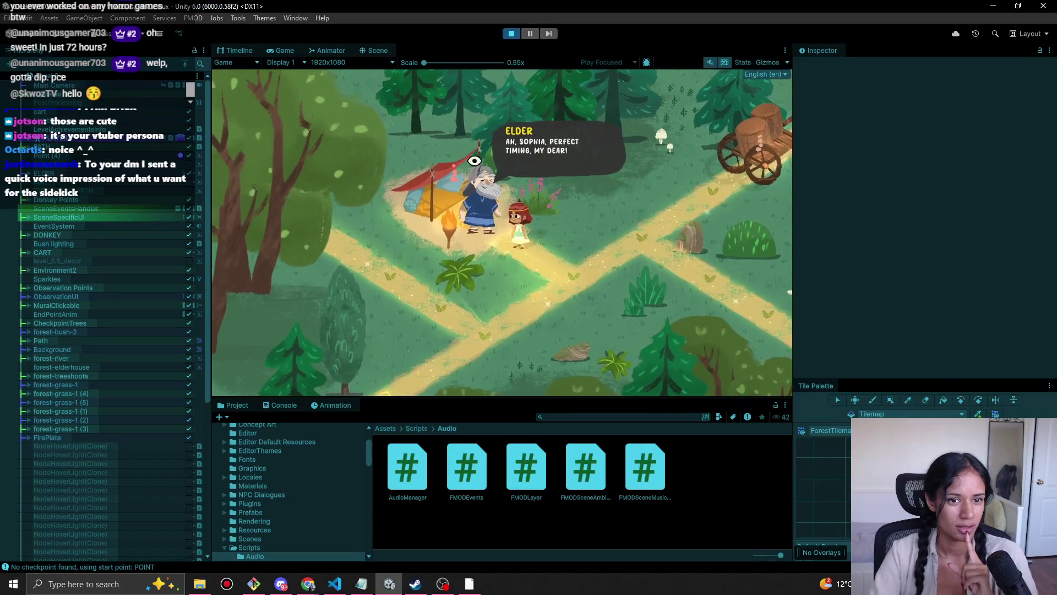
pyautogui.click(517, 264)
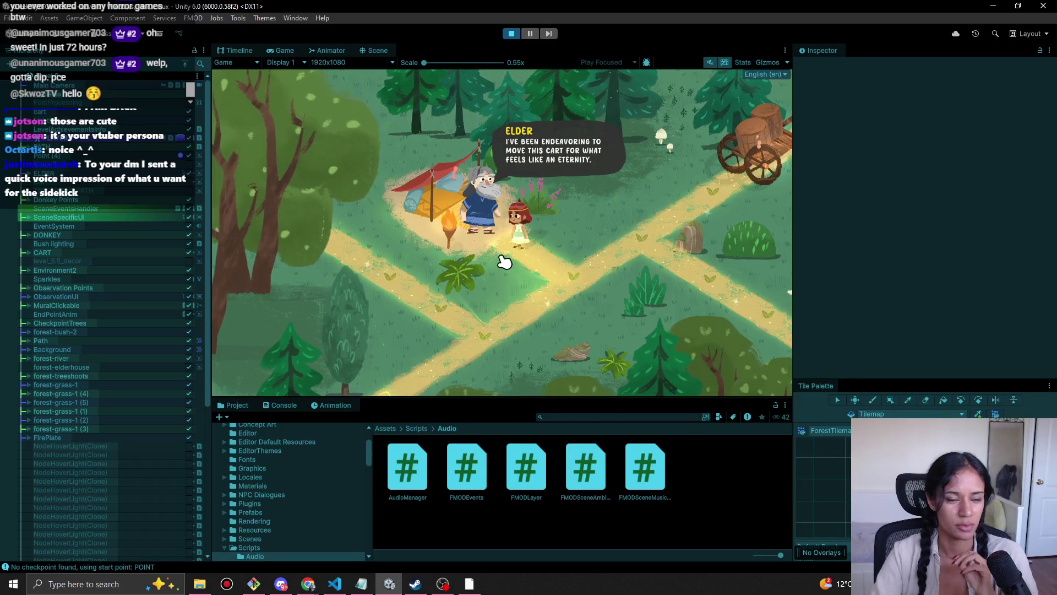
pyautogui.click(504, 262)
pyautogui.click(508, 274)
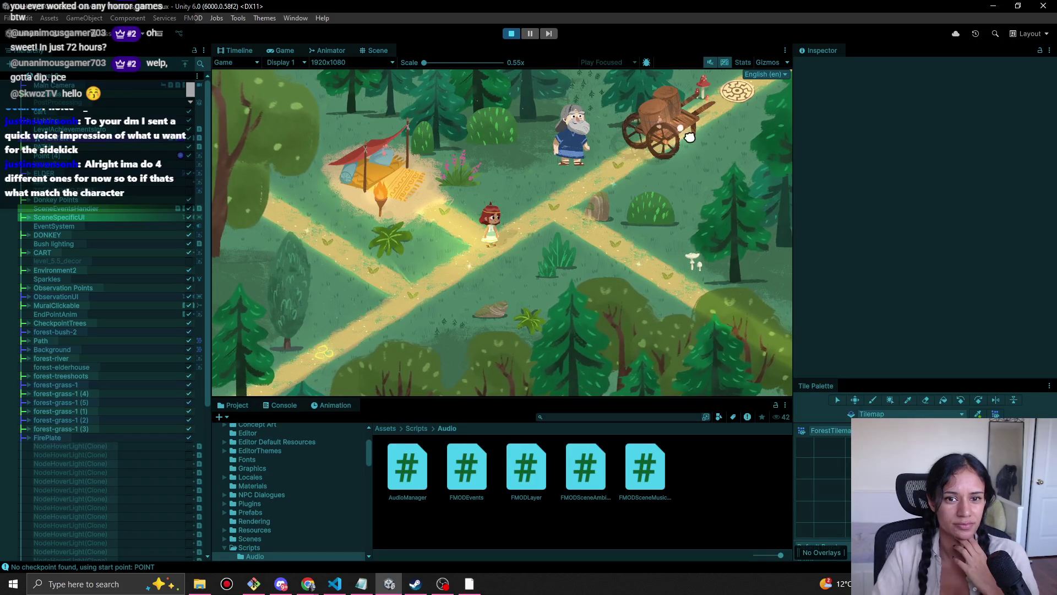
# Step: Inspect the broken cart, stop playtesting, and bring up the level scene list
pyautogui.click(661, 120)
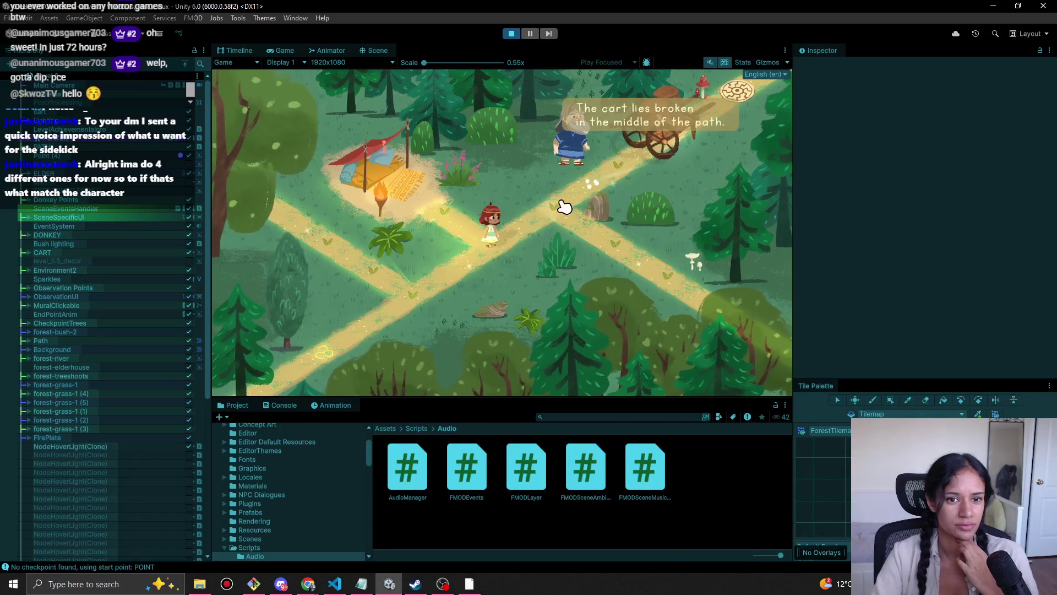
pyautogui.click(512, 33)
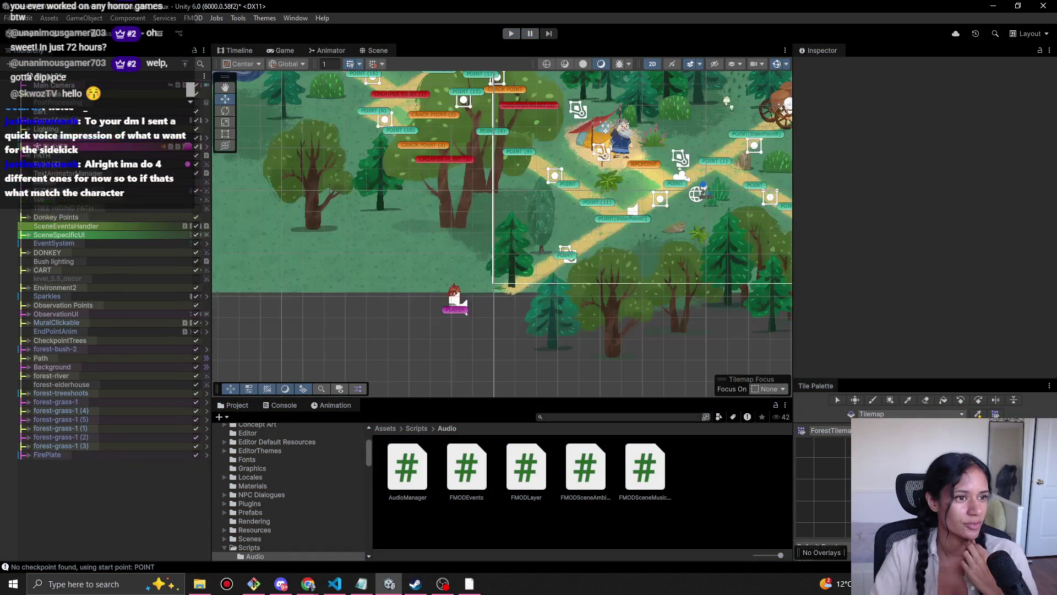
pyautogui.click(63, 86)
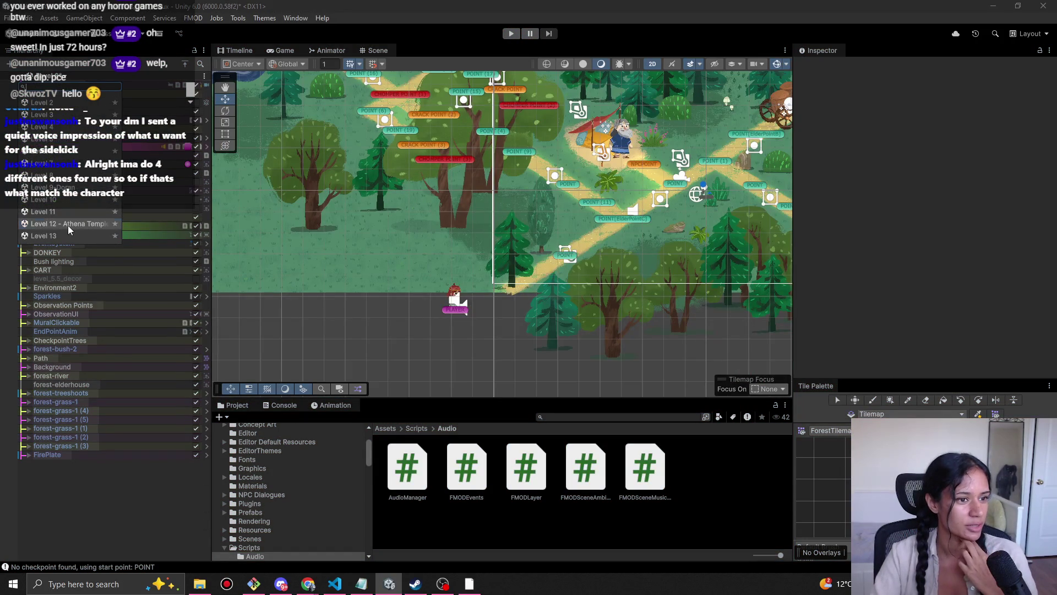
# Step: Save the current scene, load Level 12 – Athena Temple, and pan across its forest map
pyautogui.click(68, 226)
pyautogui.click(523, 317)
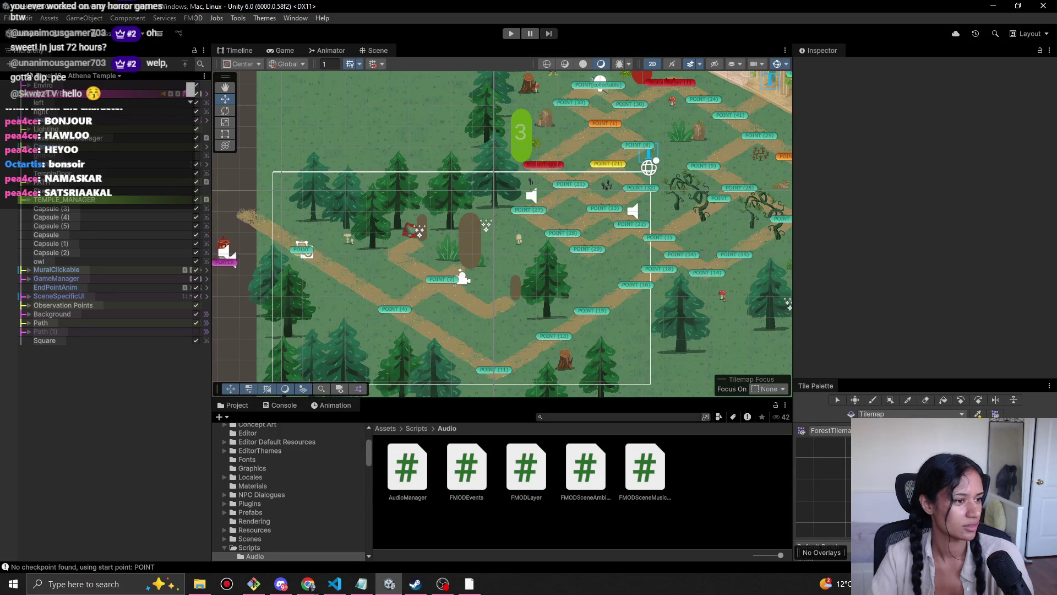
pyautogui.hotkey('alt', 'Tab')
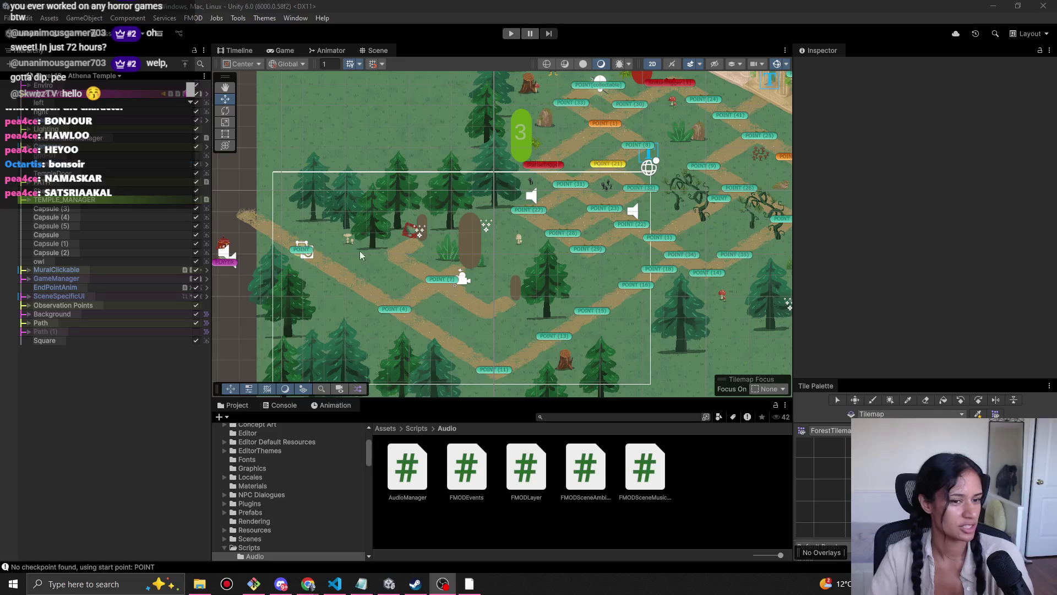
pyautogui.moveTo(490, 280)
pyautogui.mouseDown()
pyautogui.moveTo(509, 283)
pyautogui.moveTo(432, 295)
pyautogui.mouseUp()
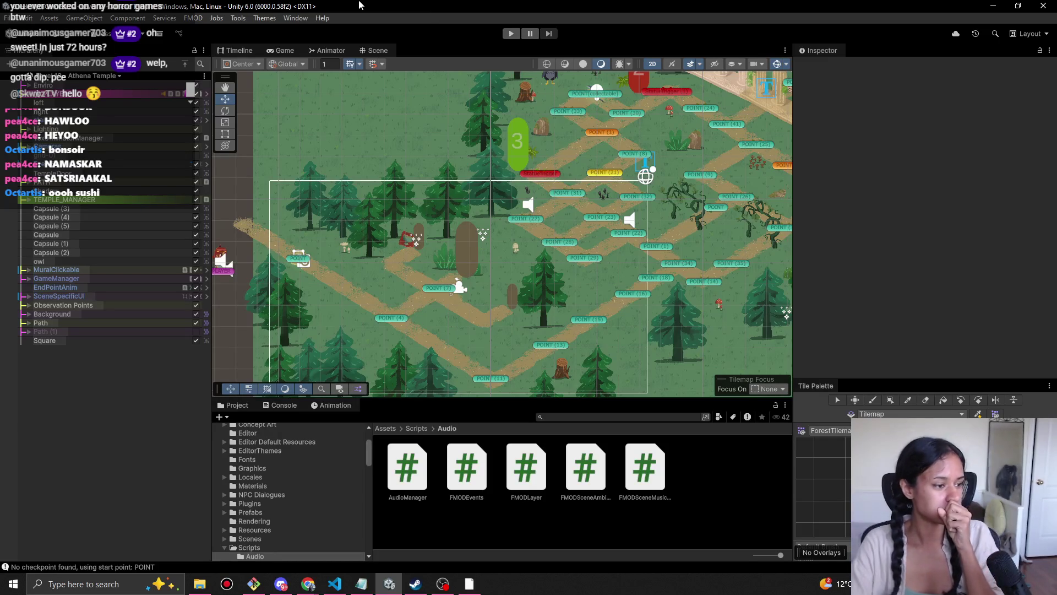
pyautogui.click(513, 34)
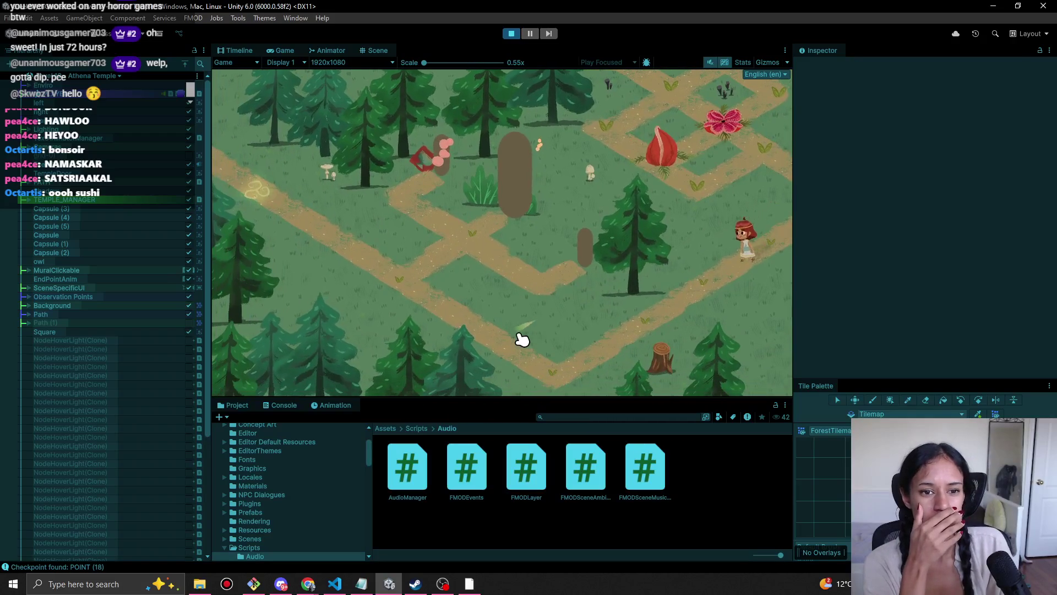
pyautogui.click(522, 339)
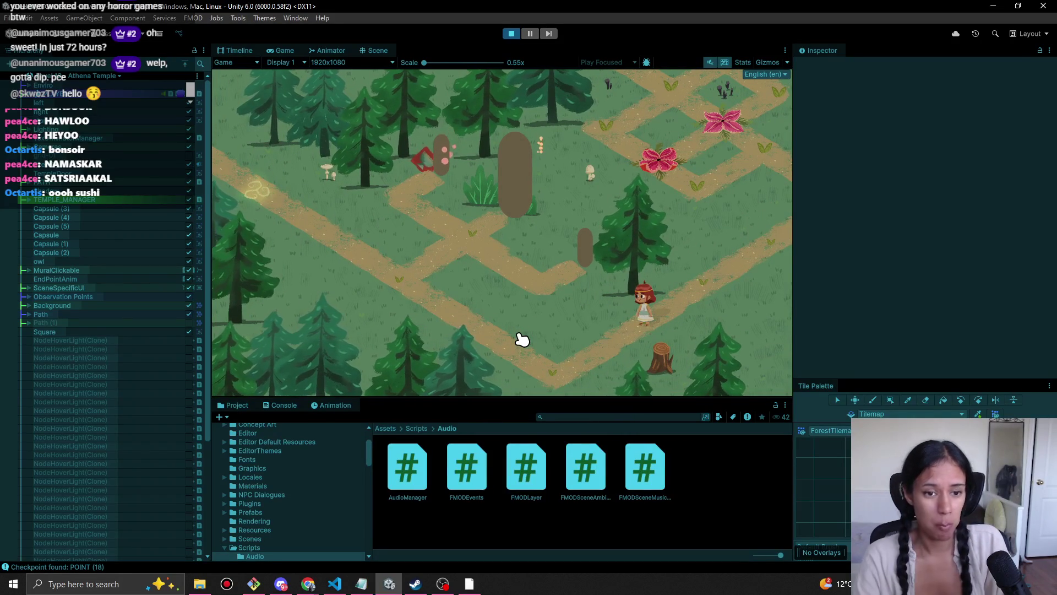
pyautogui.moveTo(429, 173)
pyautogui.mouseDown()
pyautogui.moveTo(460, 342)
pyautogui.moveTo(426, 158)
pyautogui.moveTo(464, 200)
pyautogui.moveTo(495, 209)
pyautogui.moveTo(432, 161)
pyautogui.mouseUp()
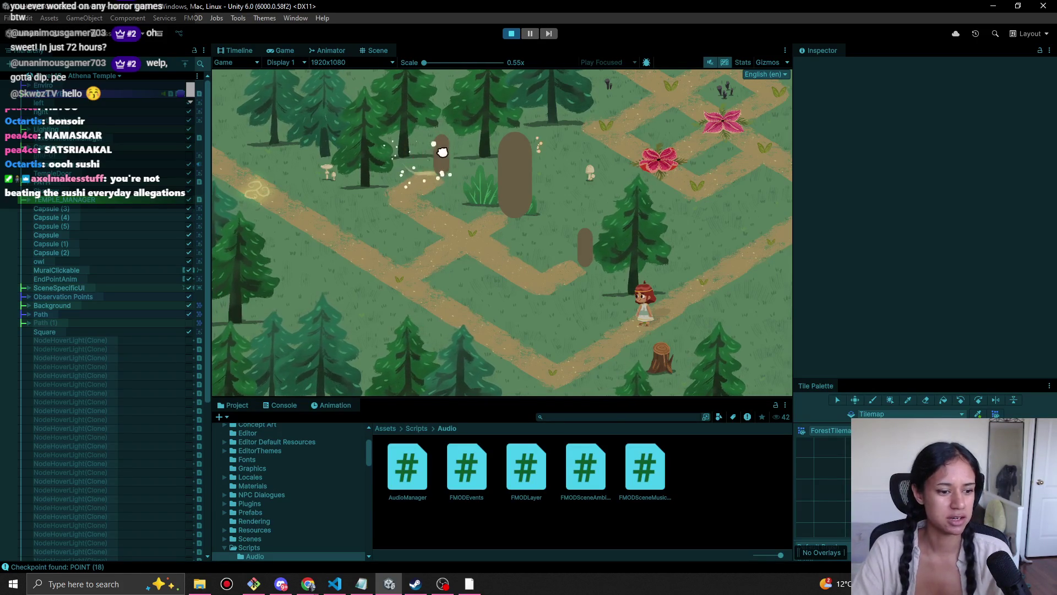
pyautogui.click(525, 340)
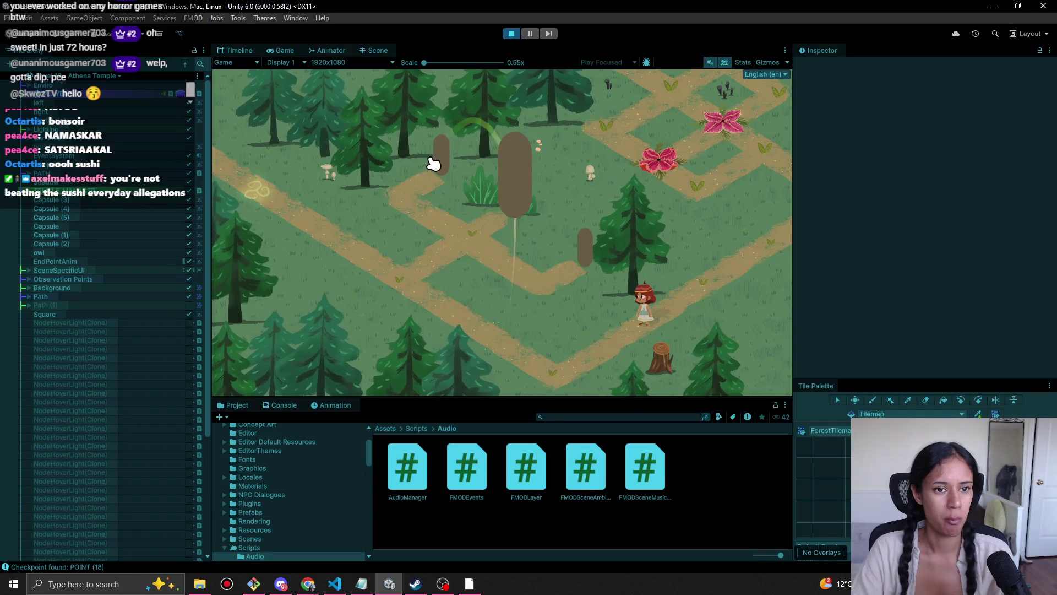
pyautogui.click(528, 157)
pyautogui.click(509, 34)
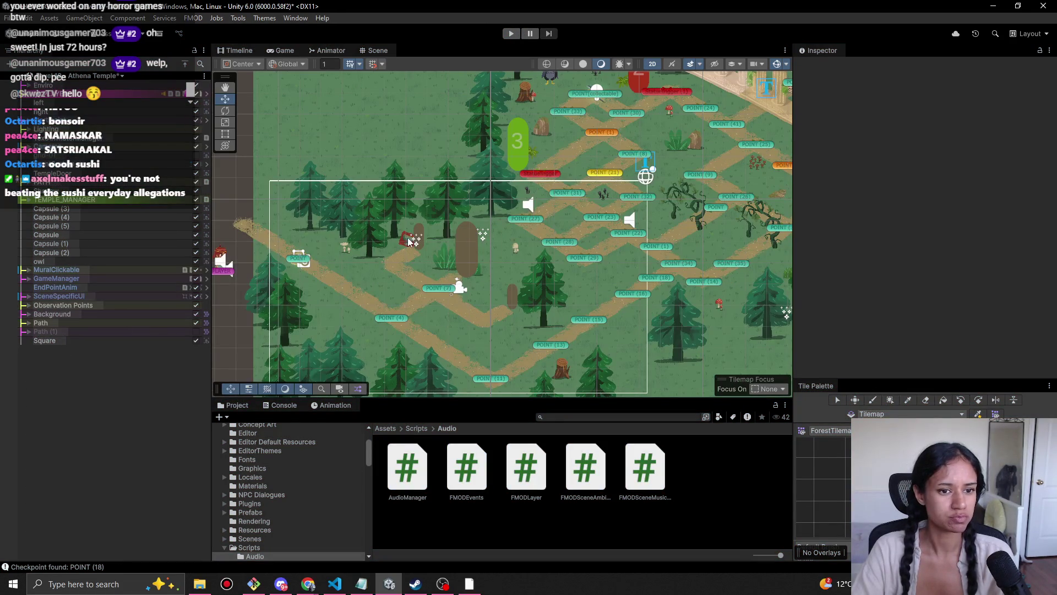
# Step: Cycle through overlapping objects to select Mural (1), nudge it, then undo that move
pyautogui.click(413, 241)
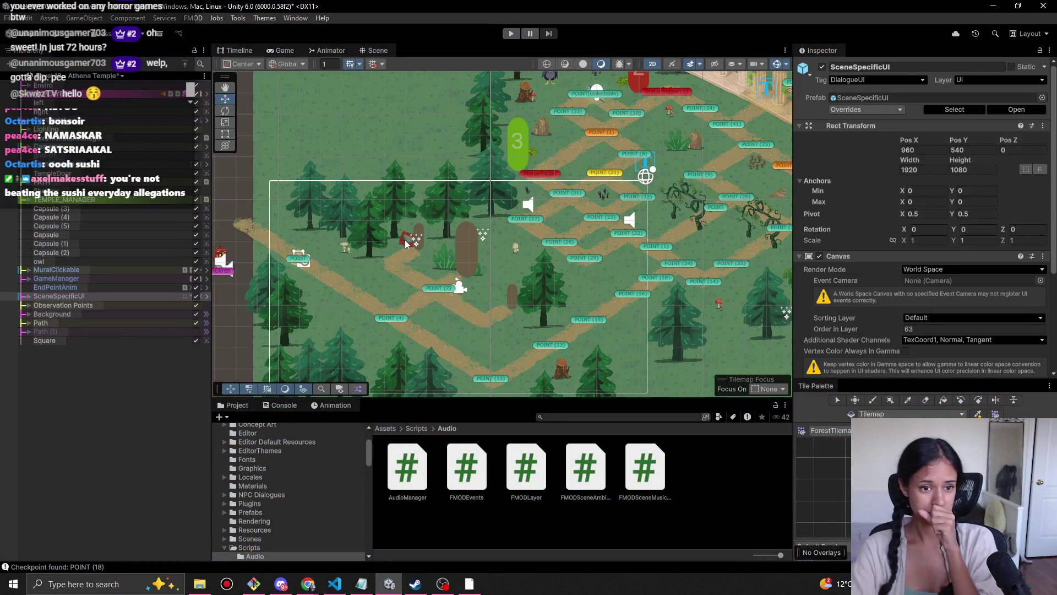
pyautogui.click(405, 243)
pyautogui.click(406, 244)
pyautogui.click(405, 244)
pyautogui.click(405, 244)
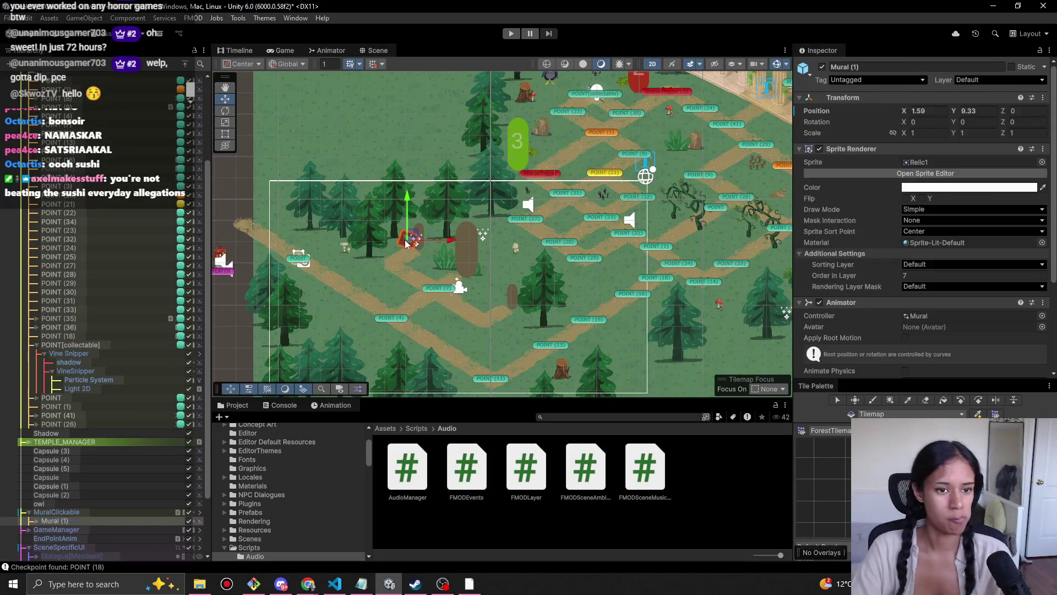
pyautogui.scroll(5, 406, 243)
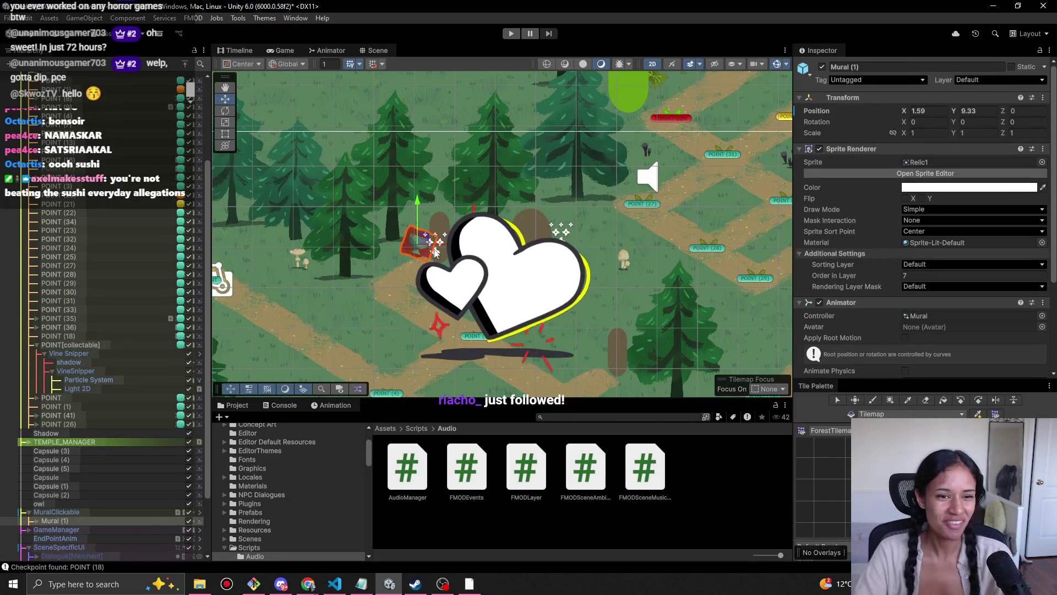
pyautogui.moveTo(424, 243); pyautogui.dragTo(422, 241)
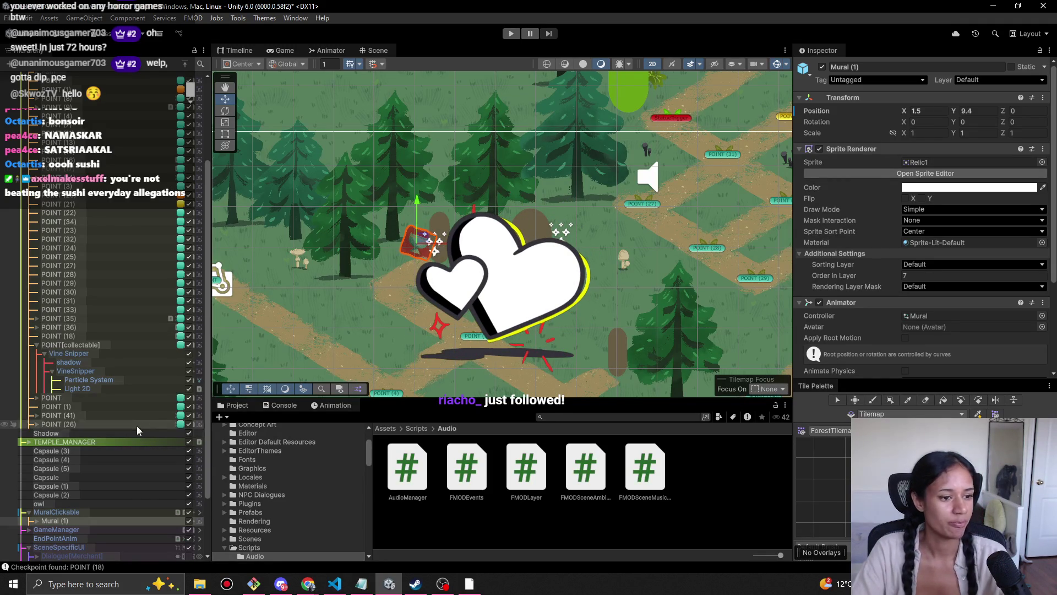
pyautogui.hotkey('ctrl', 'z')
# Step: Nudge MuralClickable up and left to X -14.81, Y -2.82 and restart the play-test
pyautogui.click(74, 512)
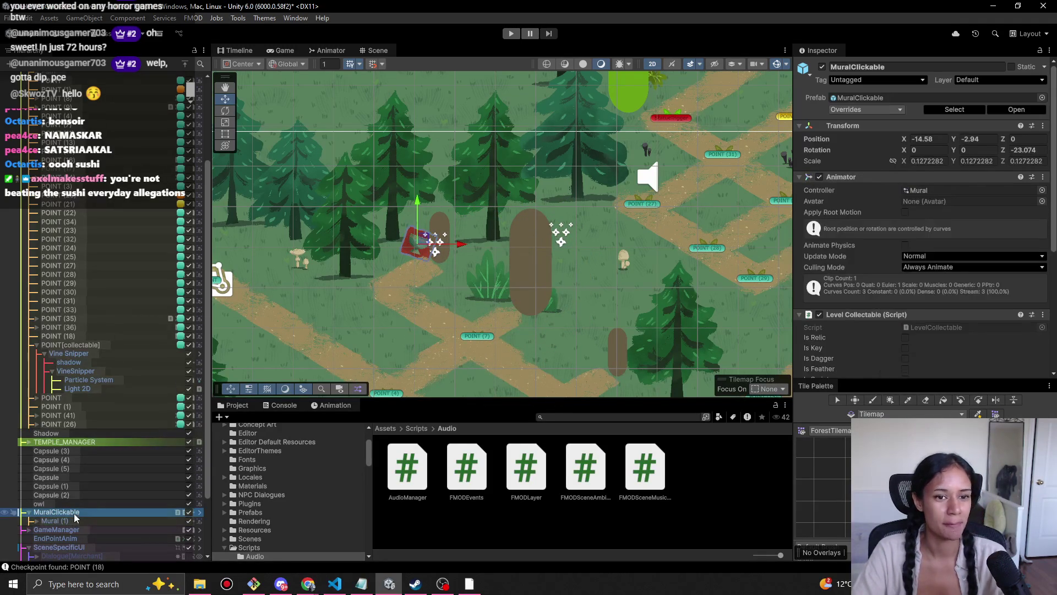
pyautogui.moveTo(440, 240); pyautogui.dragTo(428, 236)
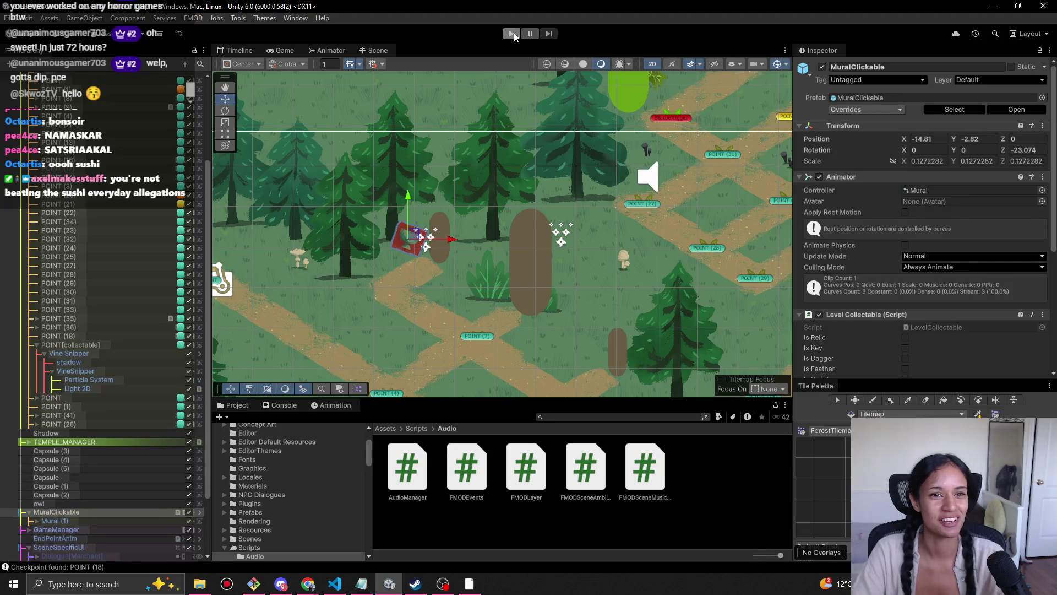
pyautogui.click(512, 34)
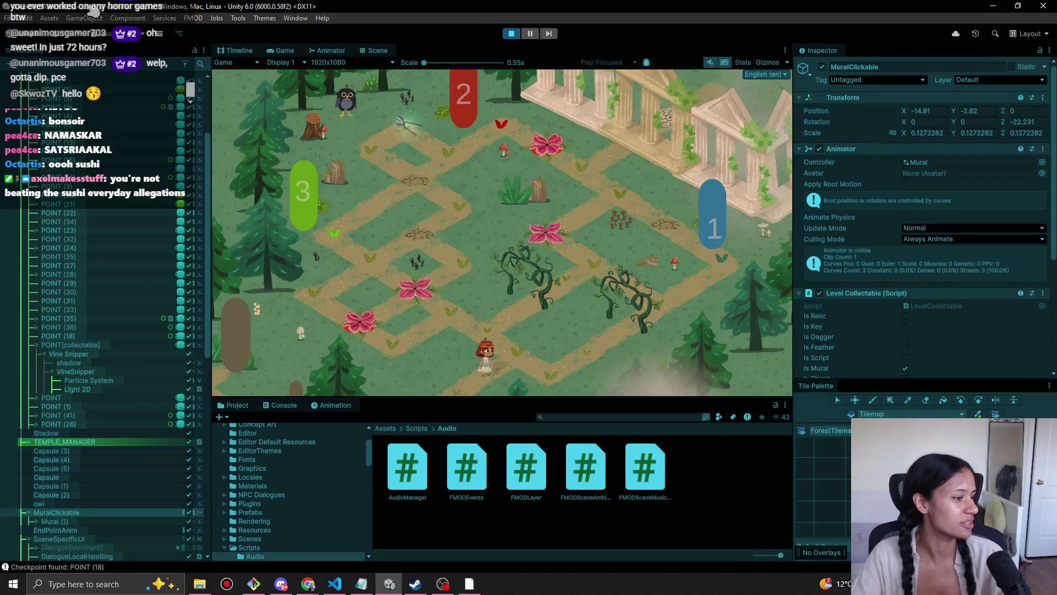
# Step: Switch back to Unity while the Athena Temple play-test starts
pyautogui.hotkey('alt', 'Tab')
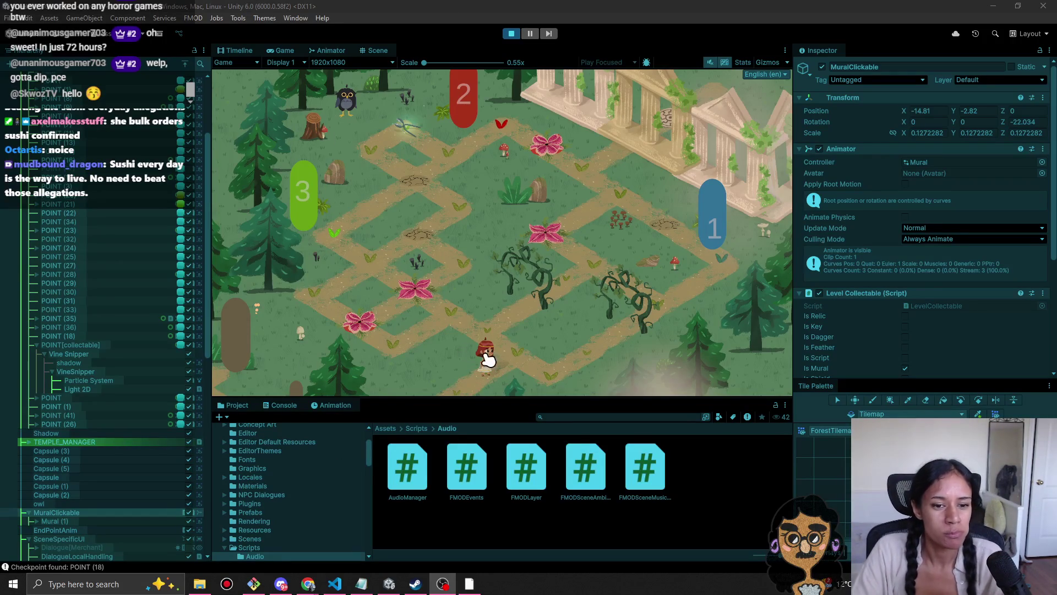
# Step: Walk the character back and forth along the forest path among the flowers
pyautogui.click(511, 355)
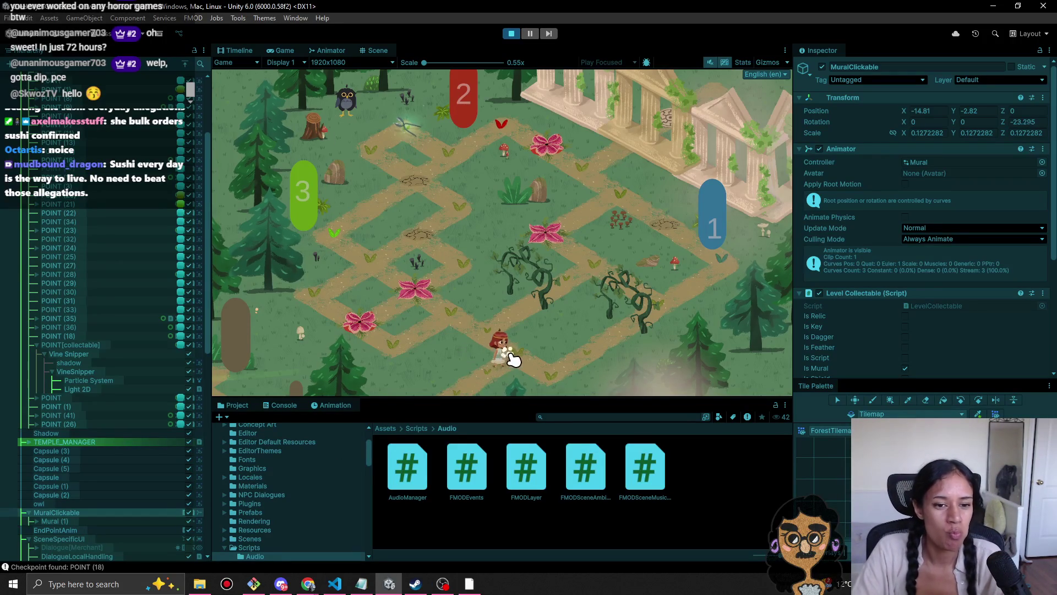
pyautogui.click(455, 322)
pyautogui.click(458, 322)
pyautogui.click(481, 333)
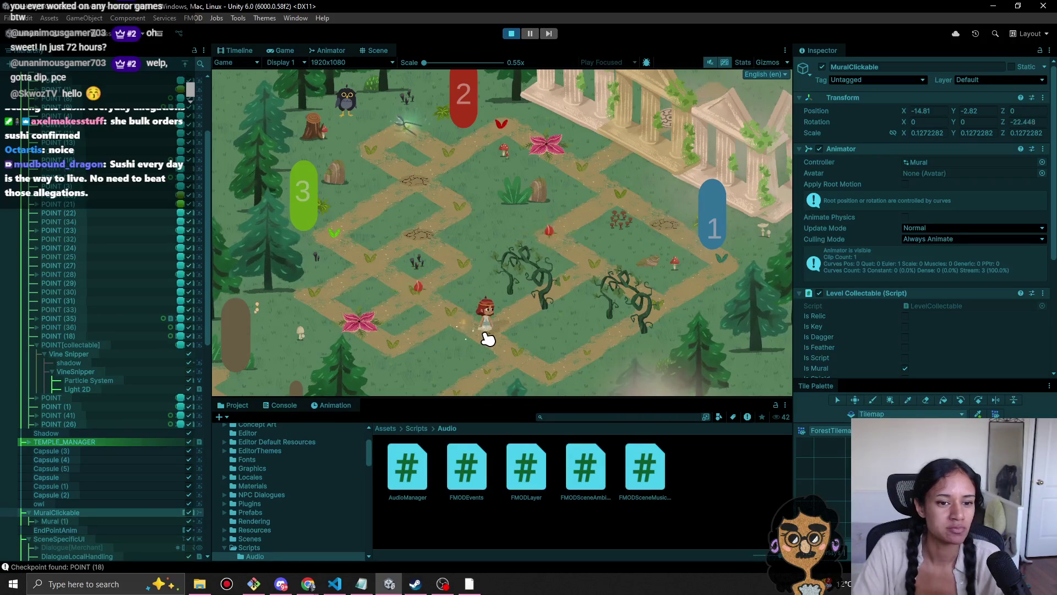
pyautogui.click(530, 354)
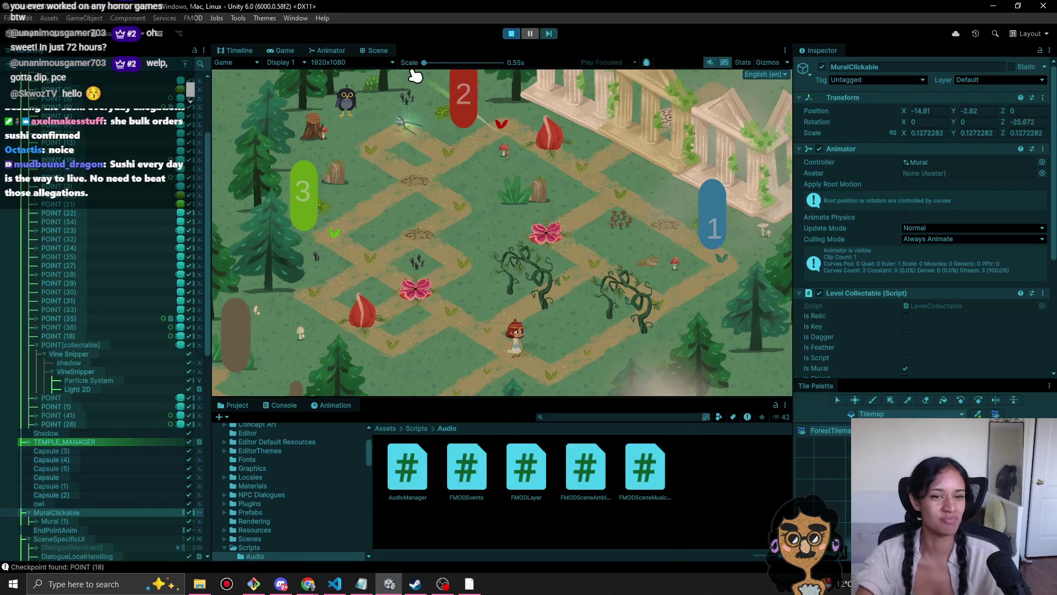
pyautogui.press('a')
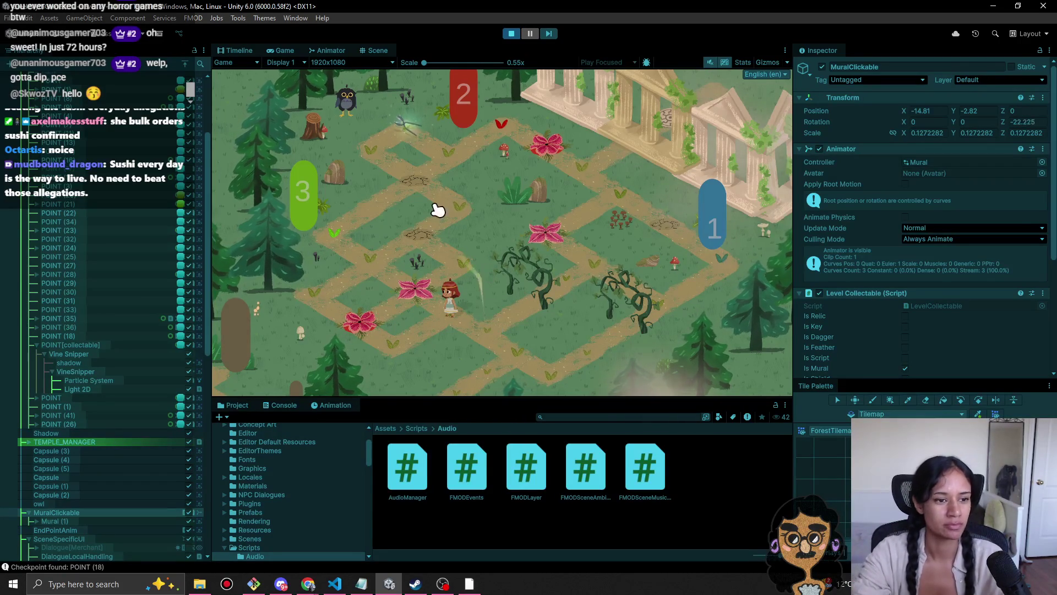
# Step: Walk the character further along the path with clicks and W/A/D keys, then stop Play mode
pyautogui.click(397, 342)
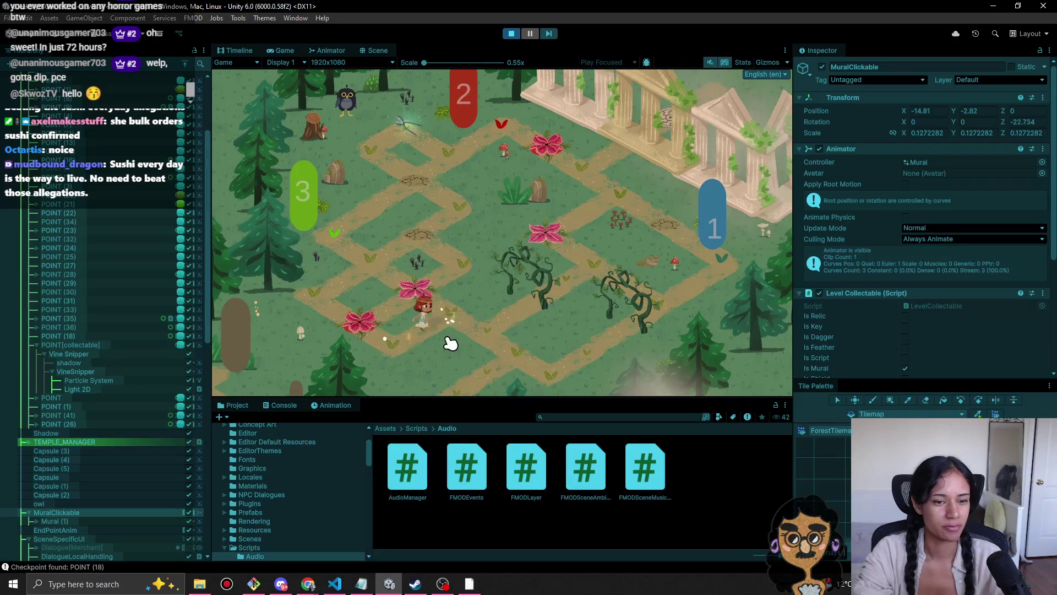
pyautogui.click(468, 318)
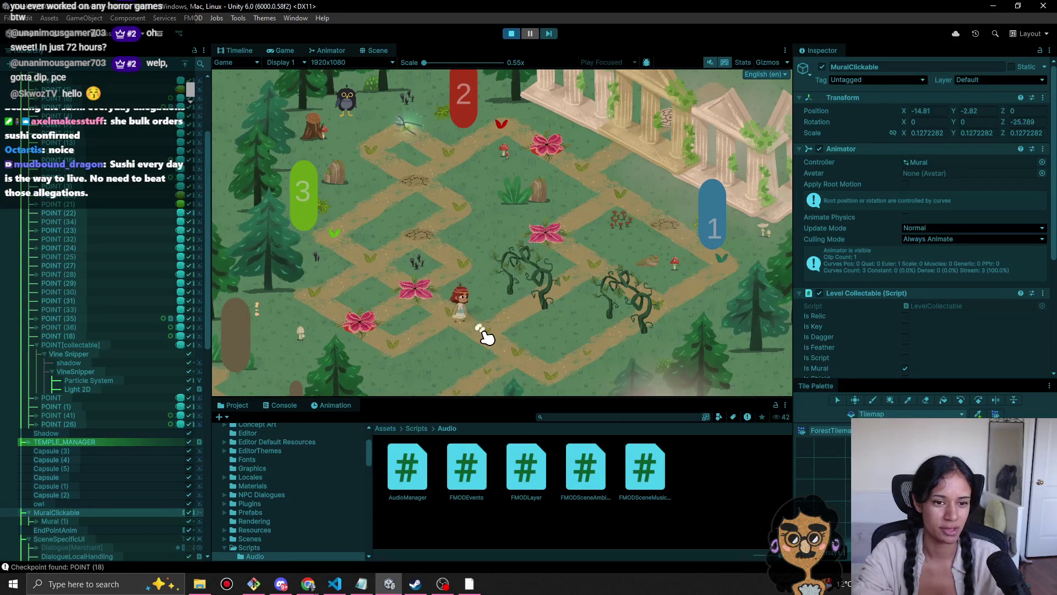
pyautogui.click(449, 337)
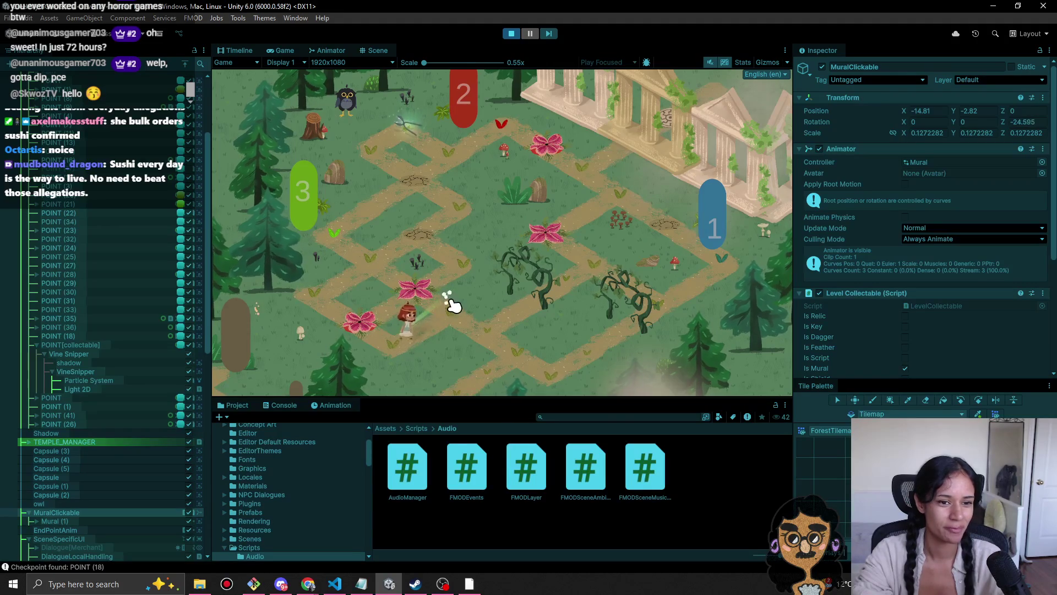
pyautogui.click(398, 337)
pyautogui.press('w')
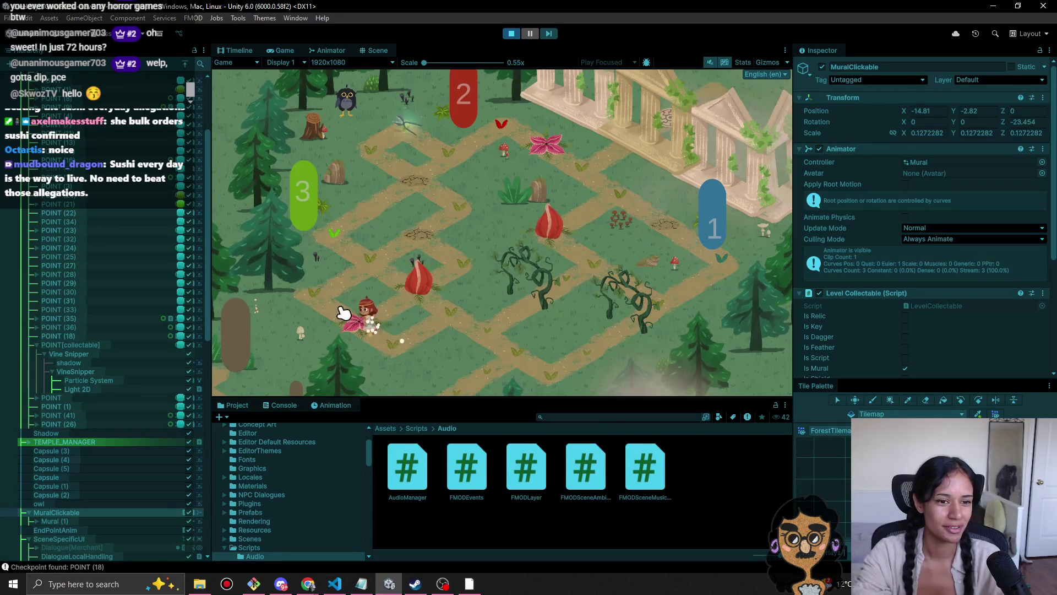
pyautogui.press('d')
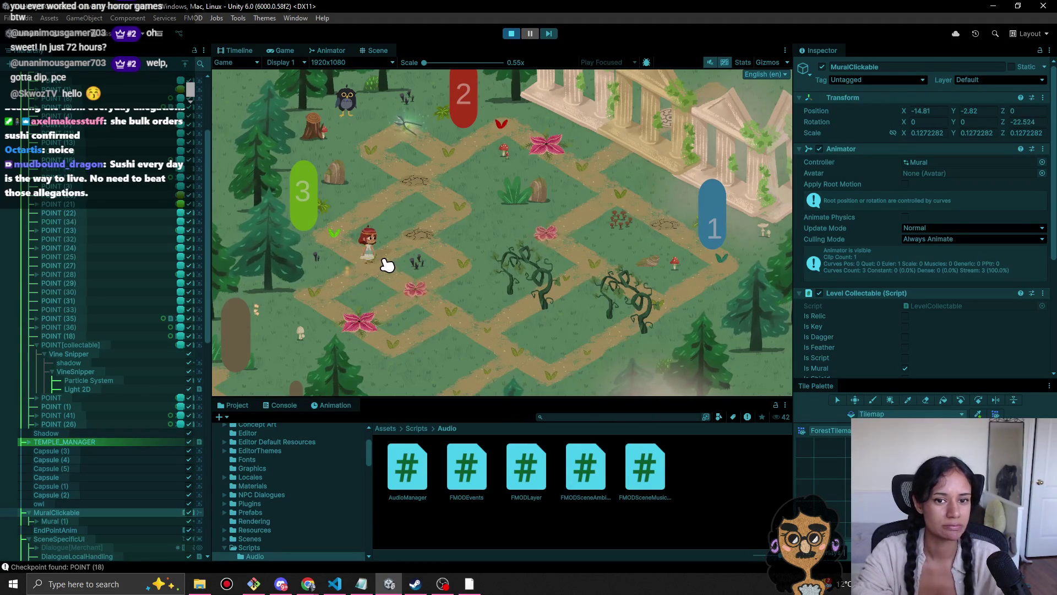
pyautogui.hotkey('ctrl', 'p')
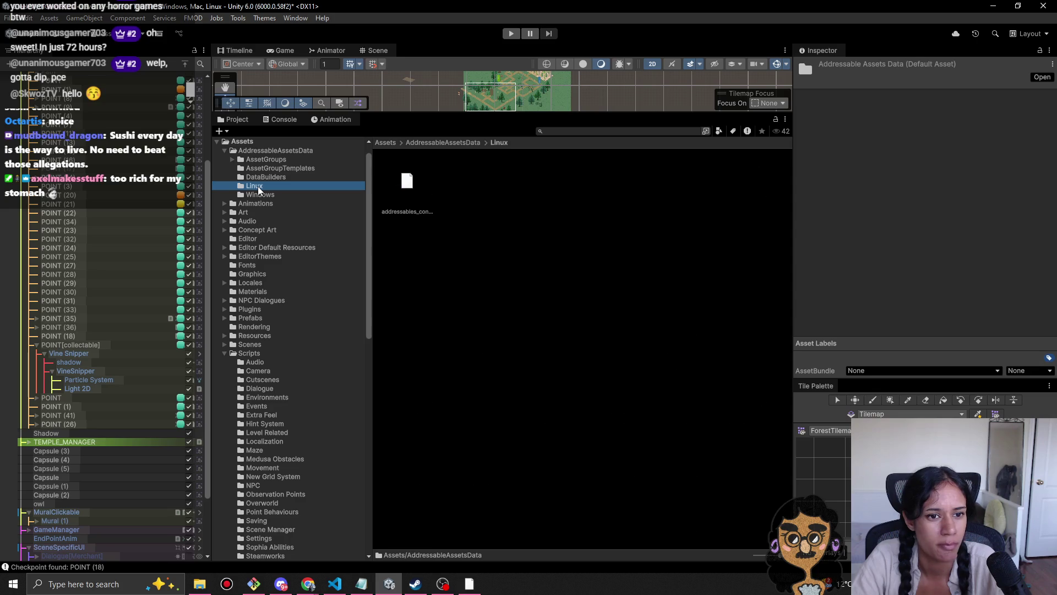
# Step: Browse the Linux, DataBuilders, AssetGroupTemplates and AssetGroups subfolders of AddressableAssetsData
pyautogui.click(258, 193)
pyautogui.click(273, 177)
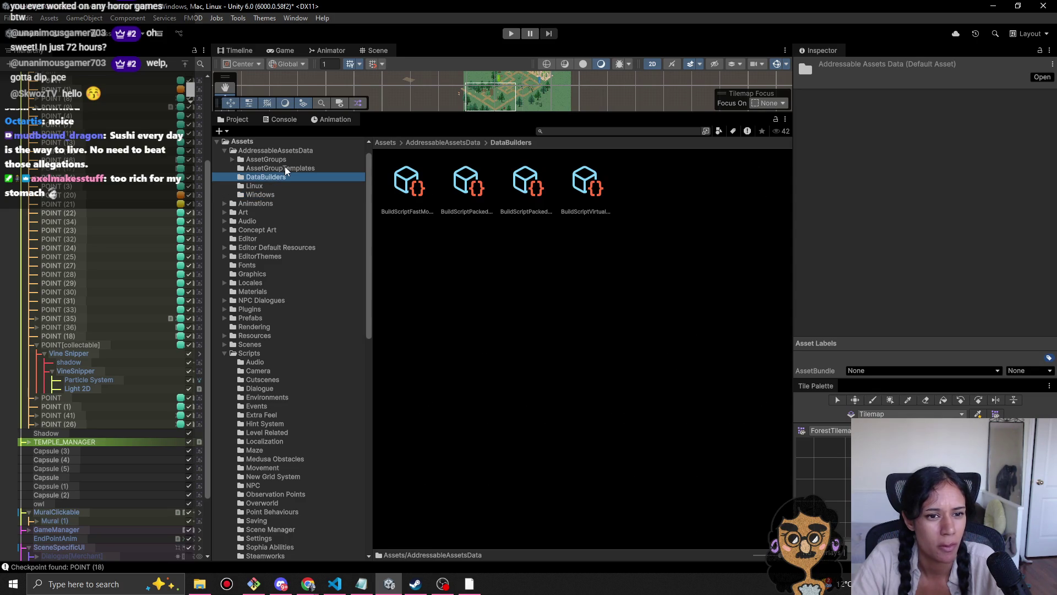
pyautogui.click(285, 167)
pyautogui.click(285, 159)
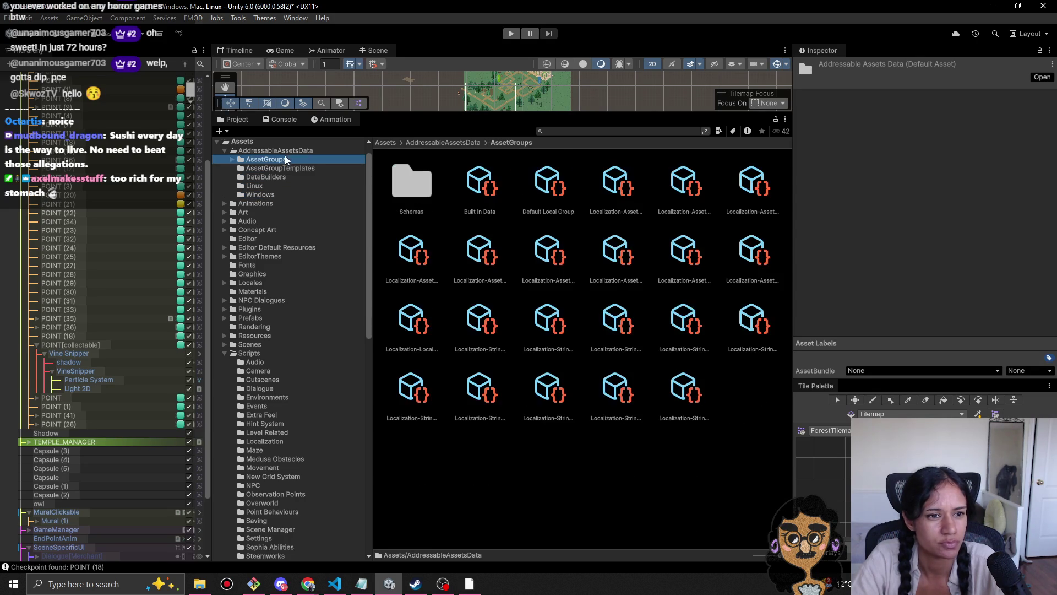
pyautogui.click(285, 150)
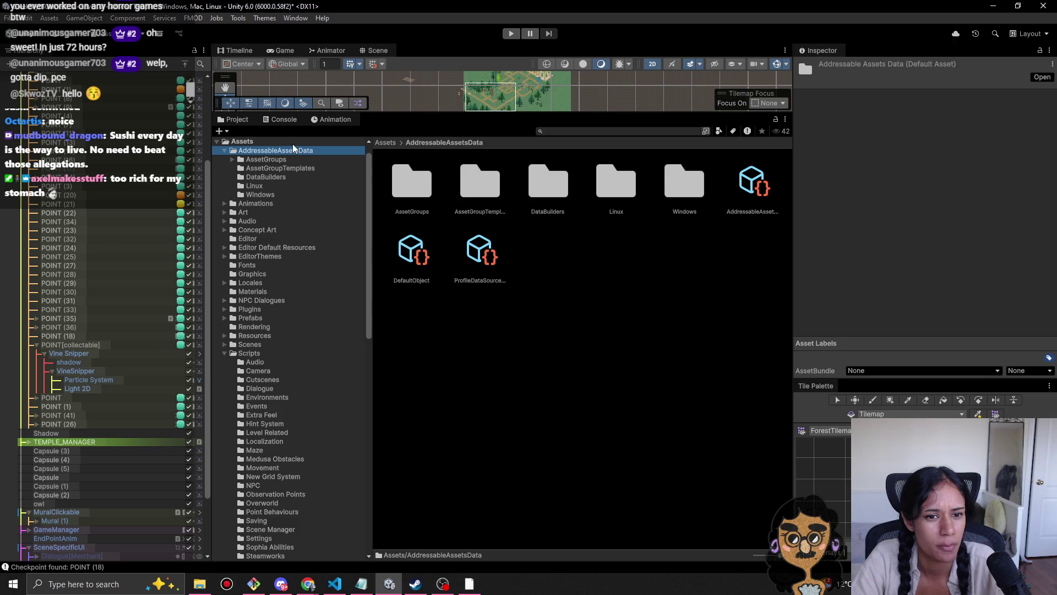
# Step: Inspect ProfileDataSourceSettings' Environments and Profile Group Types settings, then deselect it
pyautogui.click(475, 275)
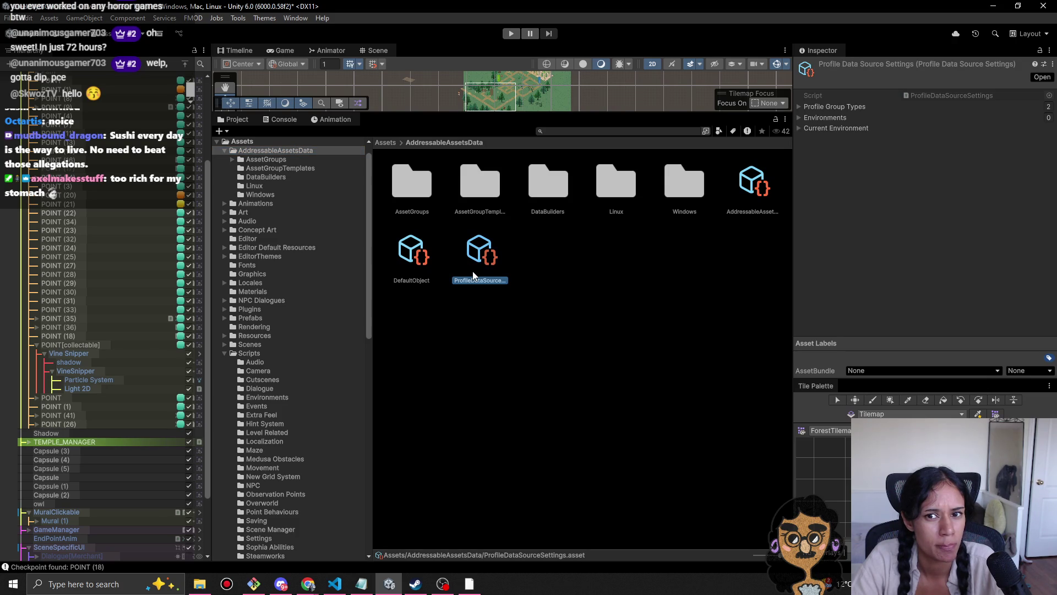
pyautogui.click(798, 117)
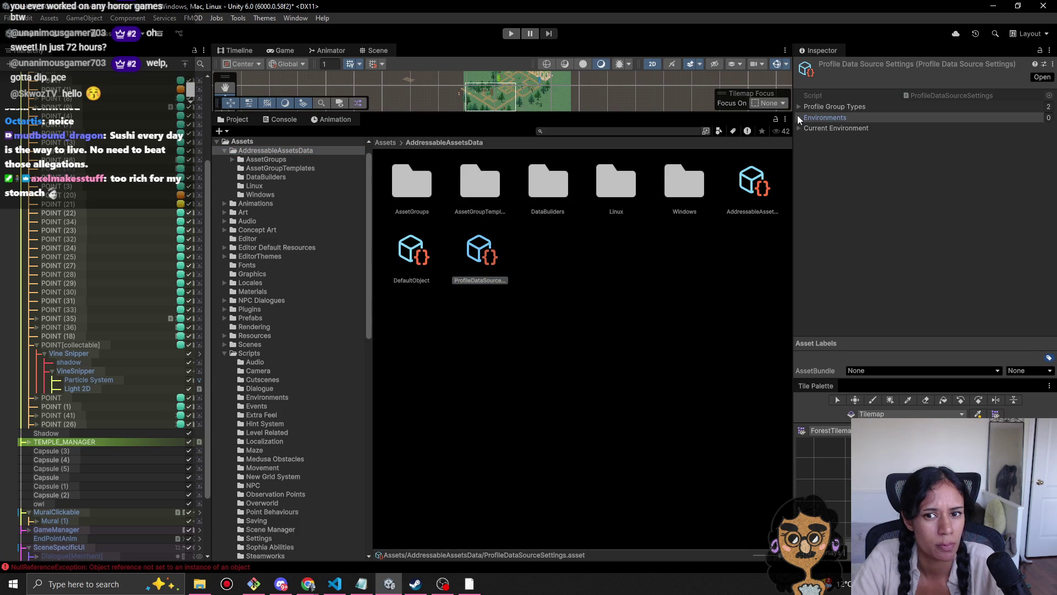
pyautogui.click(799, 108)
pyautogui.click(799, 107)
pyautogui.click(570, 346)
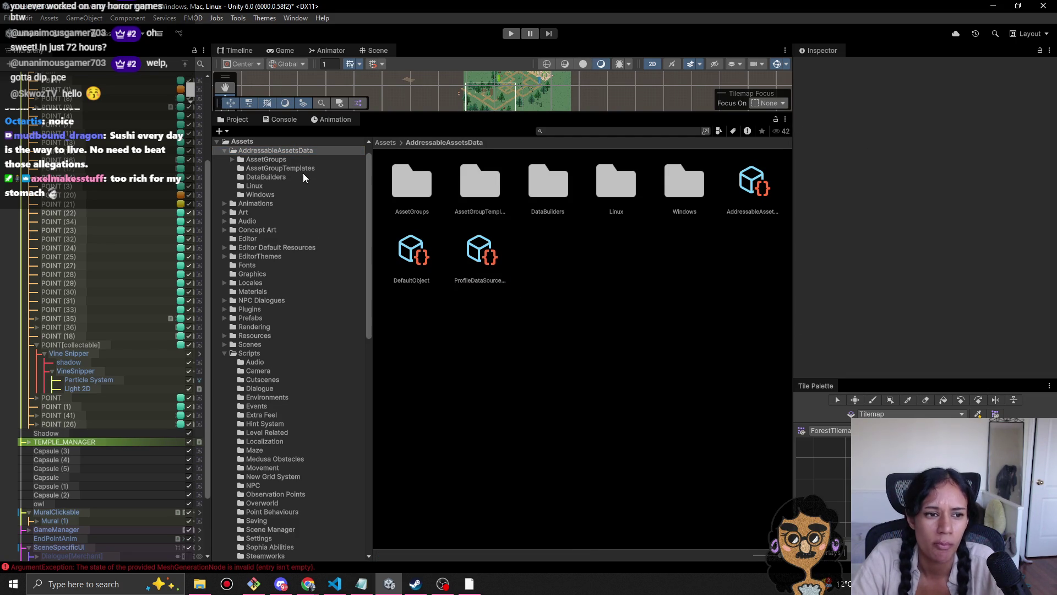
# Step: Collapse AddressableAssetsData and return to the top-level Assets folder
pyautogui.scroll(2, 277, 220)
pyautogui.click(224, 167)
pyautogui.click(249, 177)
pyautogui.click(242, 158)
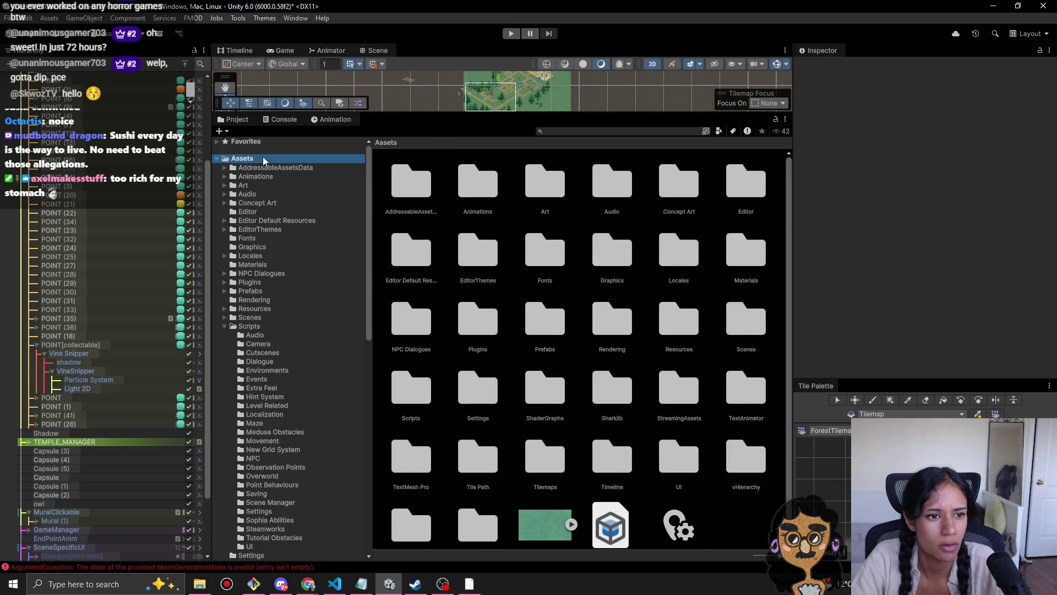
# Step: In Art/Environment, check tree2-11, IMG_2692-08 and IMG_2698 import settings, then enter folder 2
pyautogui.doubleClick(543, 198)
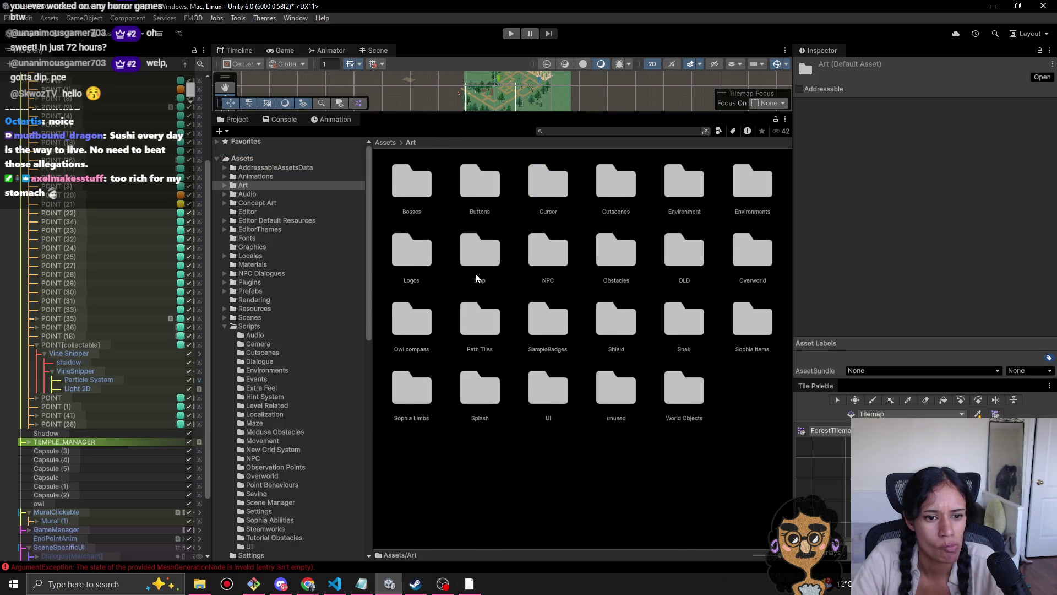
pyautogui.doubleClick(692, 193)
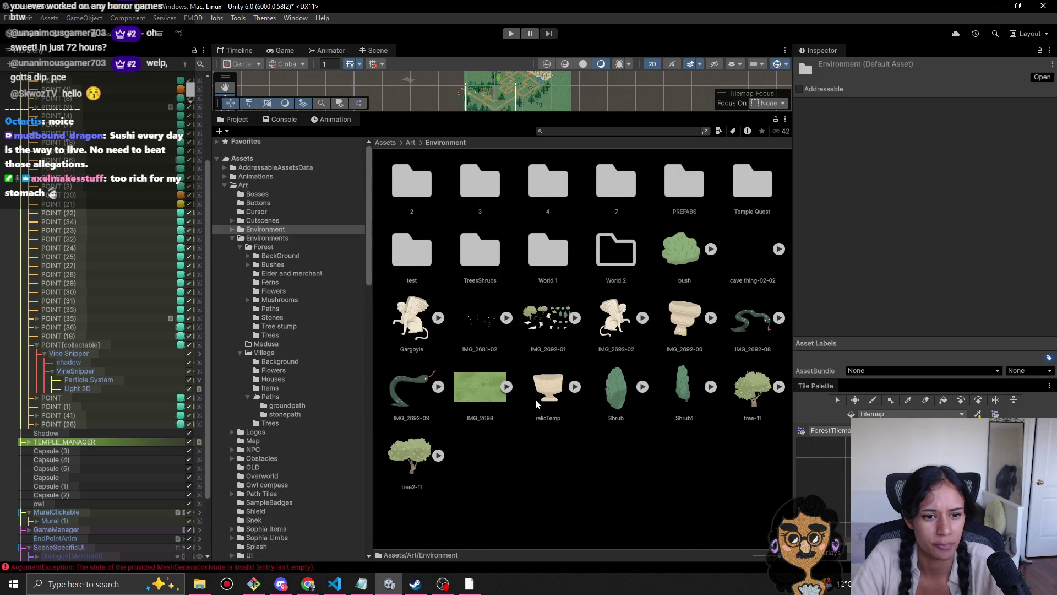
pyautogui.click(427, 466)
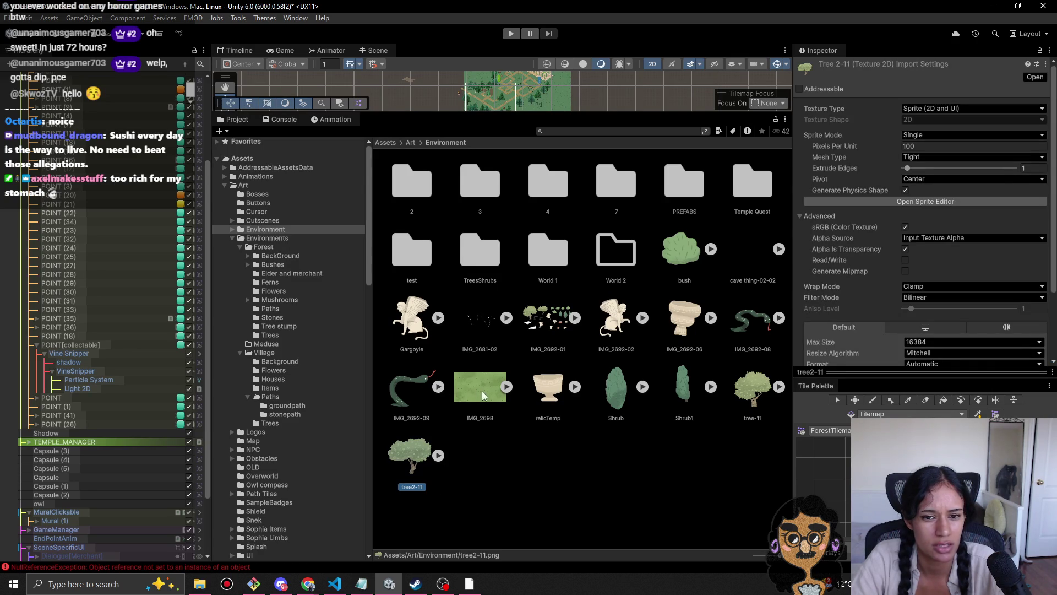
pyautogui.click(751, 318)
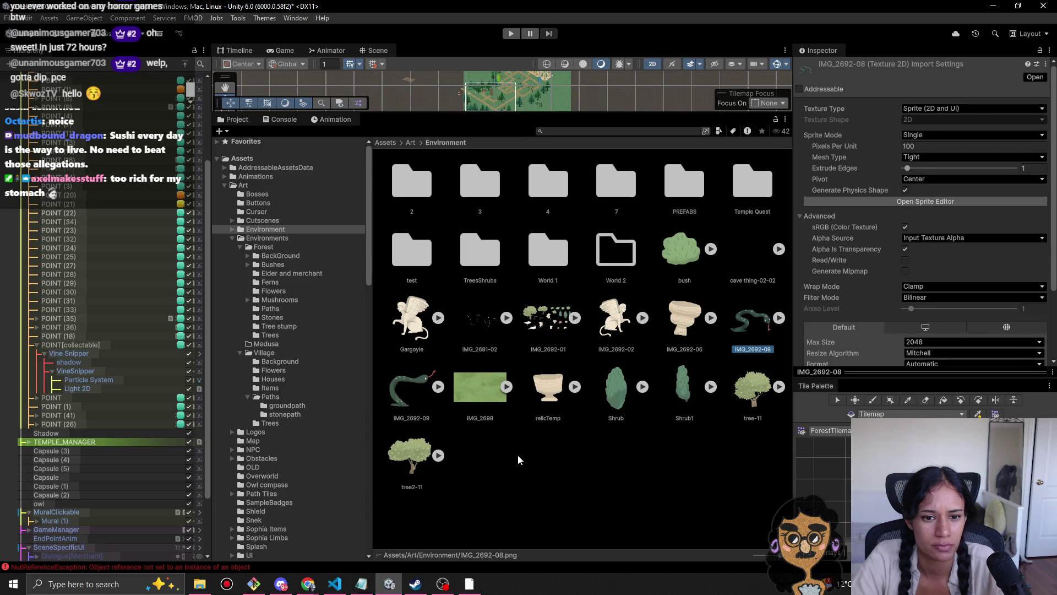
pyautogui.click(494, 404)
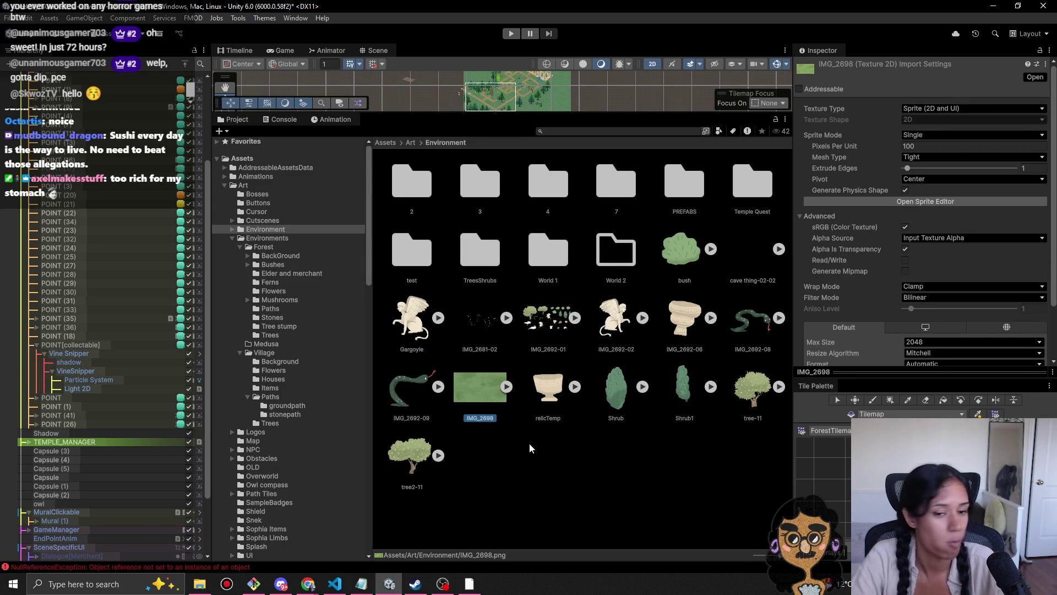
pyautogui.click(427, 198)
pyautogui.doubleClick(427, 198)
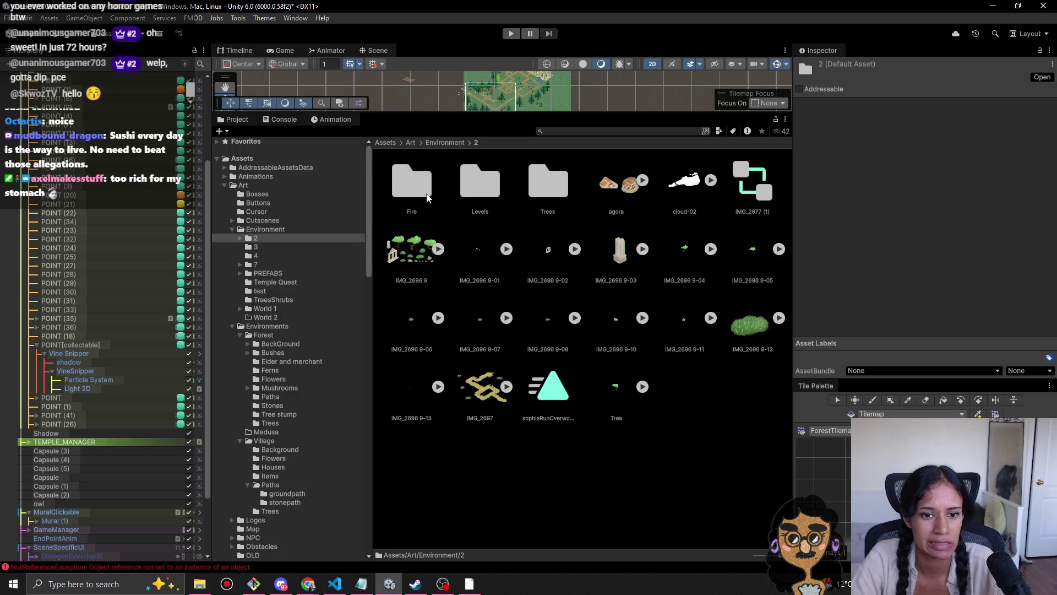
# Step: Inspect folder 2's Tree sprite and Fire frames, then drag the Fire folder toward Environment
pyautogui.click(613, 400)
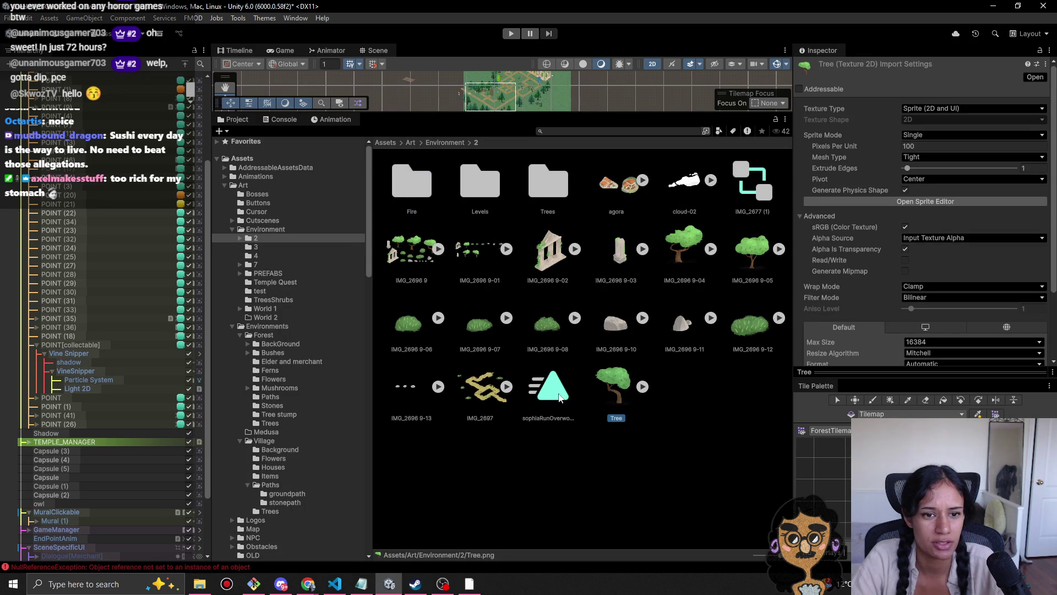
pyautogui.doubleClick(425, 192)
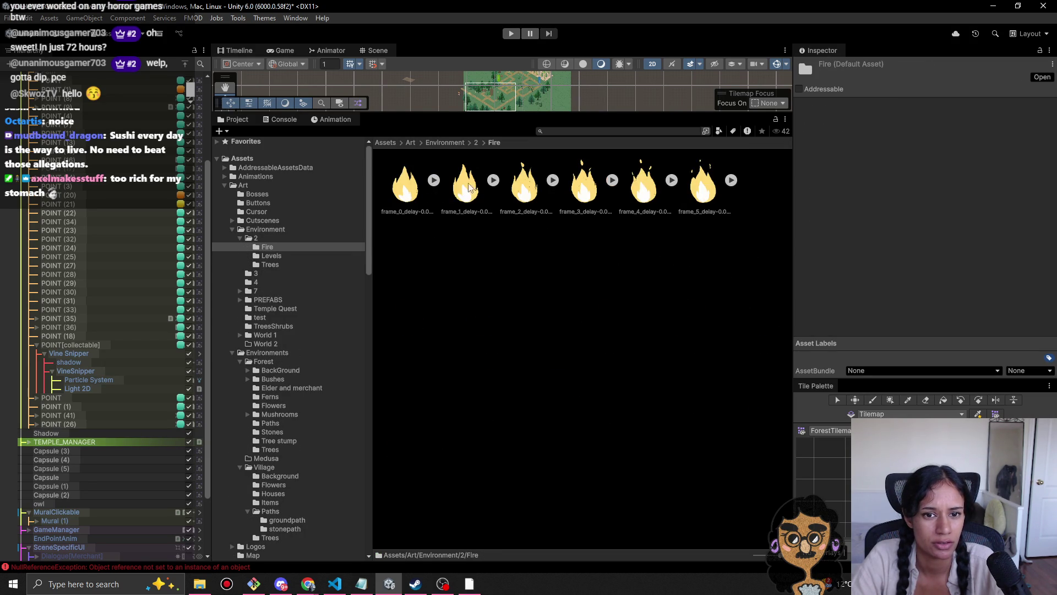
pyautogui.click(475, 142)
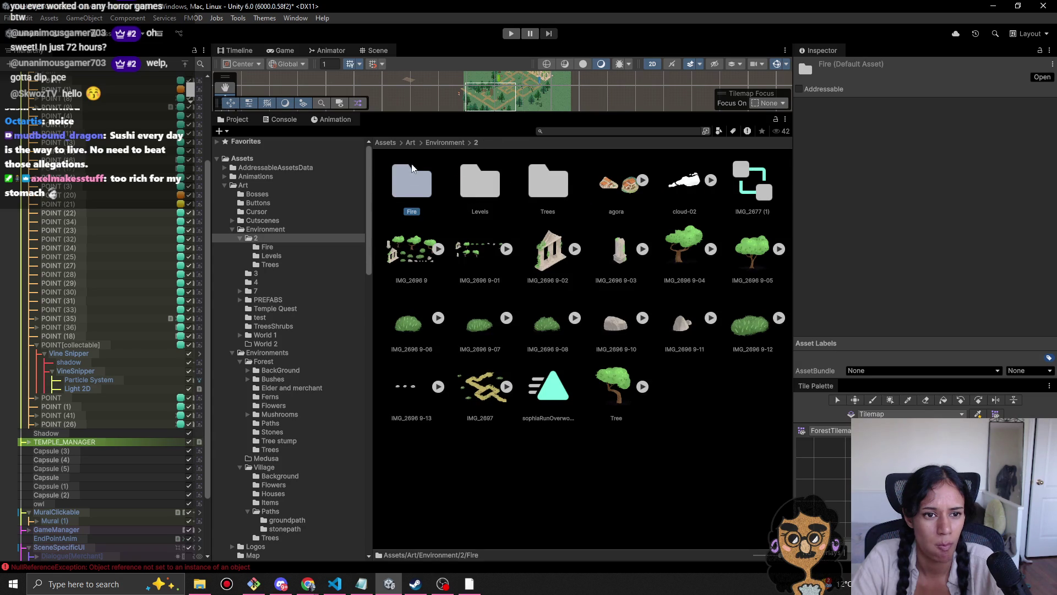
pyautogui.moveTo(276, 276)
pyautogui.mouseDown()
pyautogui.moveTo(283, 304)
pyautogui.moveTo(329, 262)
pyautogui.moveTo(307, 234)
pyautogui.mouseUp()
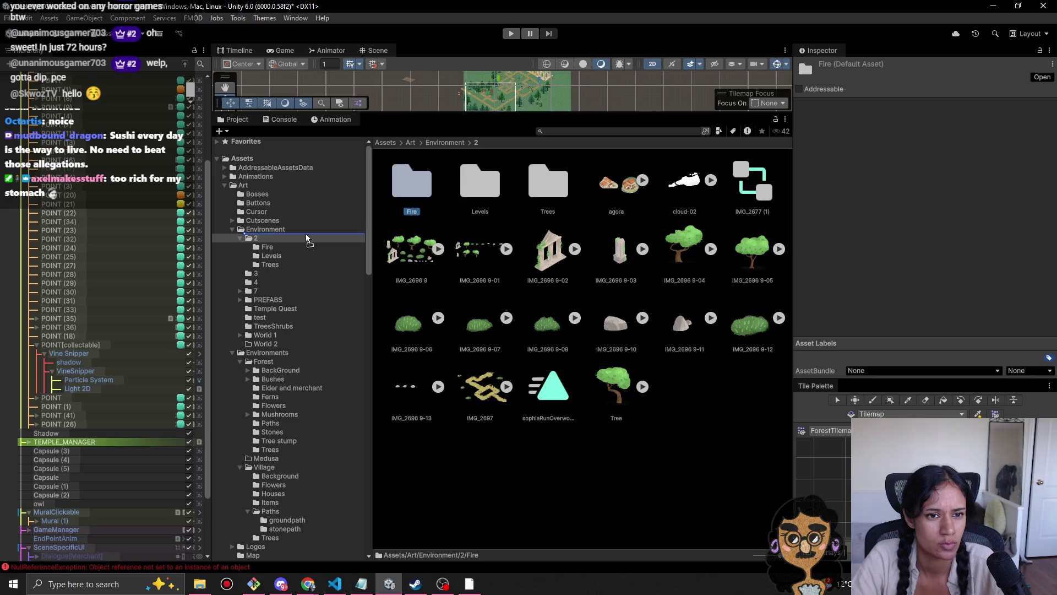
pyautogui.moveTo(306, 238); pyautogui.dragTo(307, 238)
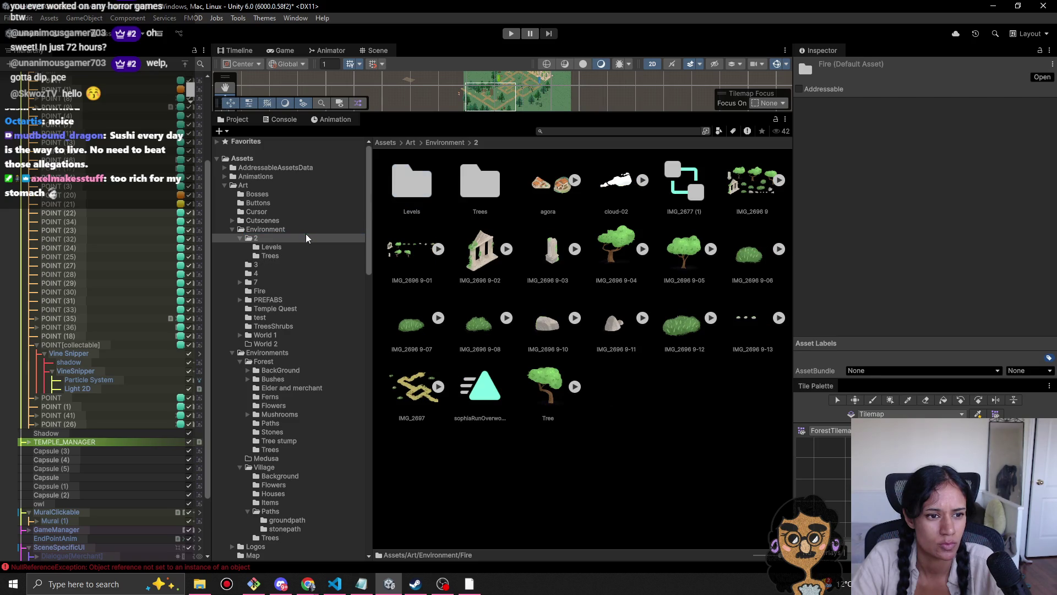
# Step: Look inside the Trees and Levels folders and check IMG_2696 9-02 and Tree sprite settings
pyautogui.doubleClick(465, 190)
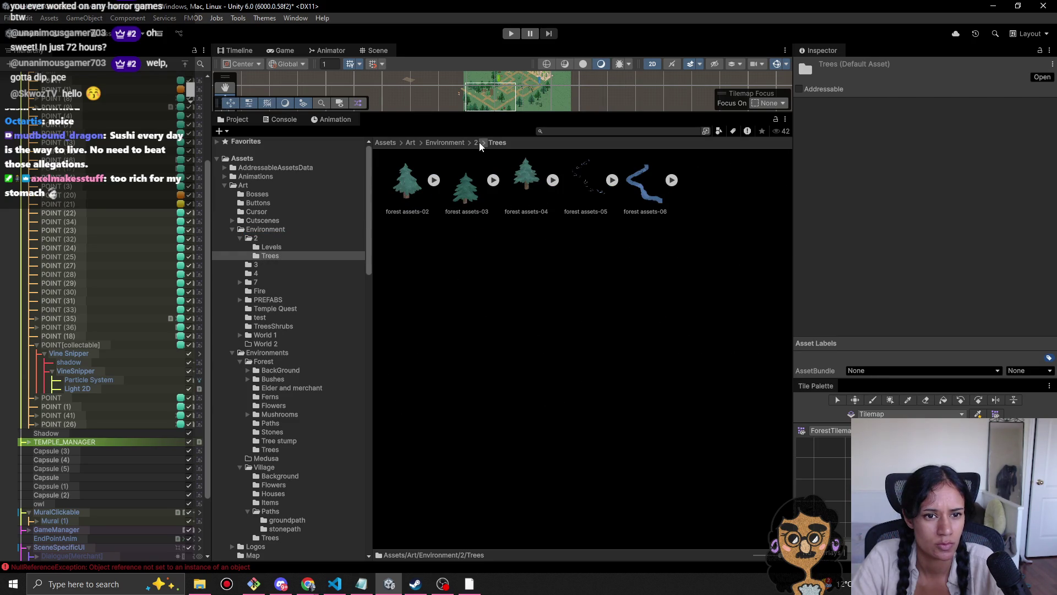
pyautogui.click(477, 143)
pyautogui.doubleClick(478, 184)
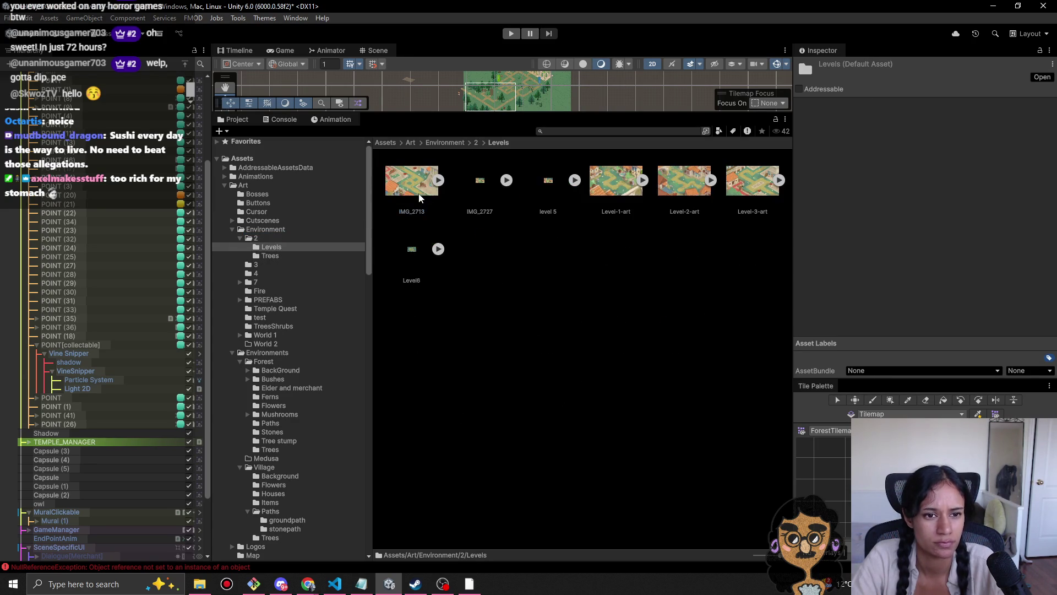
pyautogui.click(476, 142)
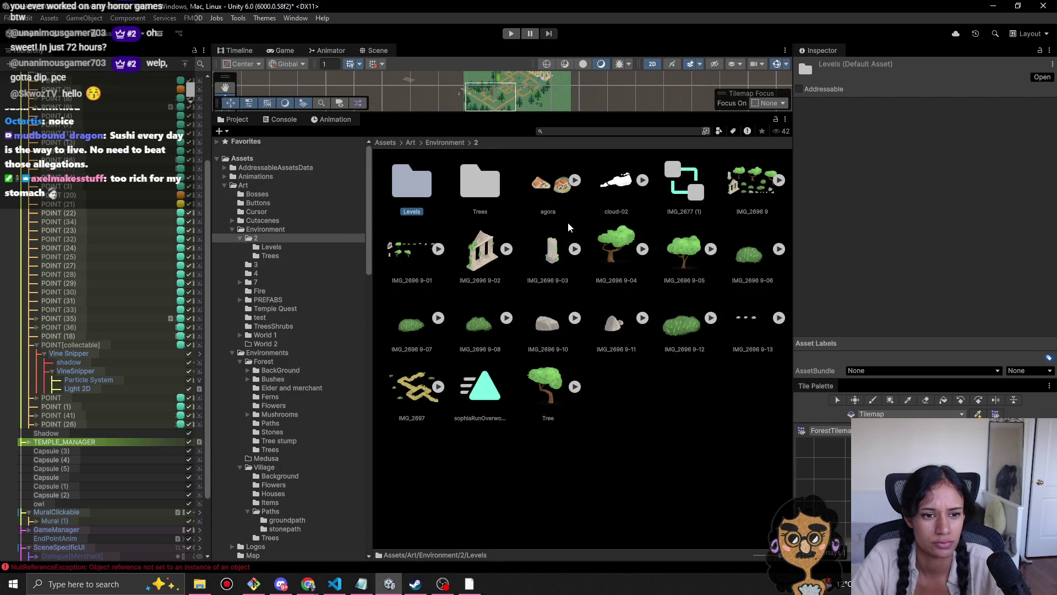
pyautogui.click(492, 260)
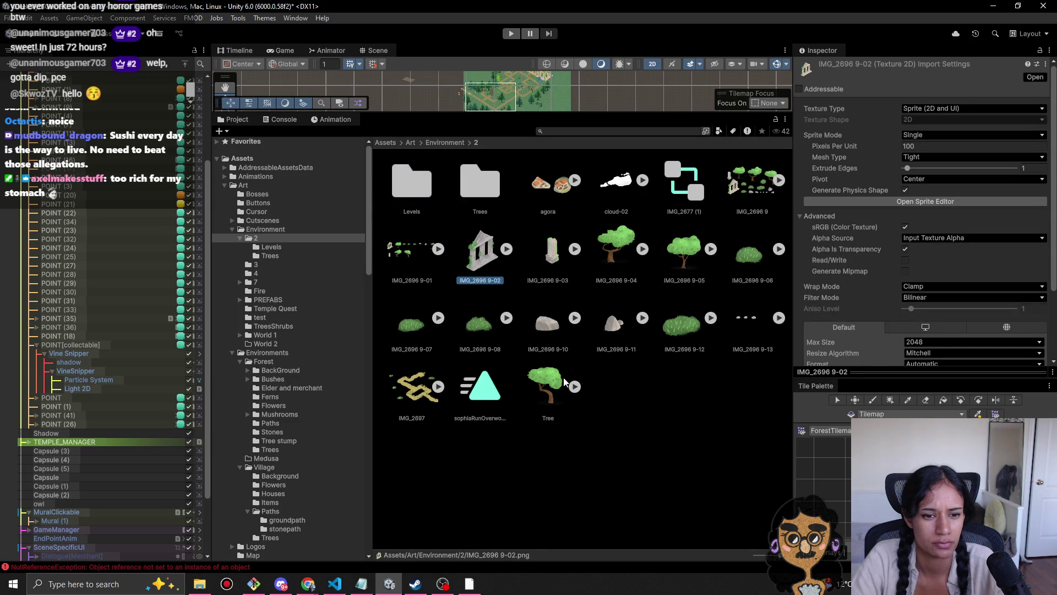
pyautogui.click(543, 413)
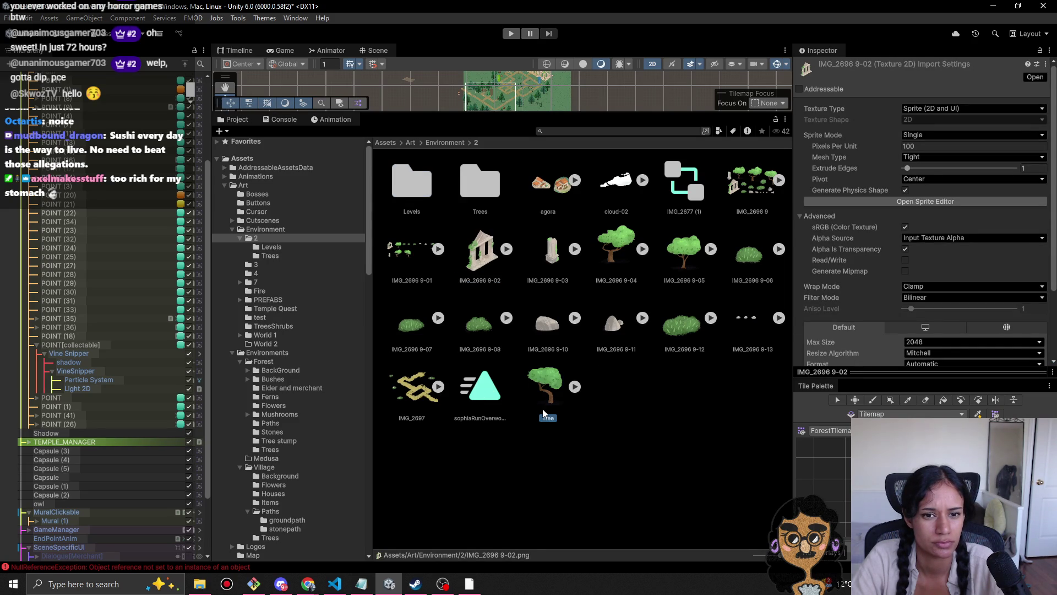
# Step: Move cloud-02 and IMG_2696 9-02 from folder 2 into Art/Environment
pyautogui.click(614, 187)
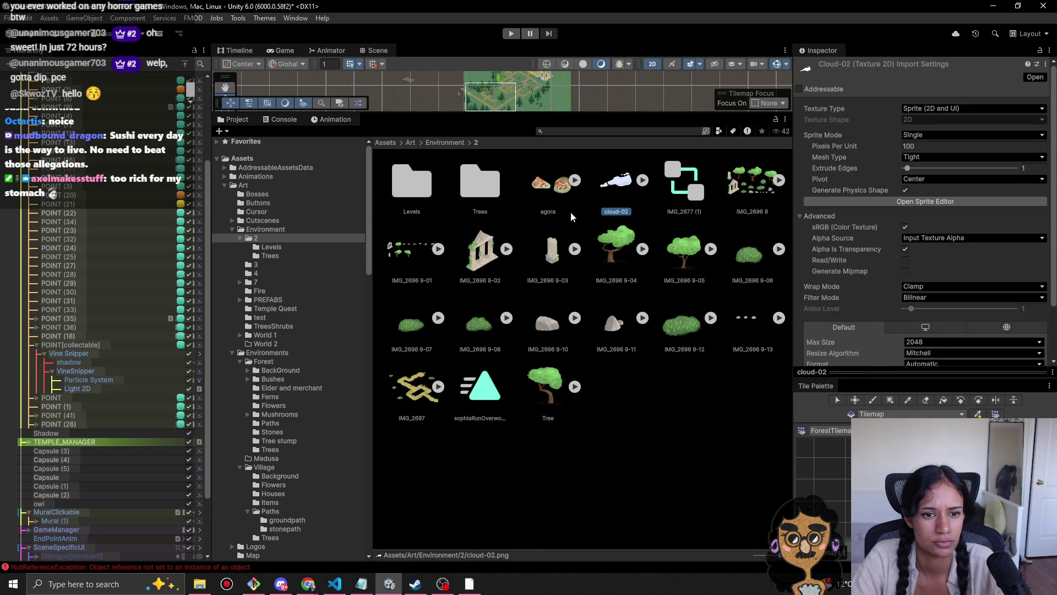
pyautogui.keyDown('ctrl'); pyautogui.click(489, 256); pyautogui.keyUp('ctrl')
pyautogui.moveTo(488, 256); pyautogui.dragTo(272, 247)
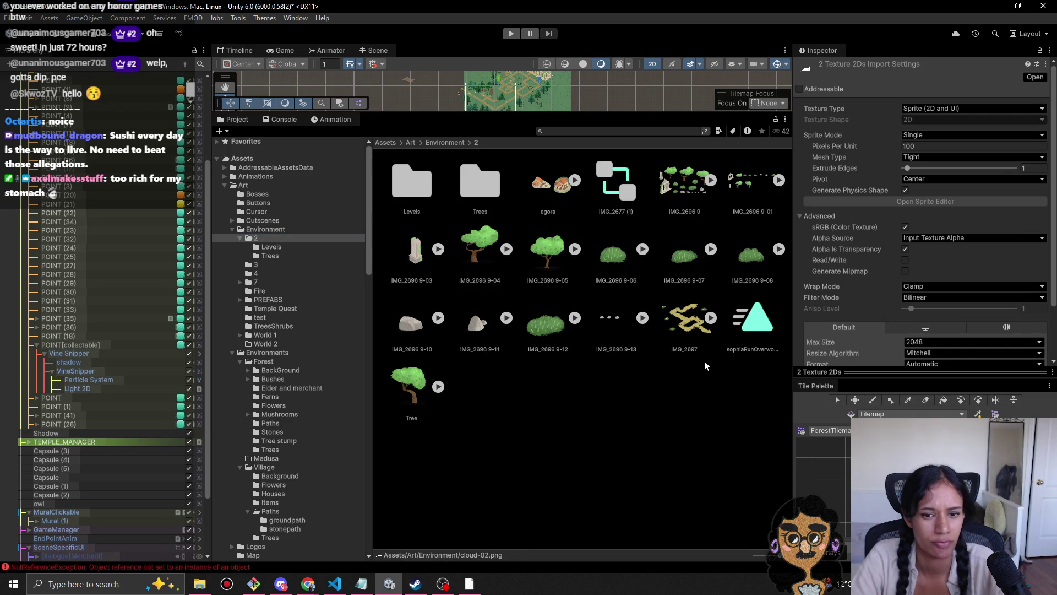
# Step: Review the IMG_2696 9-13, 9-12, 9-01, 9 and Tree sprites, then return to Environment
pyautogui.click(600, 347)
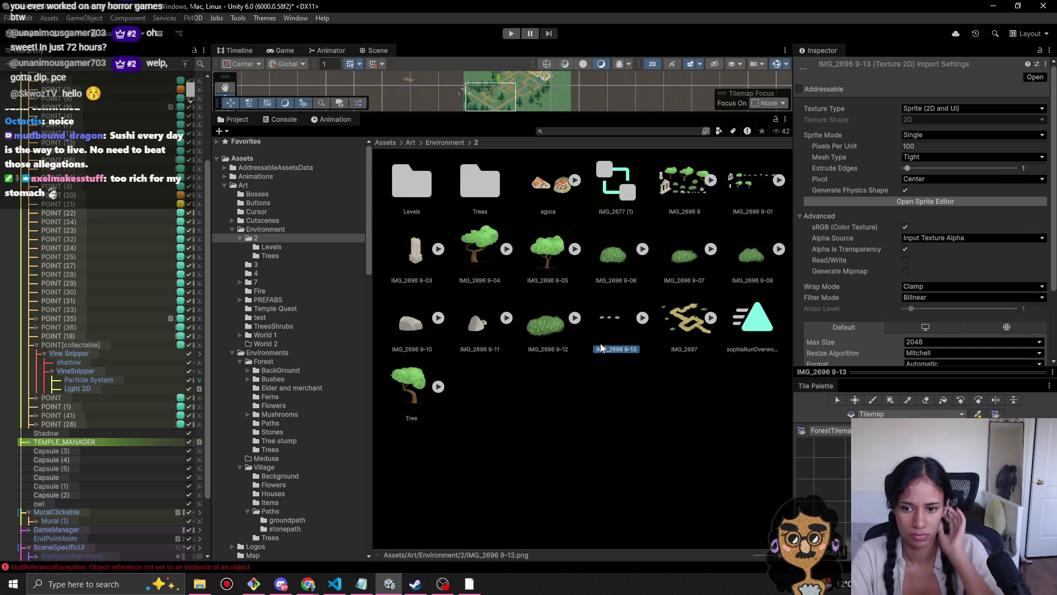
pyautogui.moveTo(884, 368); pyautogui.dragTo(884, 477)
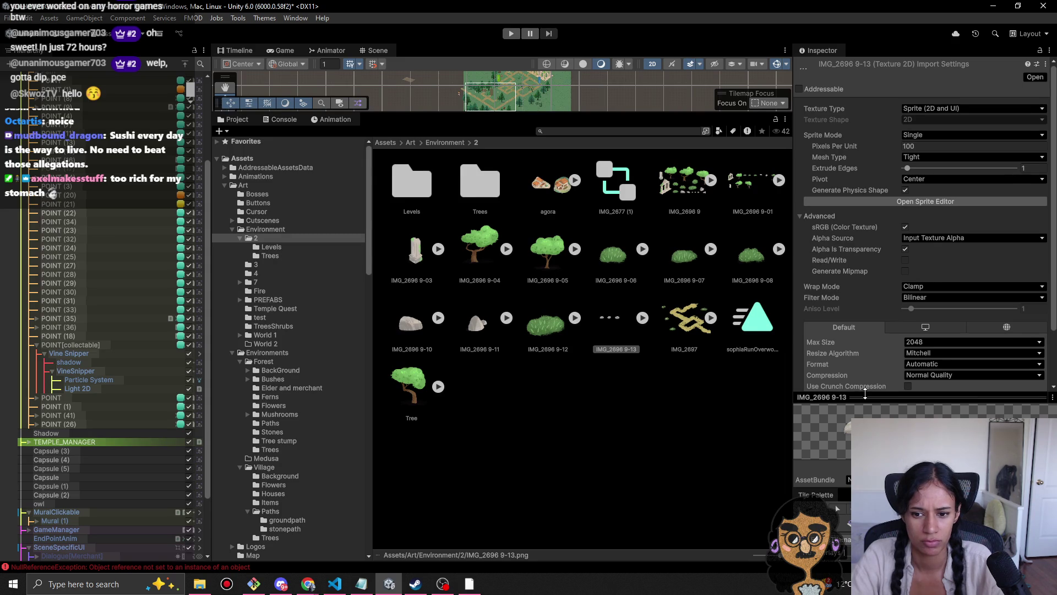
pyautogui.click(823, 480)
pyautogui.click(553, 333)
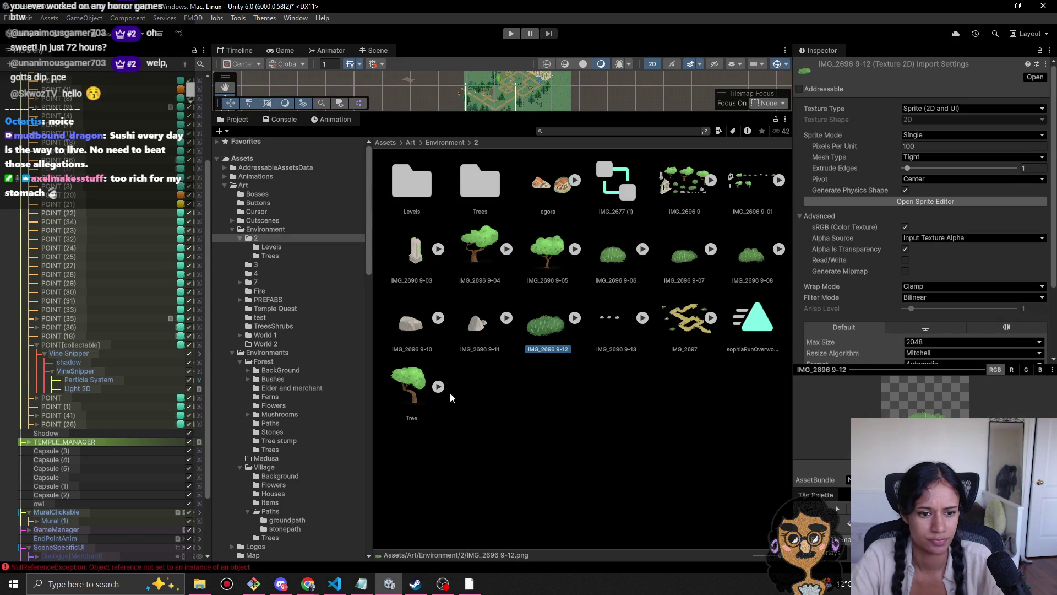
pyautogui.click(421, 392)
pyautogui.click(749, 182)
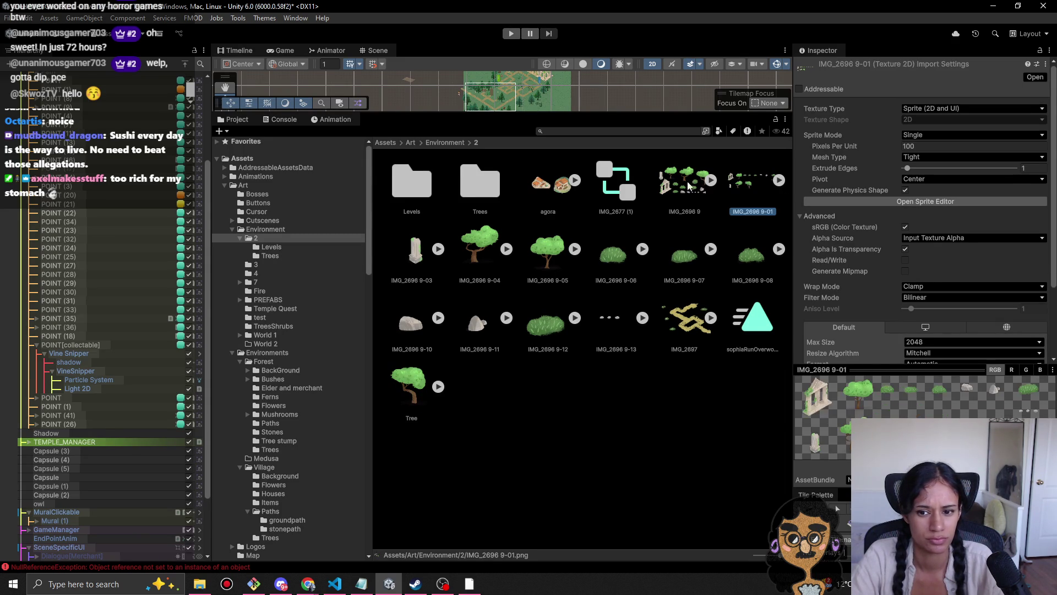
pyautogui.click(683, 187)
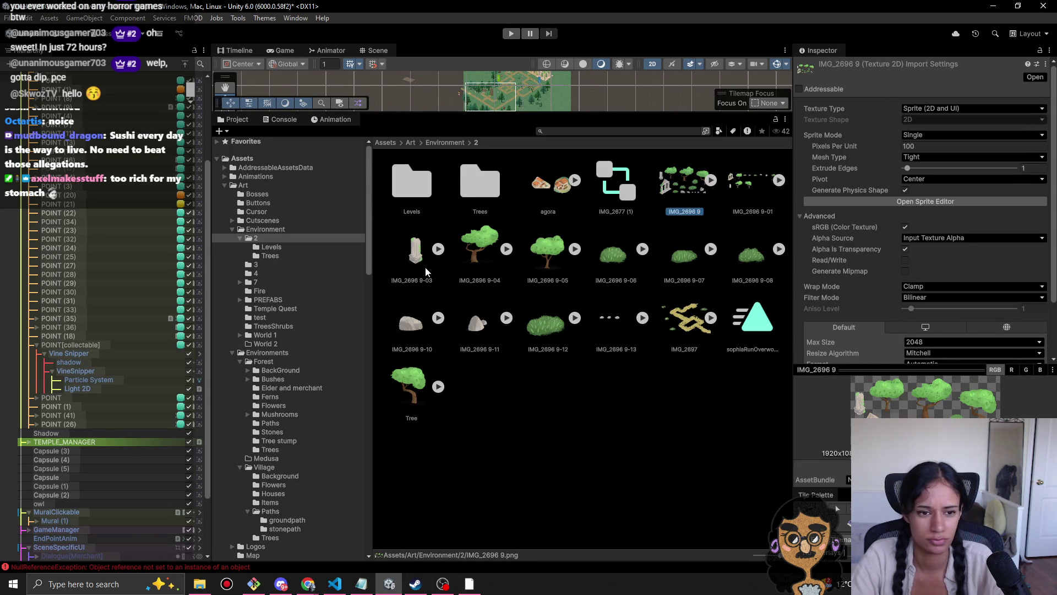
pyautogui.click(435, 142)
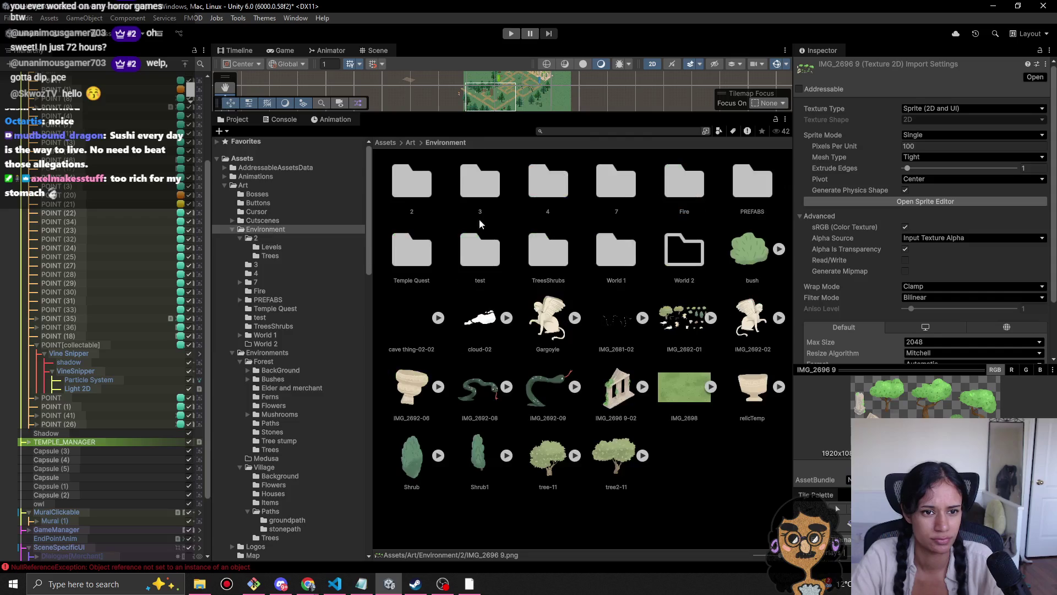
# Step: Delete numbered folder 2 from Art/Environment
pyautogui.click(422, 187)
pyautogui.press('Delete')
pyautogui.press('Return')
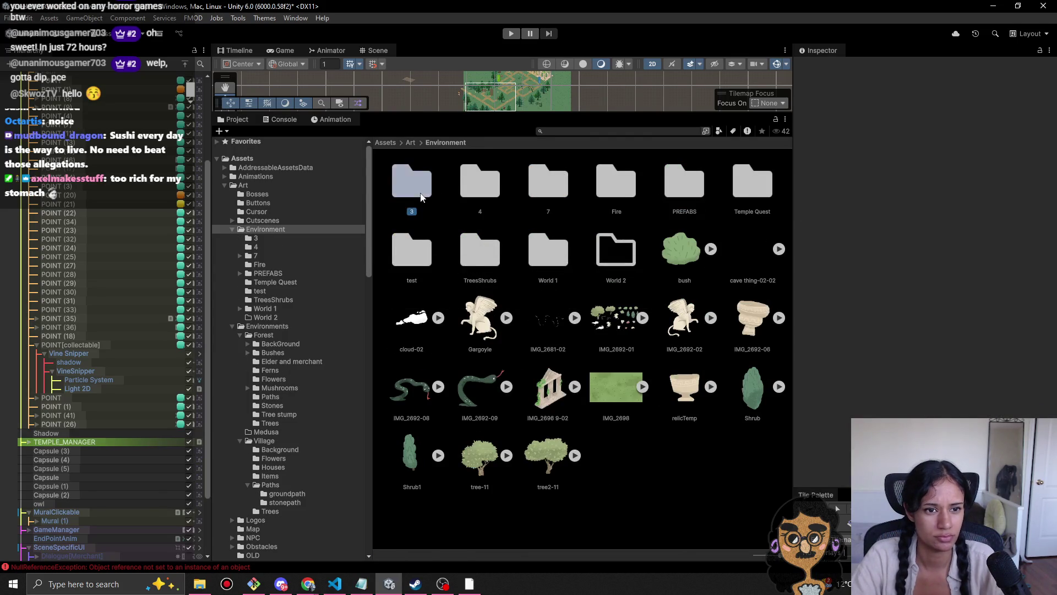
# Step: Review folder 3's contents, including its Forest folder and the houses sprite
pyautogui.doubleClick(420, 192)
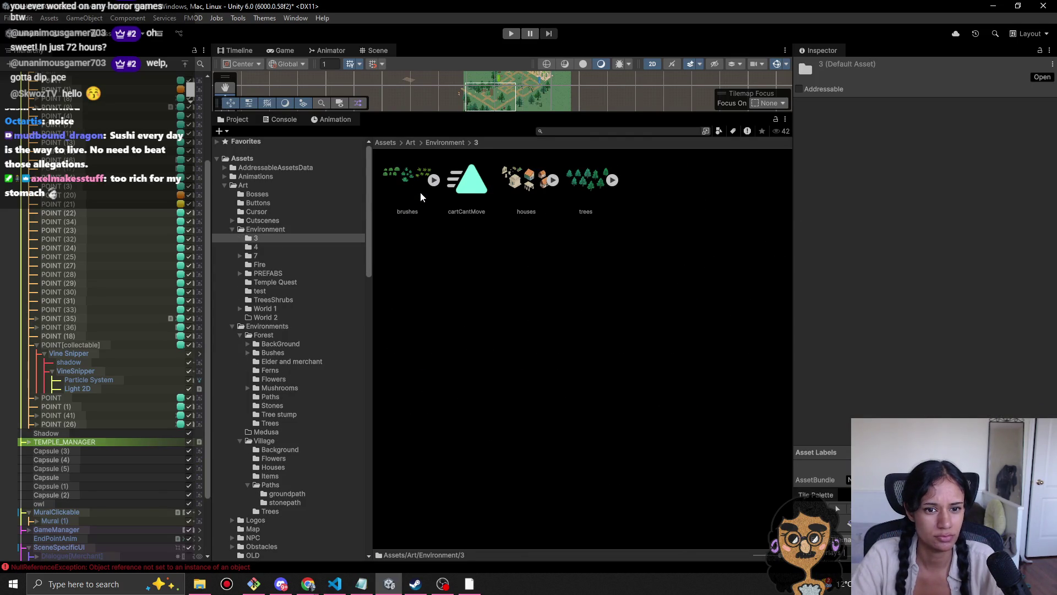
pyautogui.click(446, 142)
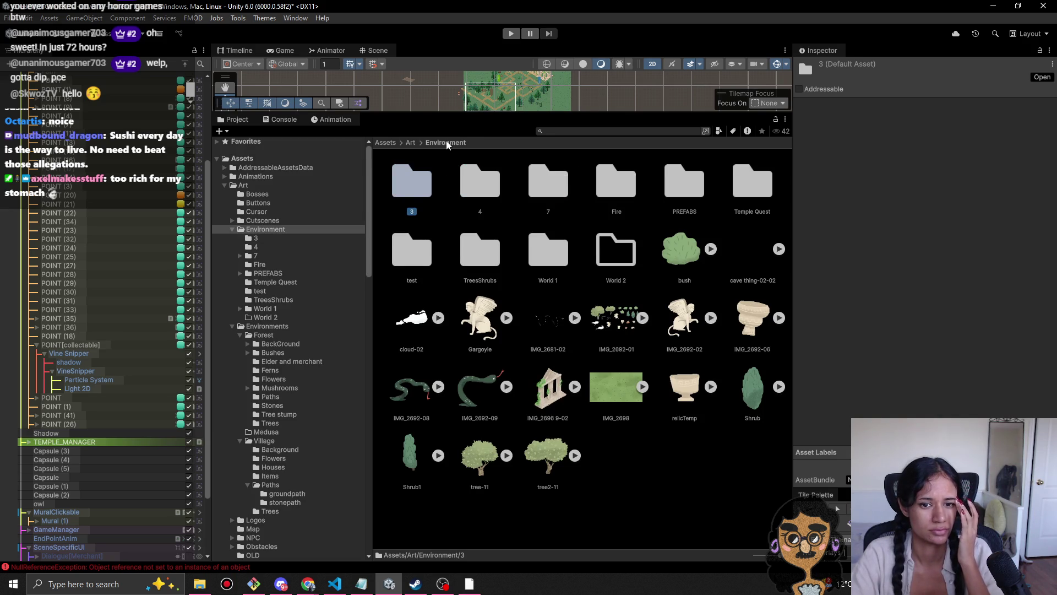
pyautogui.click(279, 325)
pyautogui.doubleClick(410, 187)
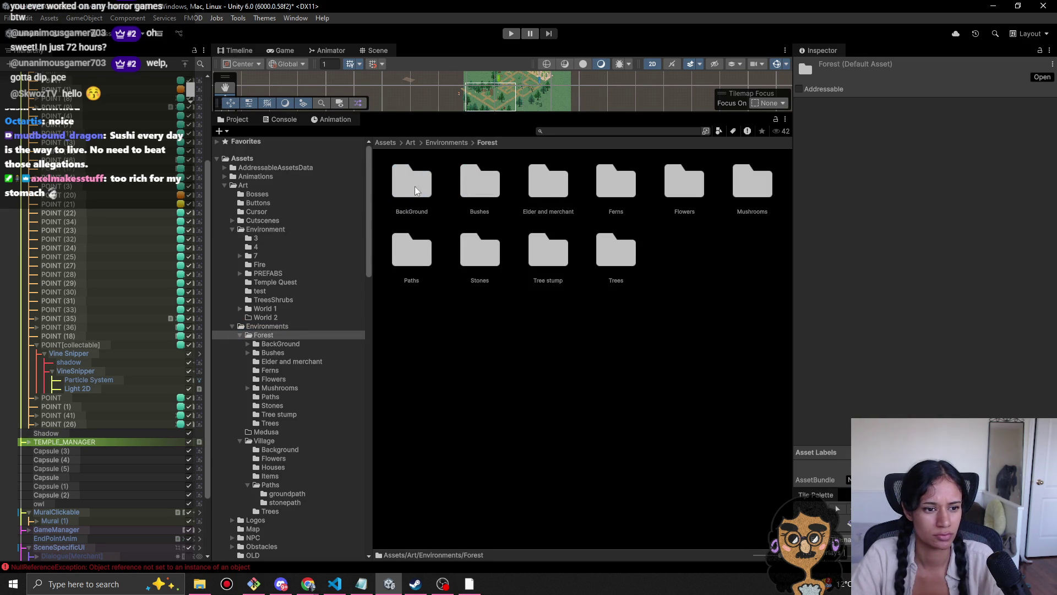
pyautogui.click(249, 237)
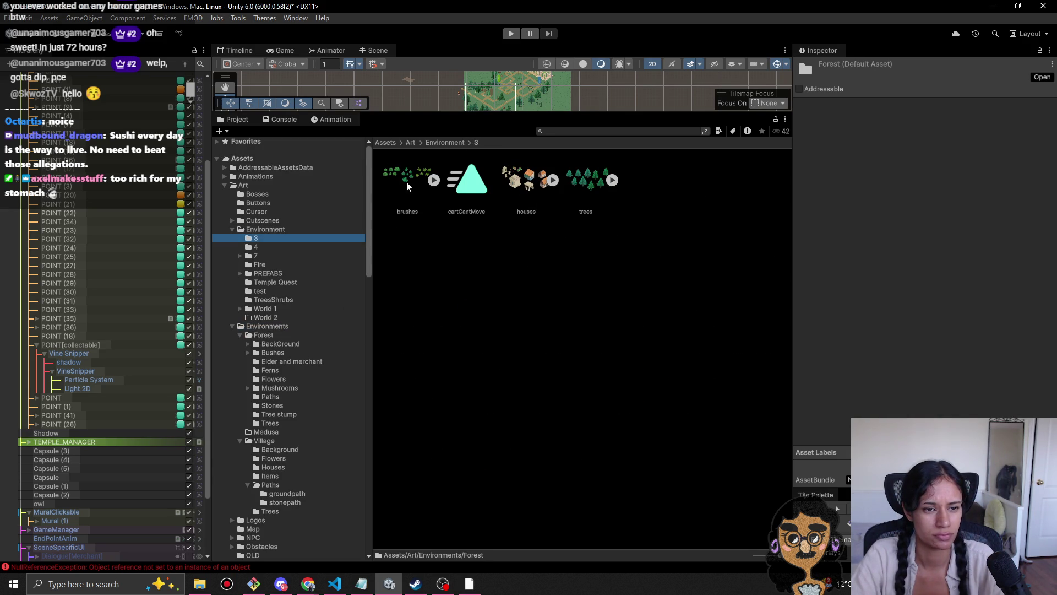
pyautogui.click(619, 268)
pyautogui.click(503, 209)
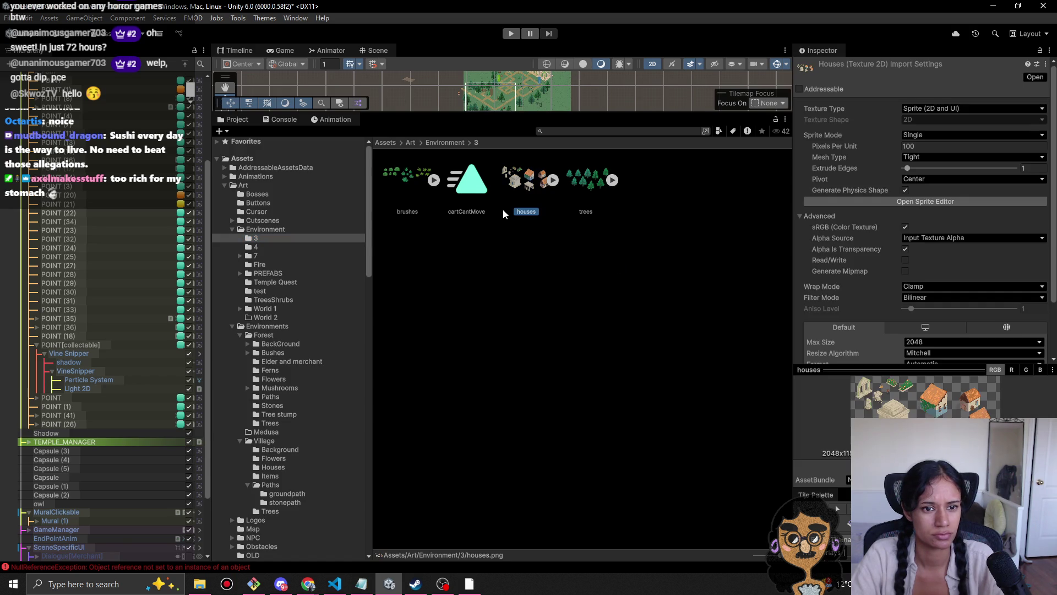
# Step: Delete folder 3, then cancel a first attempt at deleting folder 4
pyautogui.click(439, 143)
pyautogui.press('Delete')
pyautogui.press('Return')
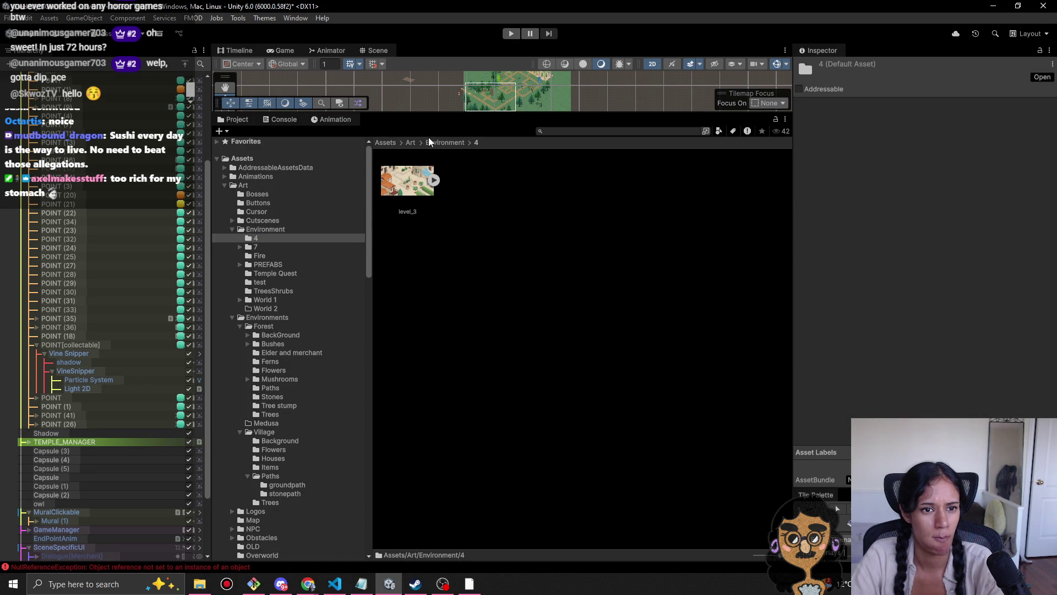
pyautogui.press('Delete')
pyautogui.click(597, 315)
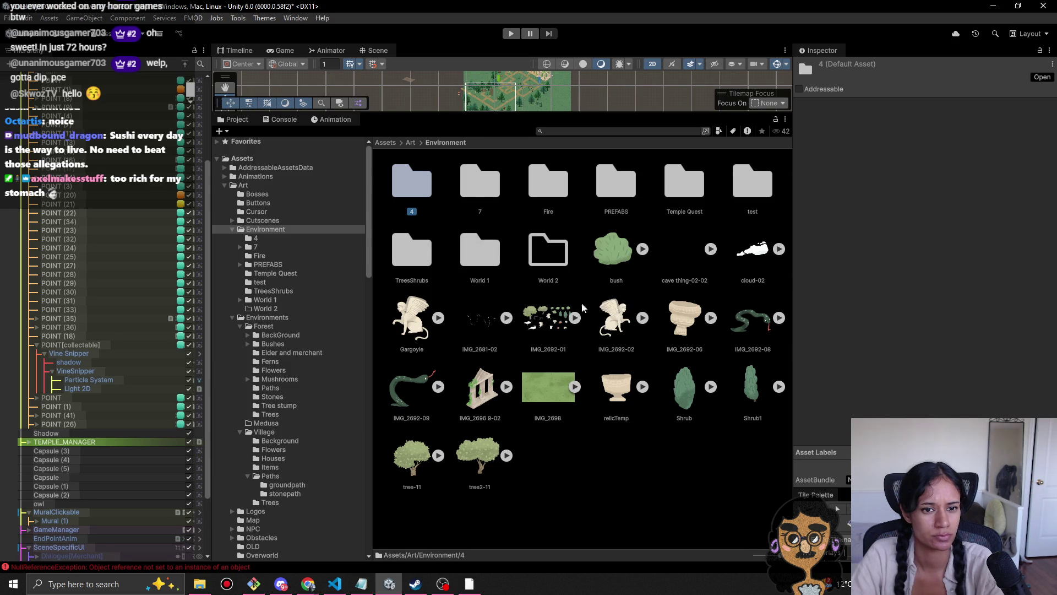
# Step: Look inside folder 7 at its River folder, then return to Environment
pyautogui.doubleClick(476, 197)
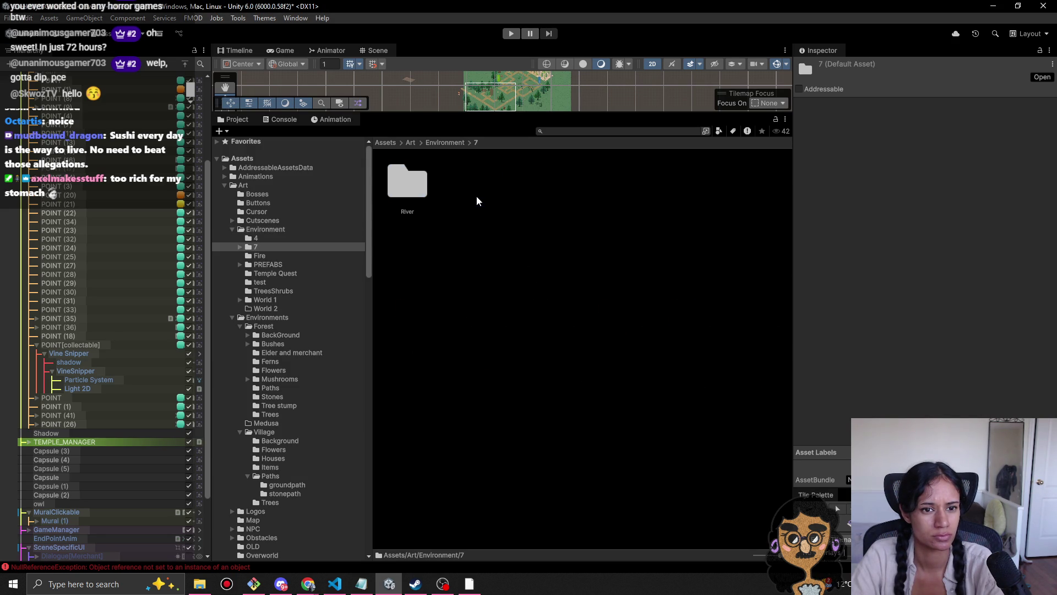
pyautogui.click(438, 142)
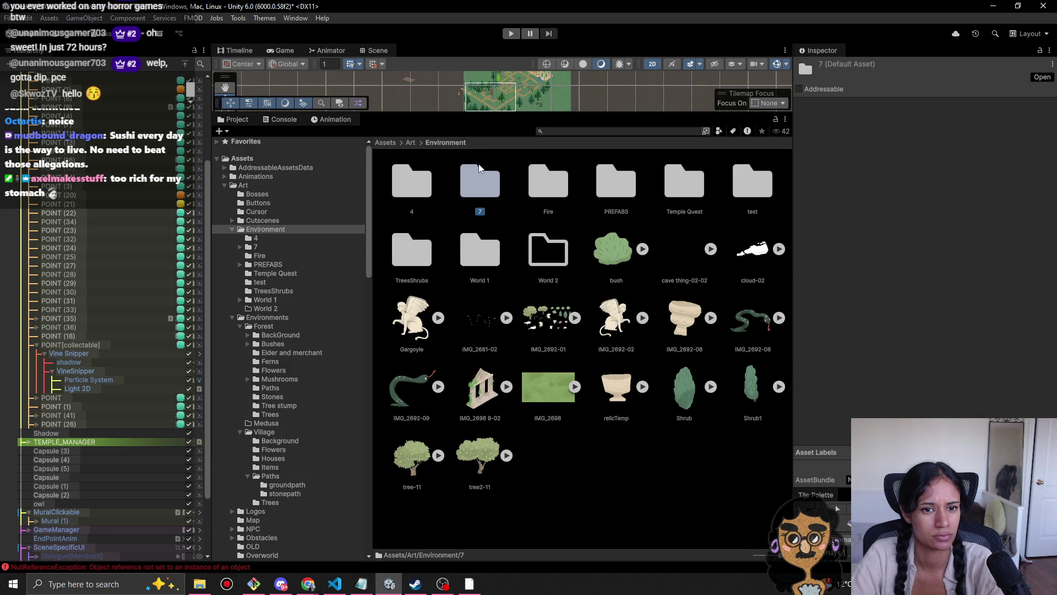
pyautogui.moveTo(484, 113); pyautogui.dragTo(484, 297)
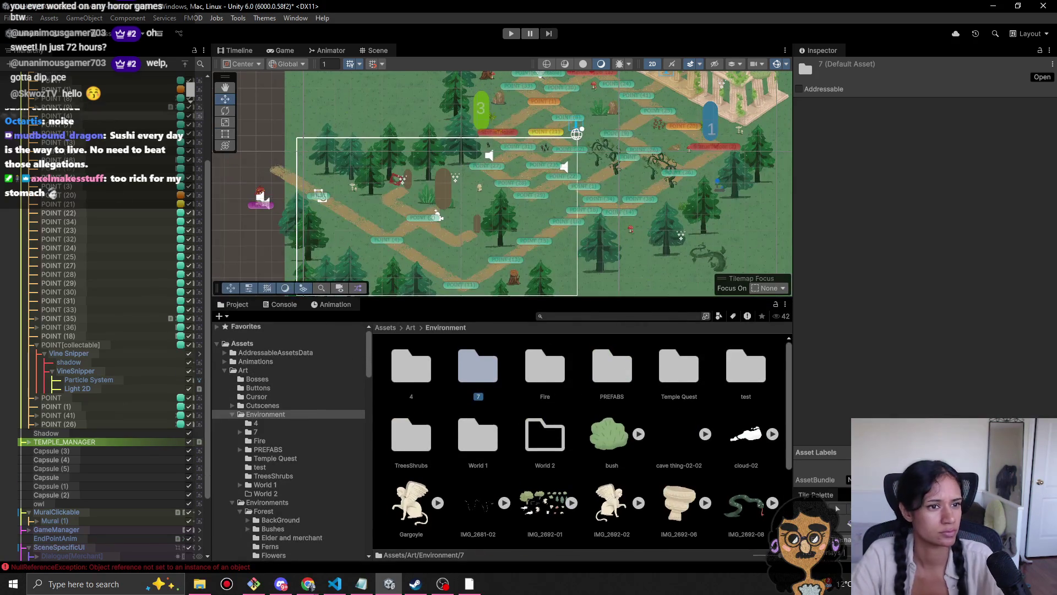
pyautogui.scroll(5, 69, 113)
# Step: Save changes and load two village level scenes one after another
pyautogui.click(77, 76)
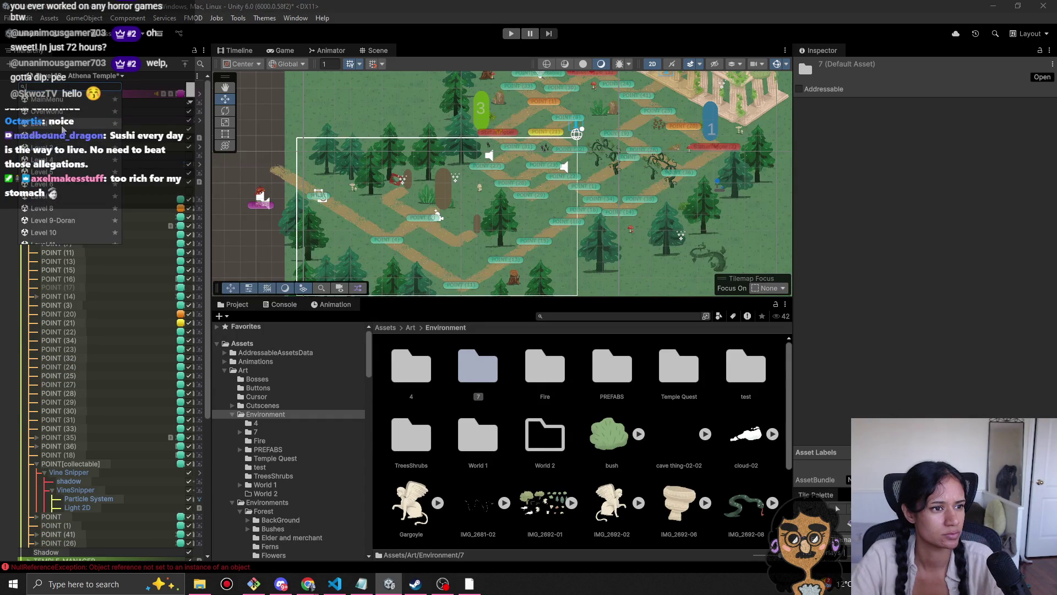
pyautogui.click(63, 130)
pyautogui.click(527, 316)
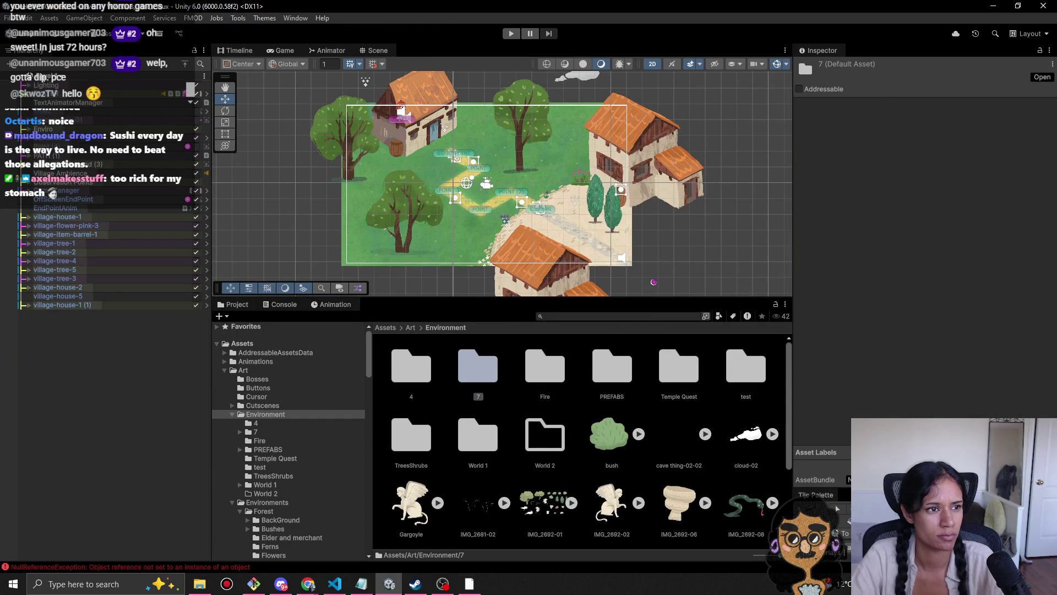
pyautogui.click(54, 80)
pyautogui.click(55, 136)
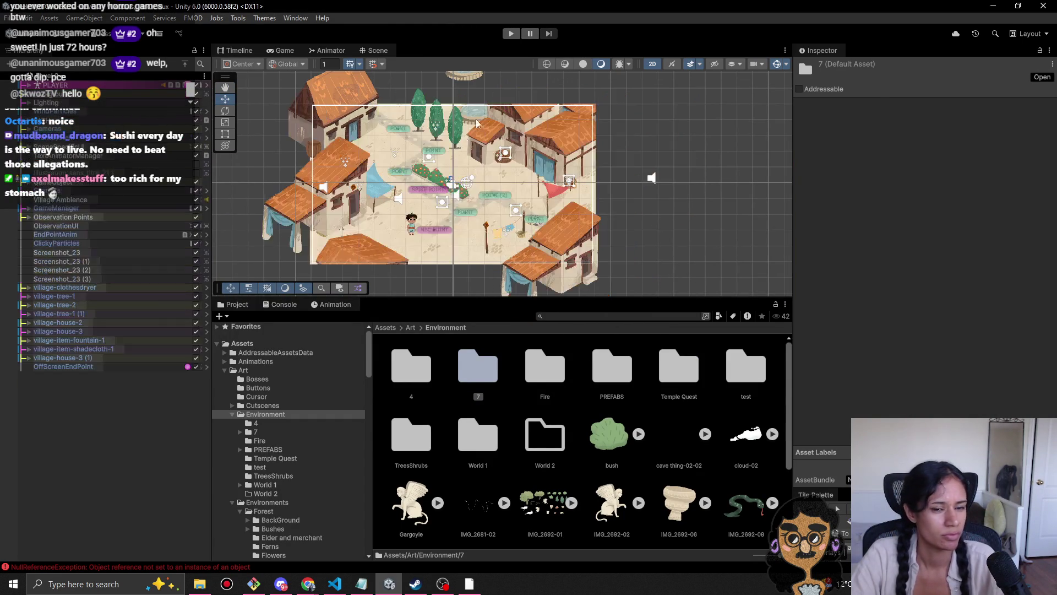
pyautogui.click(67, 80)
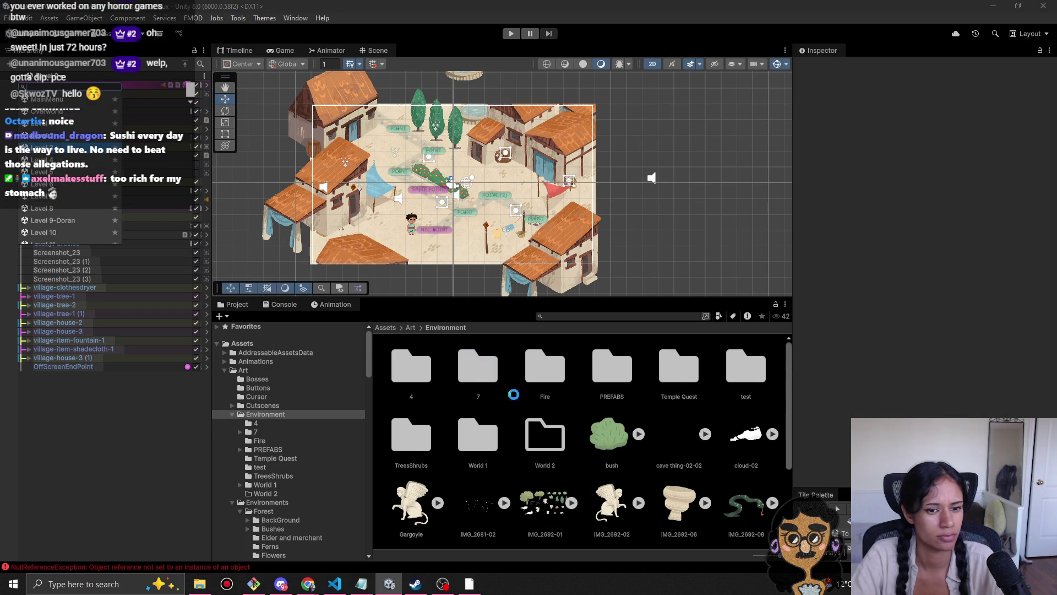
# Step: View level_3 in folder 4, load the Level 4 scene and locate its decor sprite
pyautogui.doubleClick(429, 389)
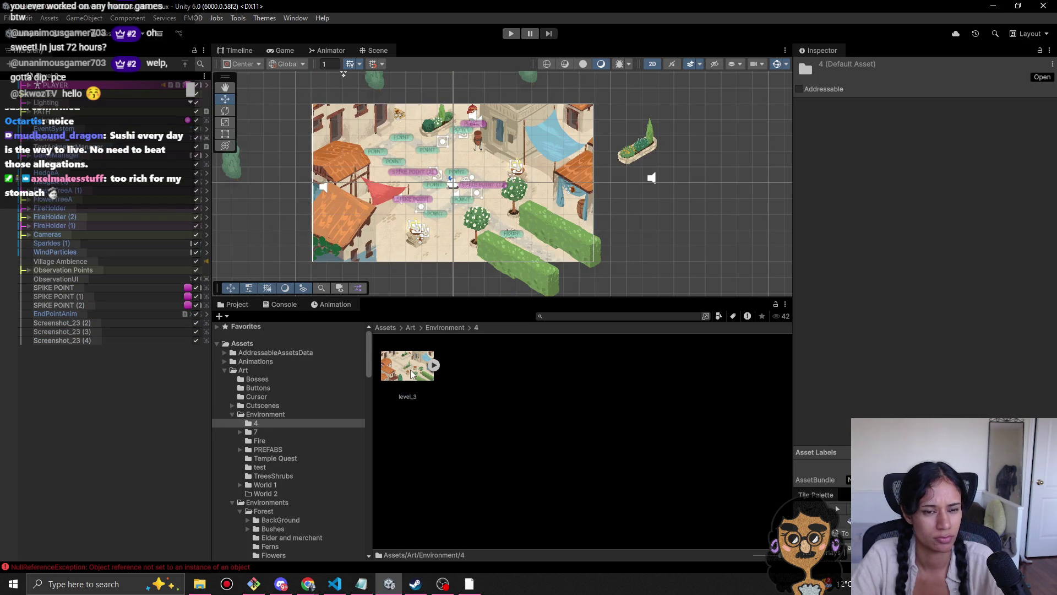
pyautogui.click(60, 77)
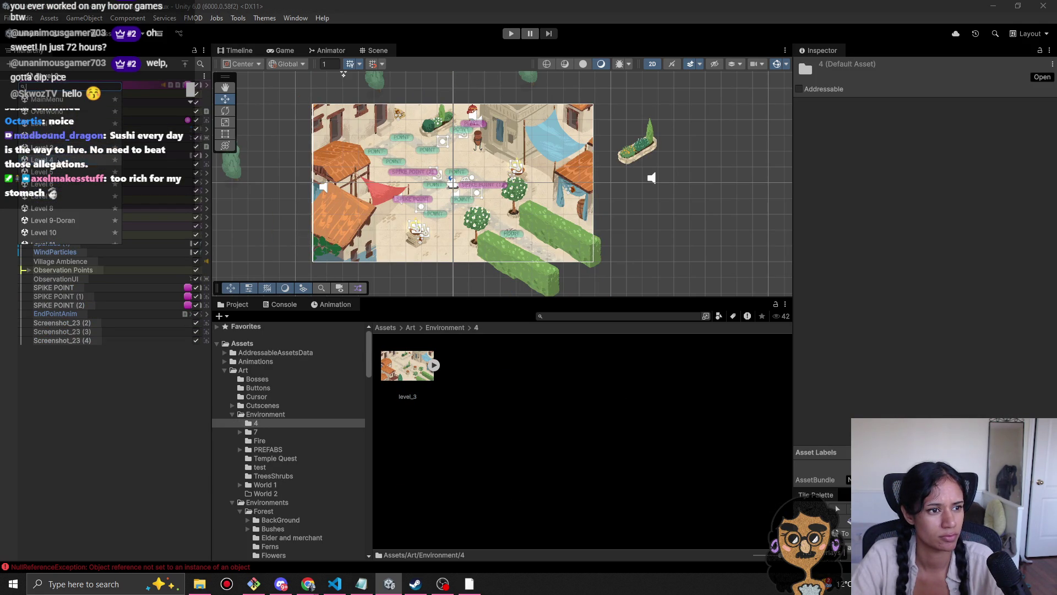
pyautogui.click(71, 159)
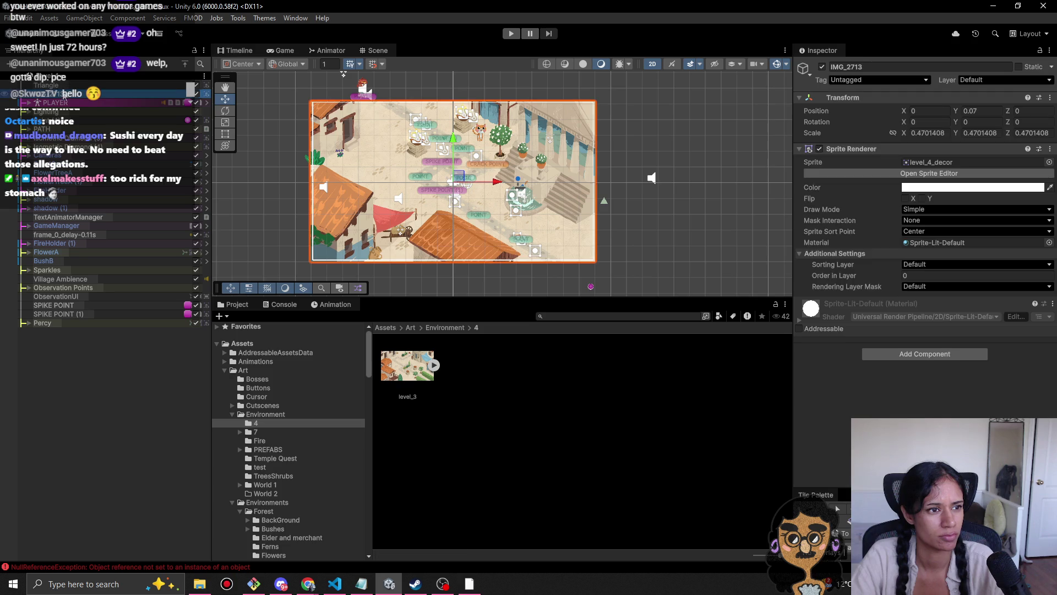
pyautogui.click(947, 163)
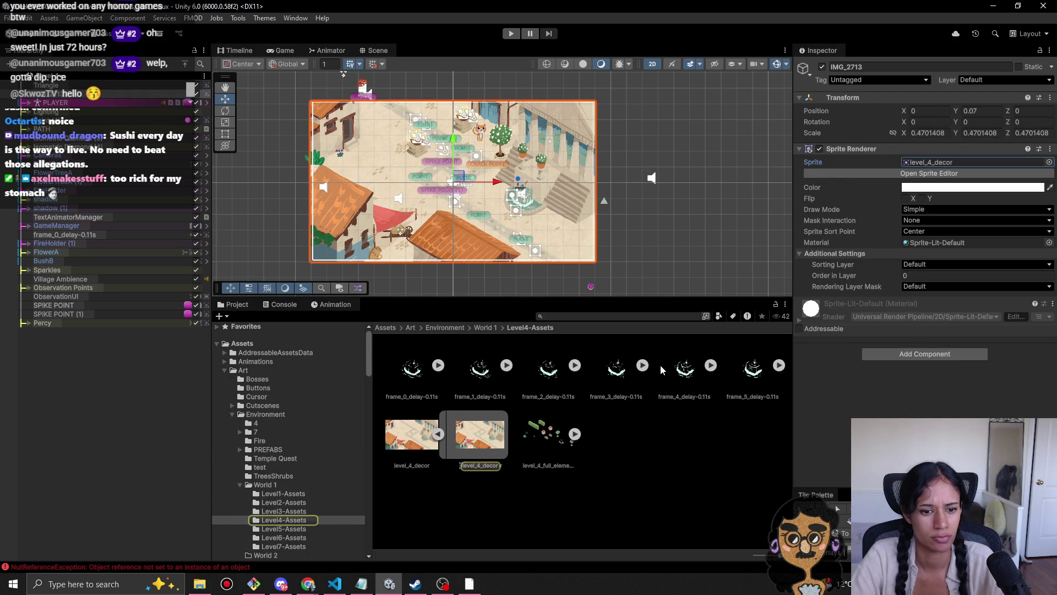
pyautogui.click(443, 327)
# Step: Delete numbered folder 4 from Environment, then open folder 7
pyautogui.click(428, 378)
pyautogui.press('Delete')
pyautogui.press('Return')
pyautogui.doubleClick(421, 372)
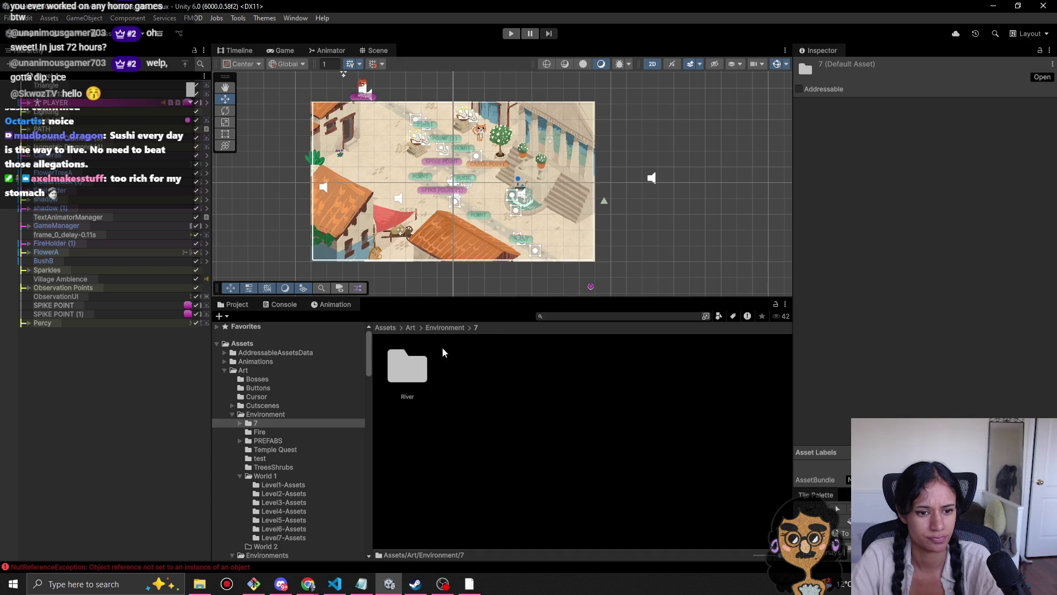
# Step: Rename folder 7 to River, drag its inner River folder toward Environment, then open PREFABS/Village-Forest Prefabs
pyautogui.doubleClick(425, 378)
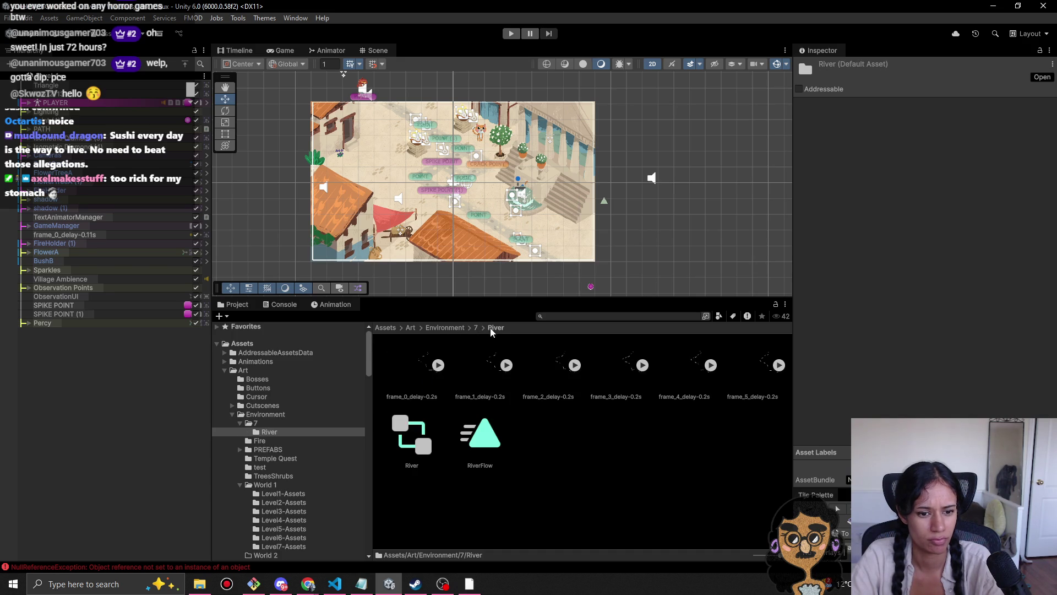
pyautogui.click(448, 330)
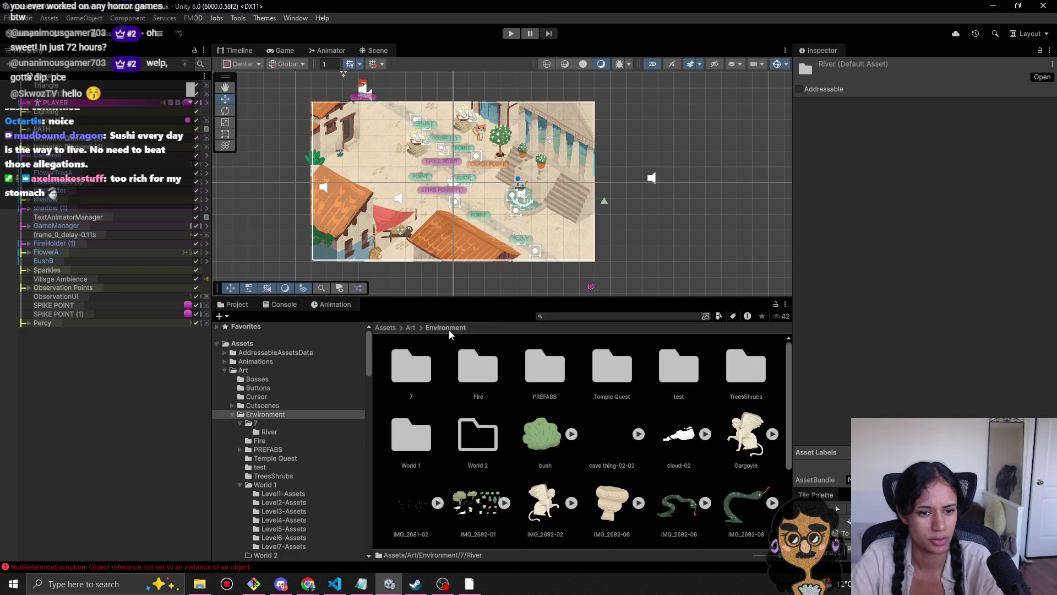
pyautogui.click(419, 387)
pyautogui.write('River')
pyautogui.press('Return')
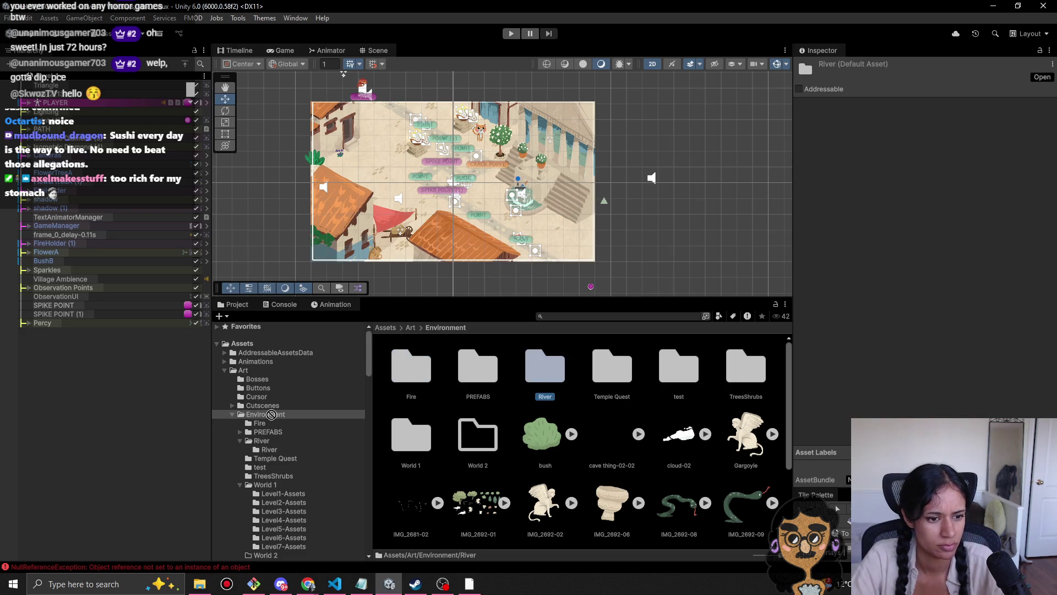
pyautogui.moveTo(258, 427)
pyautogui.mouseDown()
pyautogui.moveTo(262, 438)
pyautogui.moveTo(259, 414)
pyautogui.moveTo(567, 372)
pyautogui.mouseUp()
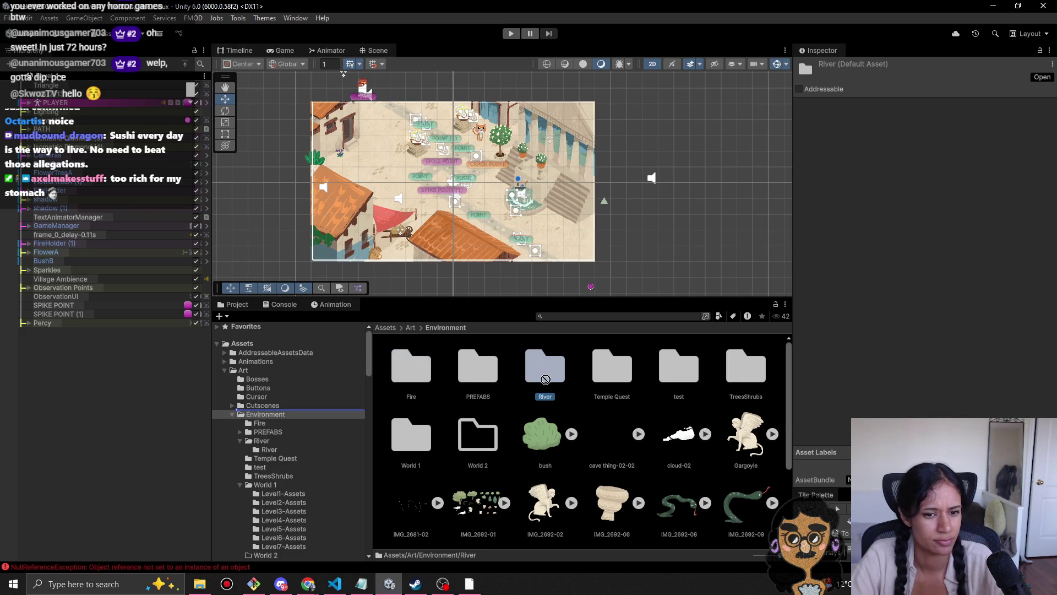
pyautogui.doubleClick(455, 383)
pyautogui.doubleClick(407, 366)
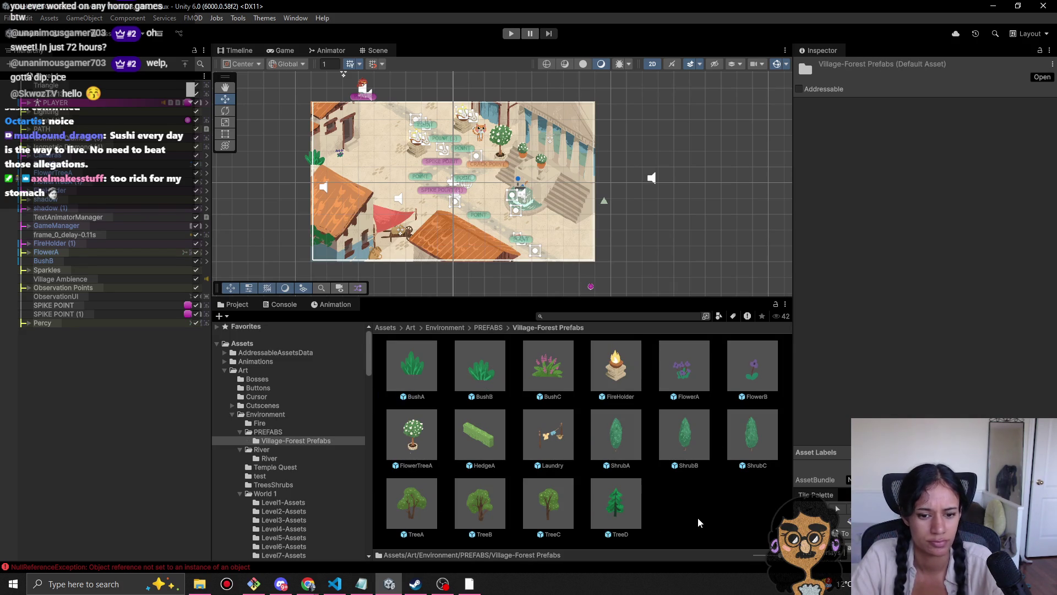
# Step: Delete the ShrubA through TreeD prefabs, loading the village scene before confirming
pyautogui.click(615, 521)
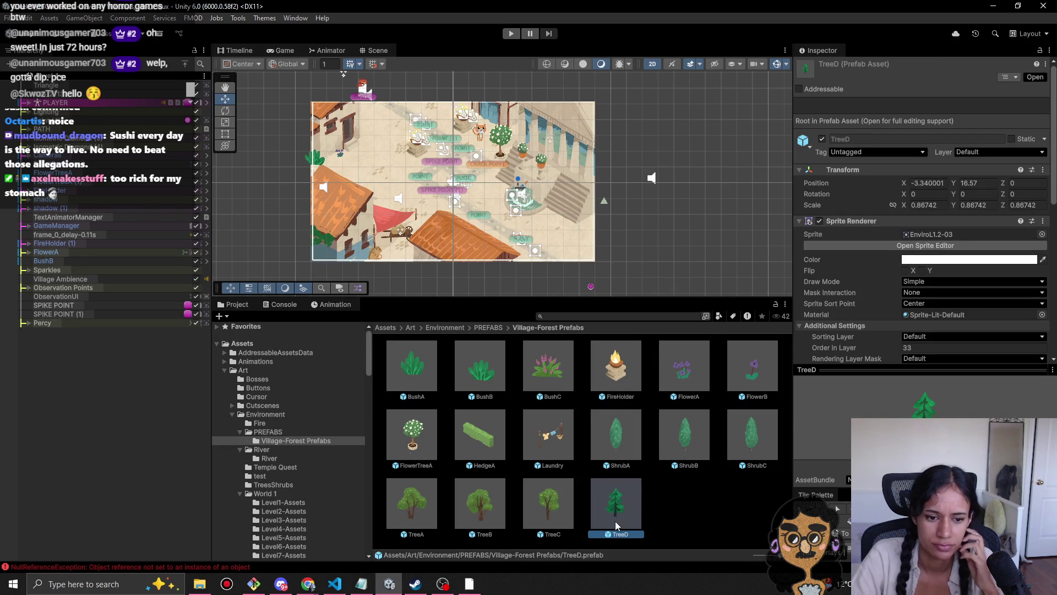
pyautogui.keyDown('shift'); pyautogui.click(602, 445); pyautogui.keyUp('shift')
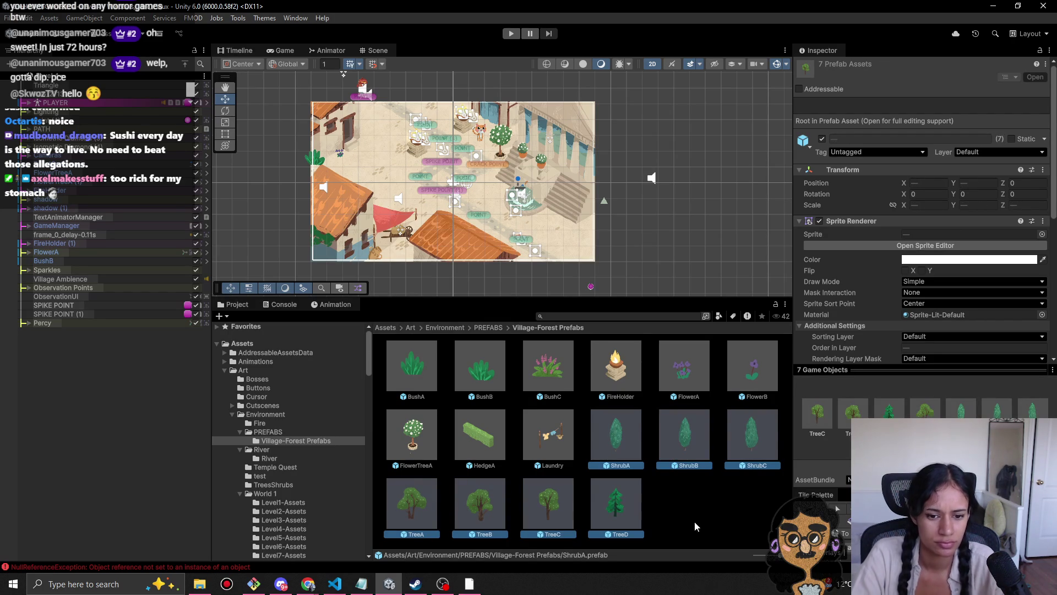
pyautogui.press('Delete')
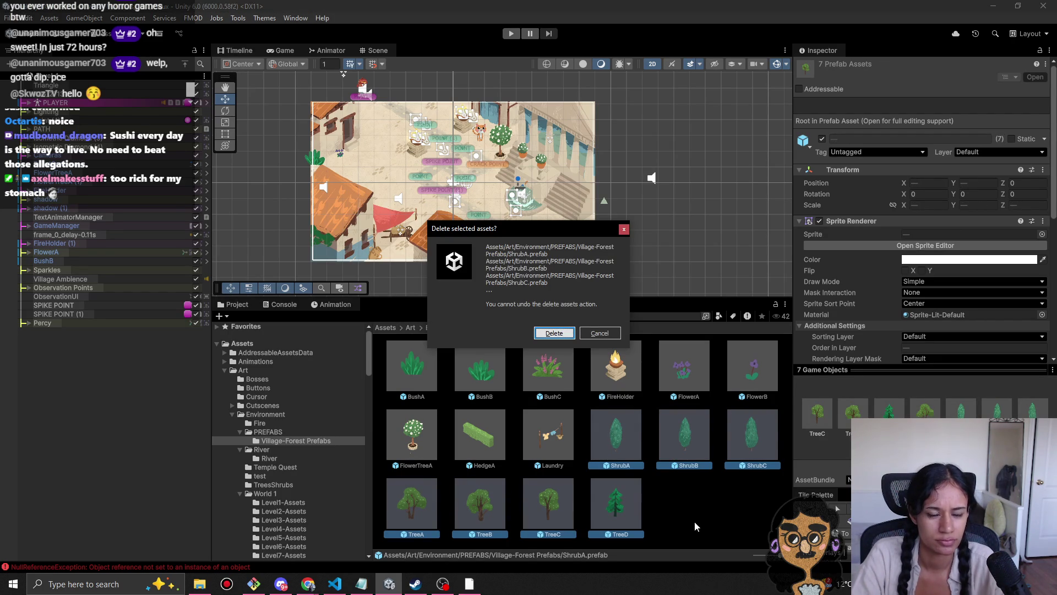
pyautogui.press('Escape')
pyautogui.click(50, 77)
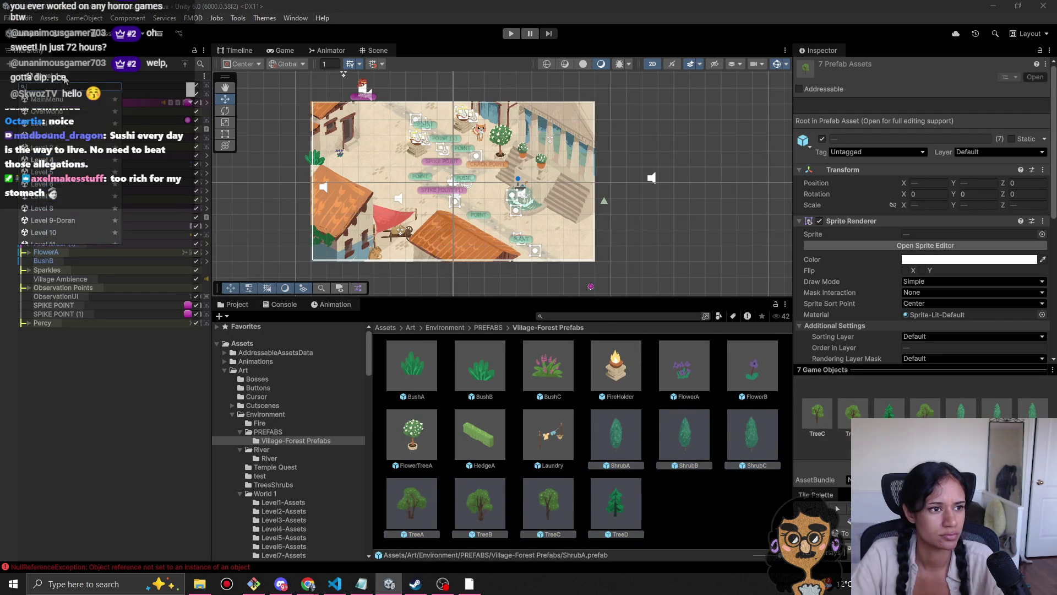
pyautogui.click(70, 130)
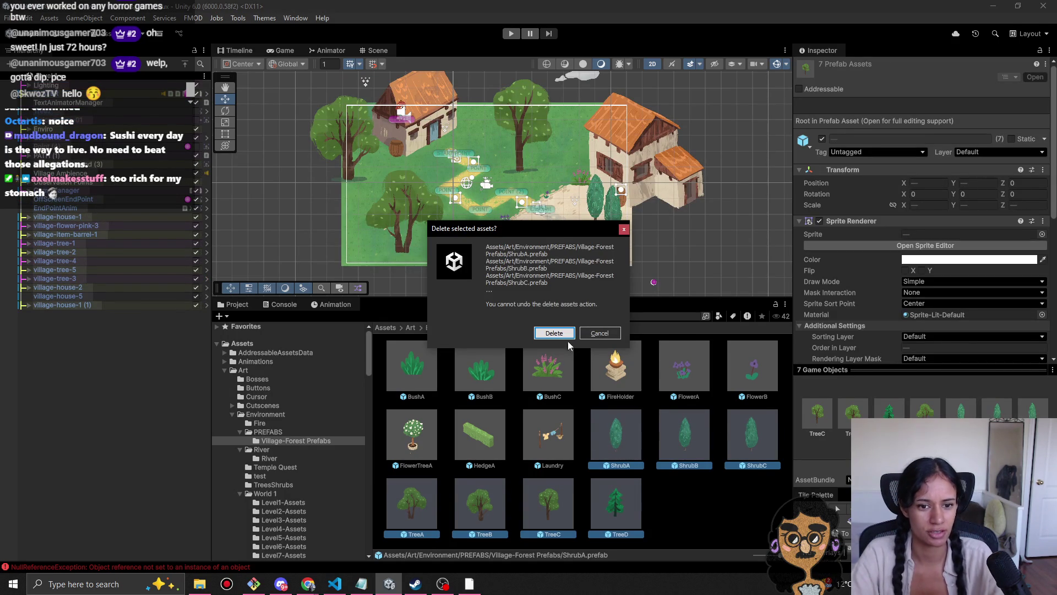
pyautogui.press('Return')
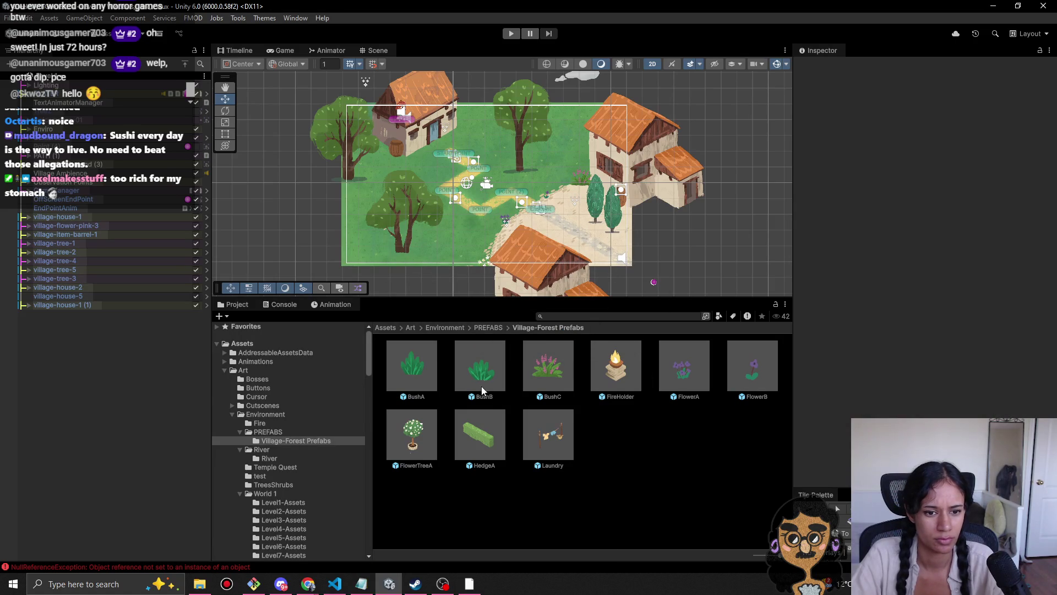
# Step: Delete the BushA, BushB, BushC, FlowerA and FlowerB prefabs, then load another level
pyautogui.click(480, 382)
pyautogui.keyDown('ctrl'); pyautogui.click(414, 375); pyautogui.keyUp('ctrl')
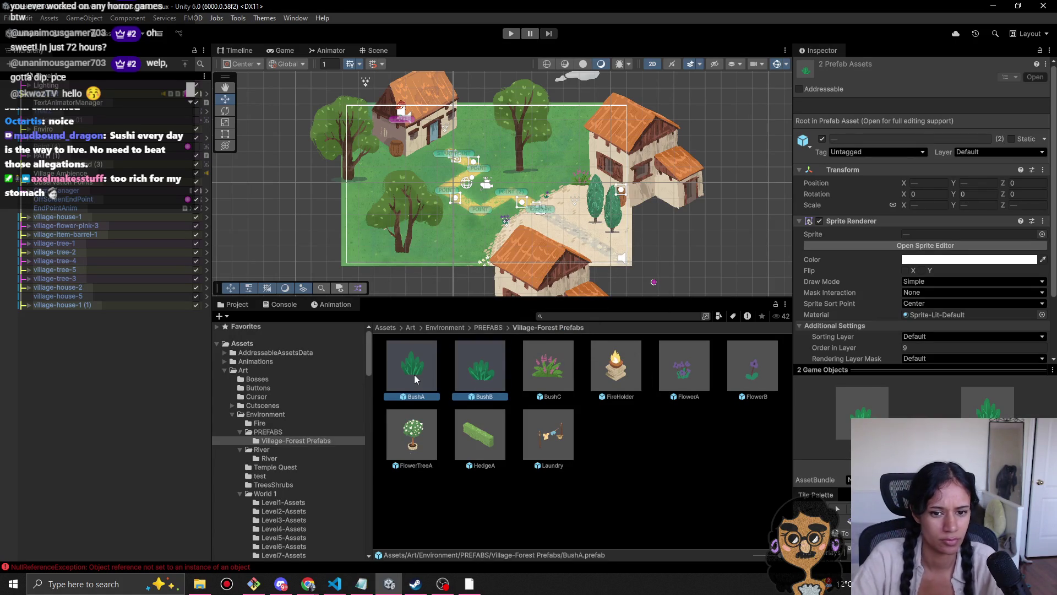
pyautogui.keyDown('ctrl'); pyautogui.click(530, 370); pyautogui.keyUp('ctrl')
pyautogui.keyDown('ctrl'); pyautogui.click(684, 366); pyautogui.keyUp('ctrl')
pyautogui.keyDown('ctrl'); pyautogui.click(752, 366); pyautogui.keyUp('ctrl')
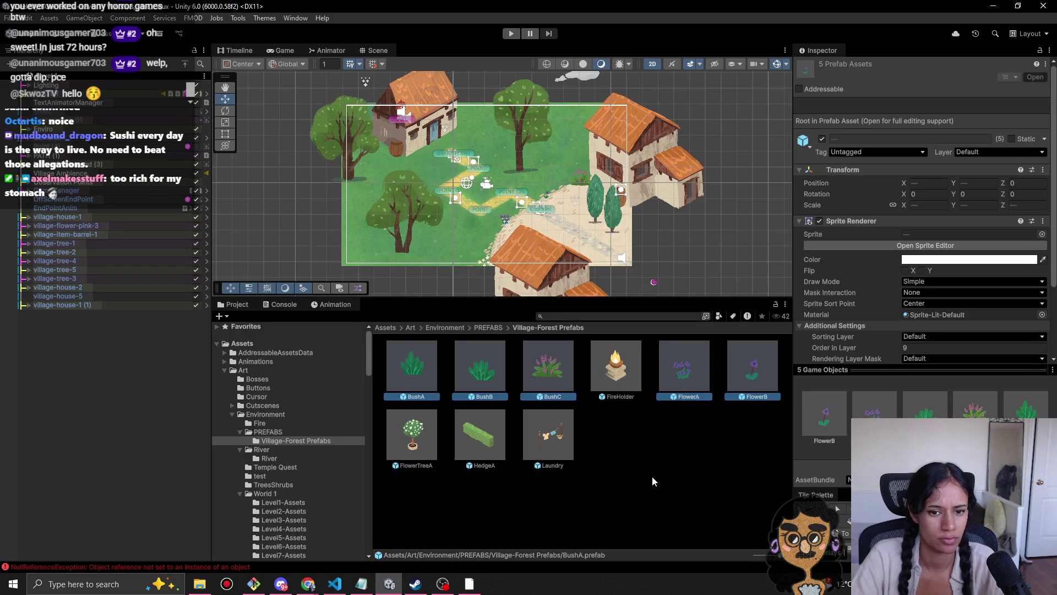
pyautogui.press('Delete')
pyautogui.press('Return')
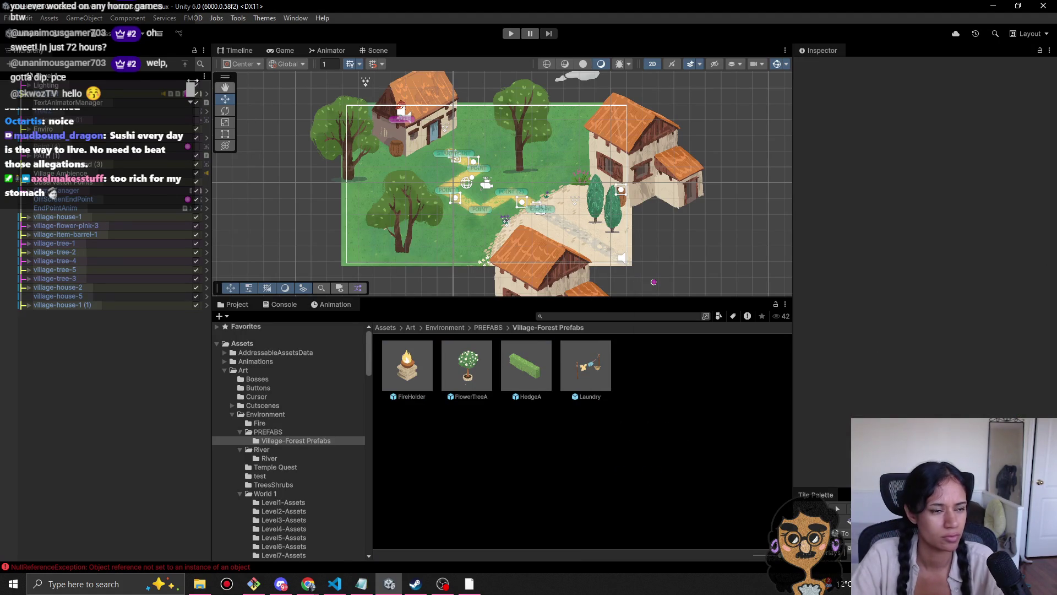
pyautogui.click(25, 78)
pyautogui.click(64, 172)
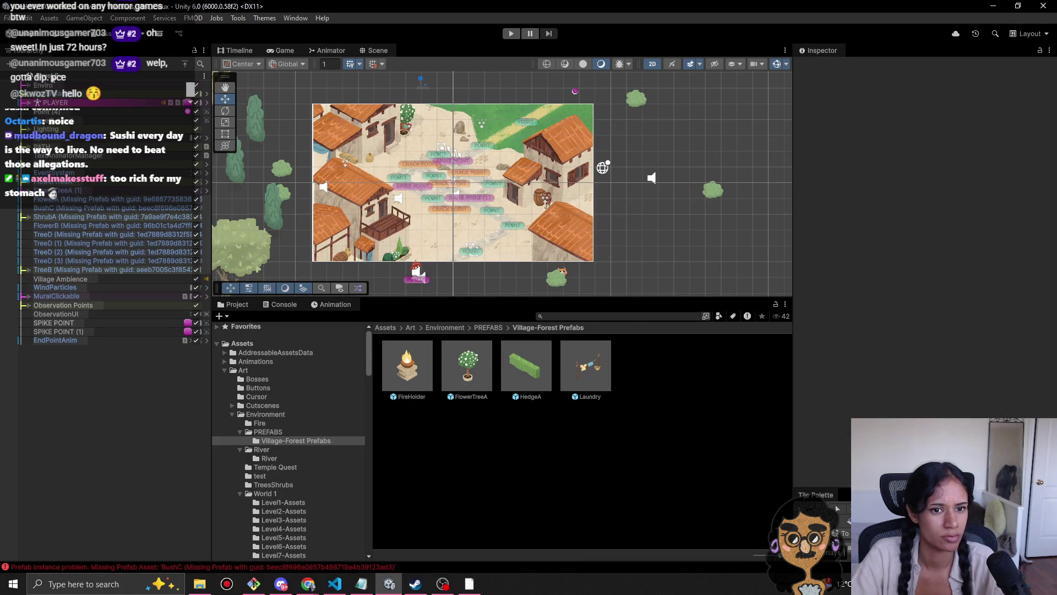
# Step: Load two other levels from the scene list to check them for missing prefabs
pyautogui.click(24, 78)
pyautogui.click(42, 160)
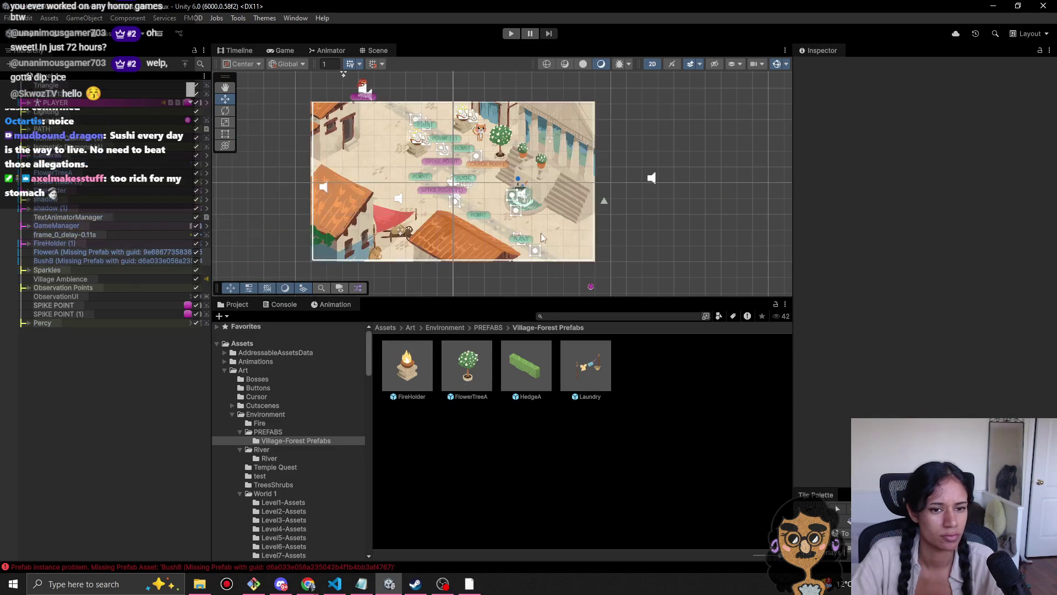
pyautogui.click(24, 78)
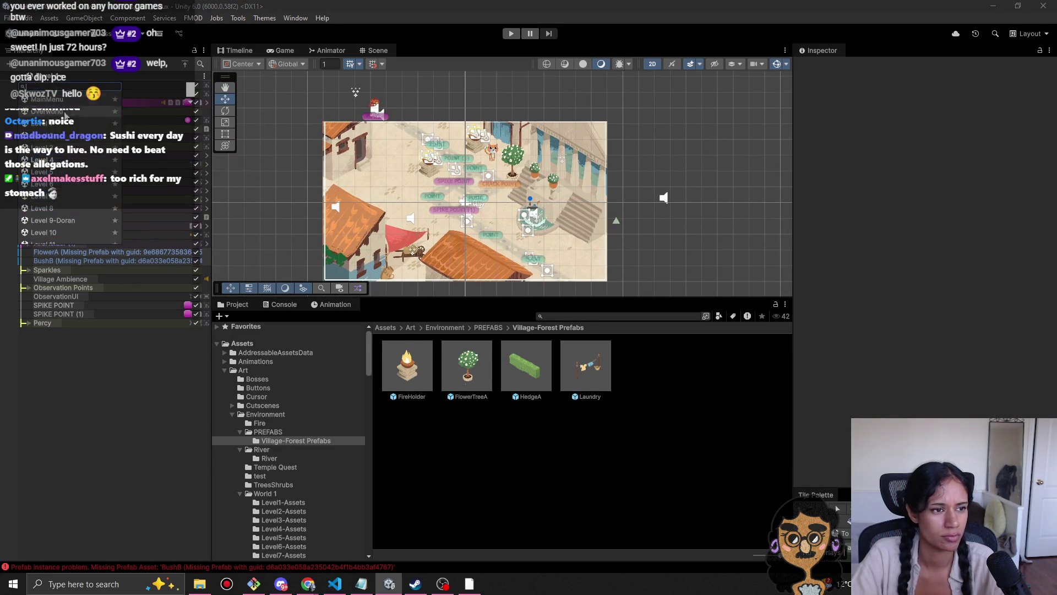
pyautogui.click(70, 155)
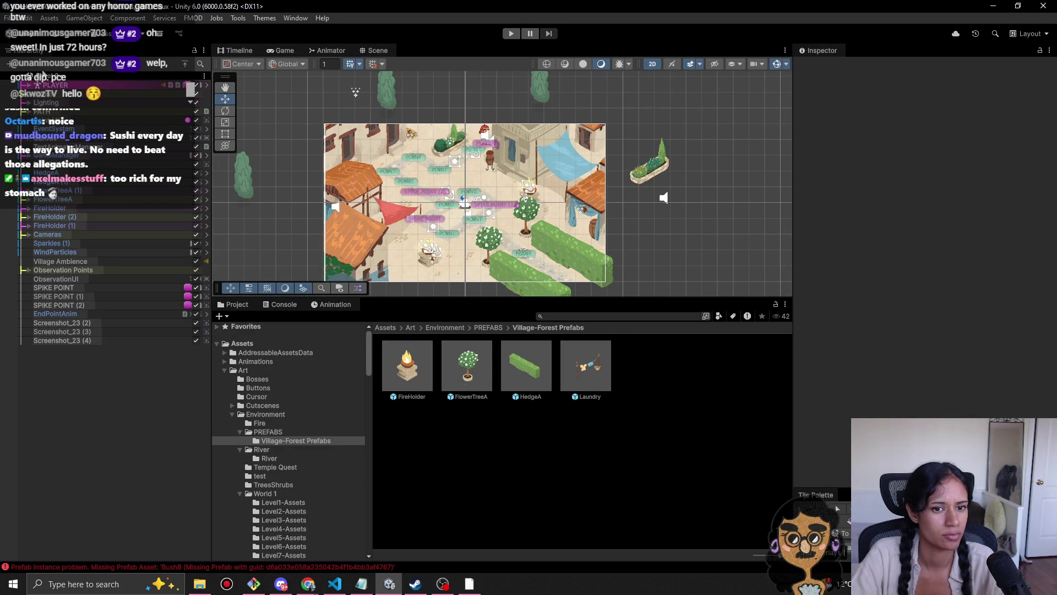
# Step: Inspect FlowerTreeA, tracing its plant sprite and checking the Village-Forest Prefabs folder
pyautogui.click(494, 247)
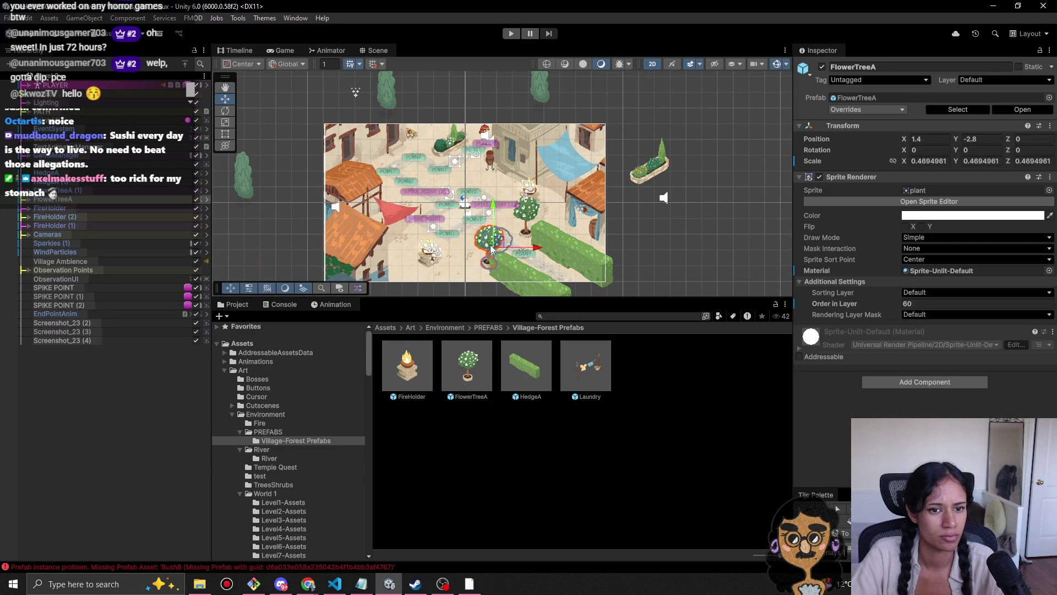
pyautogui.click(932, 189)
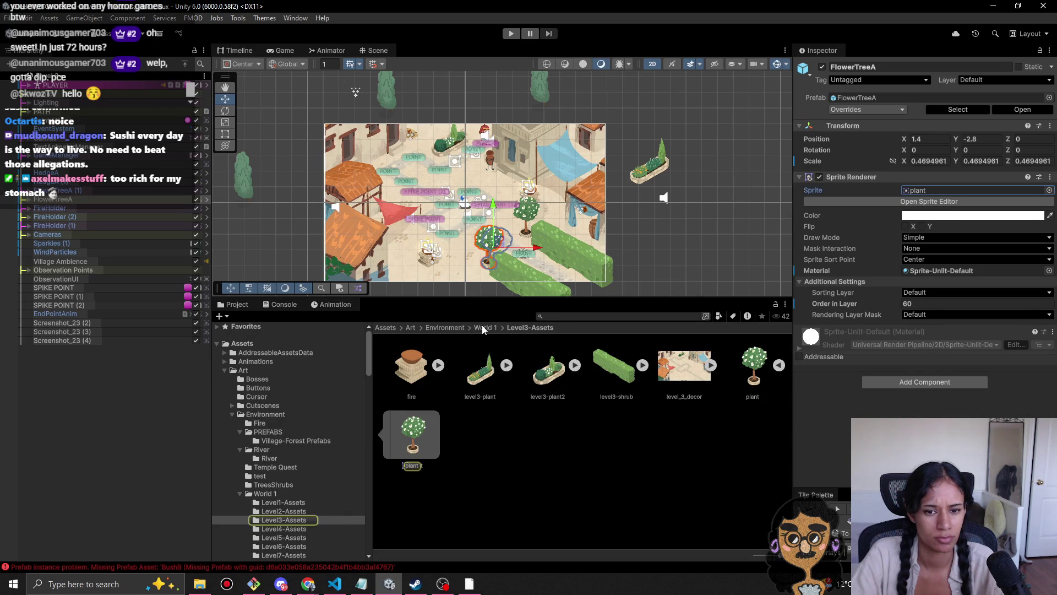
pyautogui.click(450, 329)
pyautogui.doubleClick(482, 378)
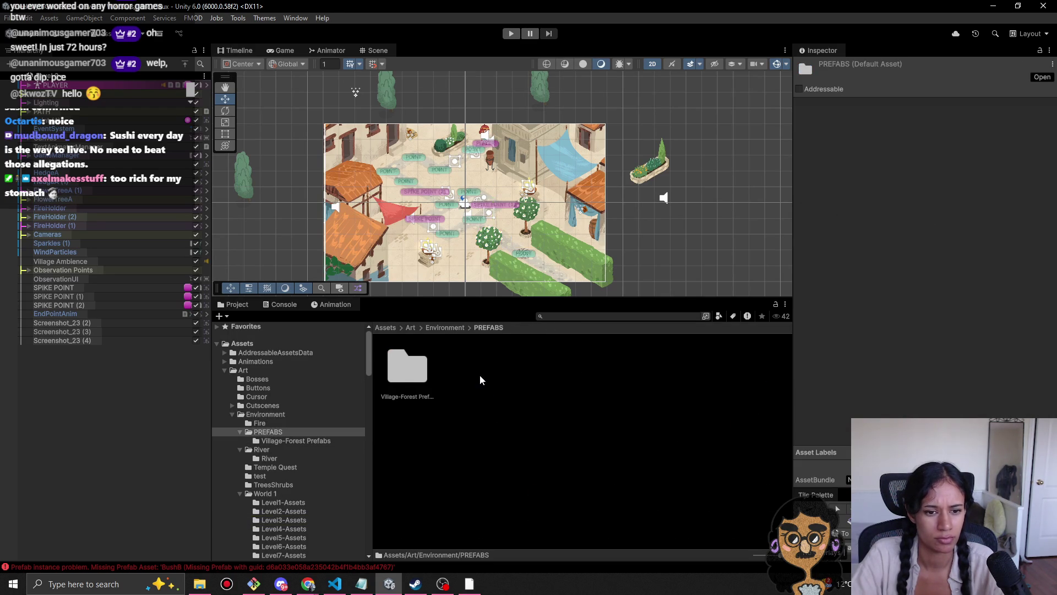
pyautogui.doubleClick(408, 368)
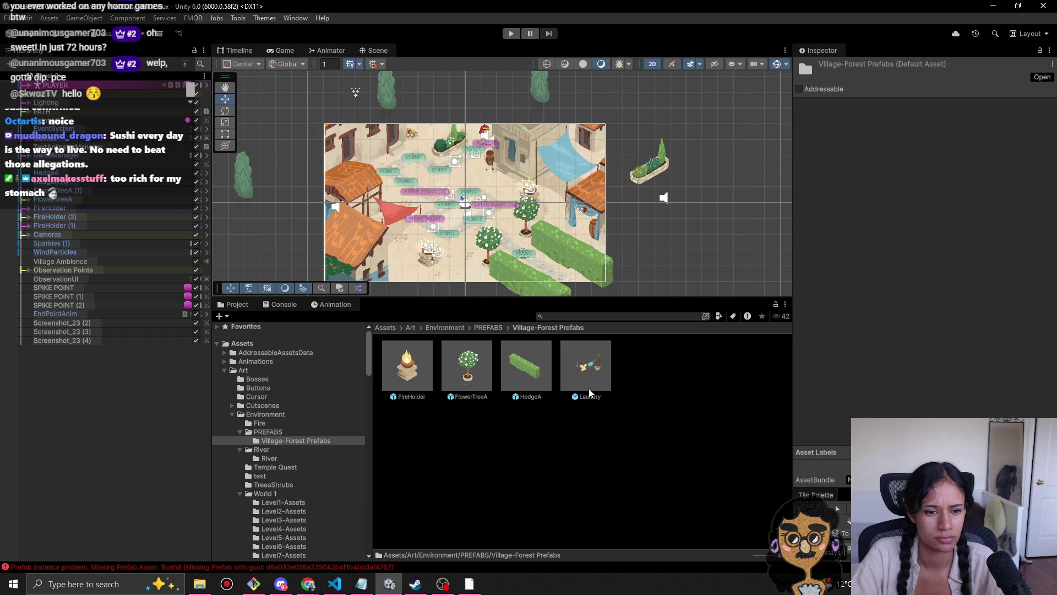
pyautogui.click(489, 245)
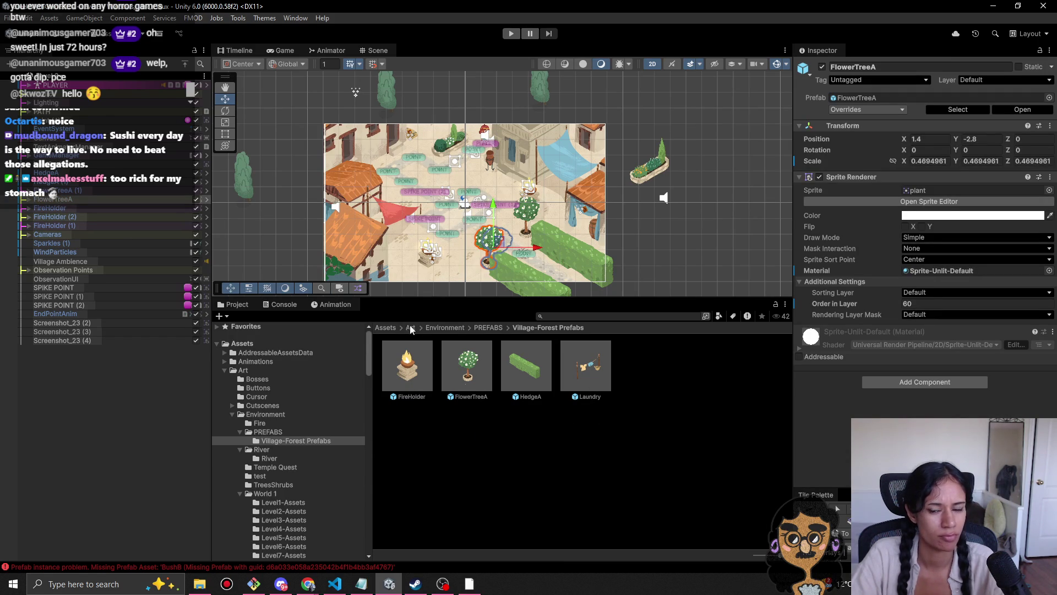
# Step: Review the symbol images inside Environment/Temple Quest
pyautogui.click(489, 328)
pyautogui.click(448, 328)
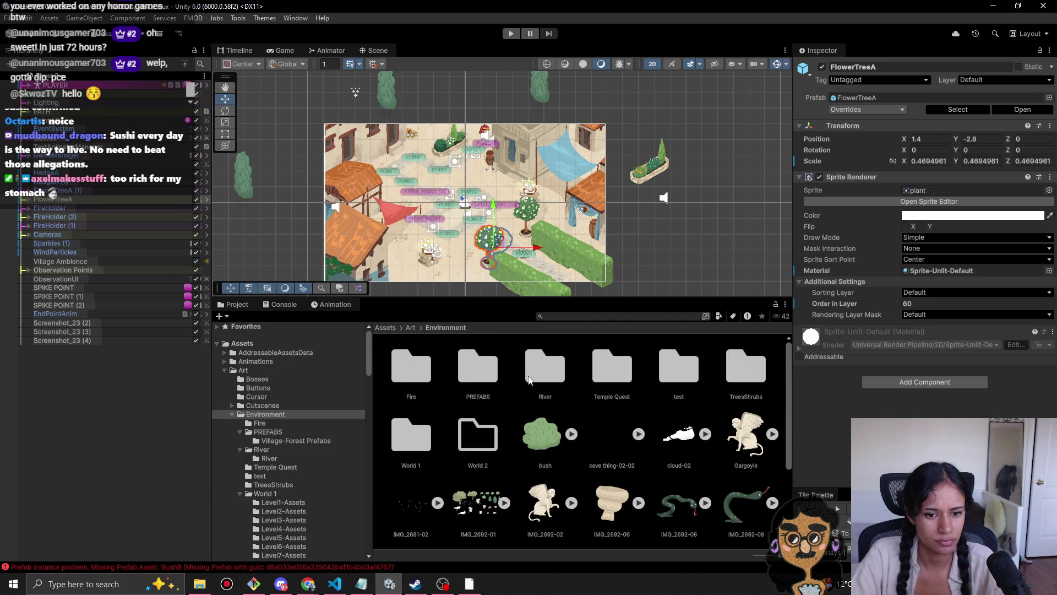
pyautogui.doubleClick(601, 388)
pyautogui.click(432, 391)
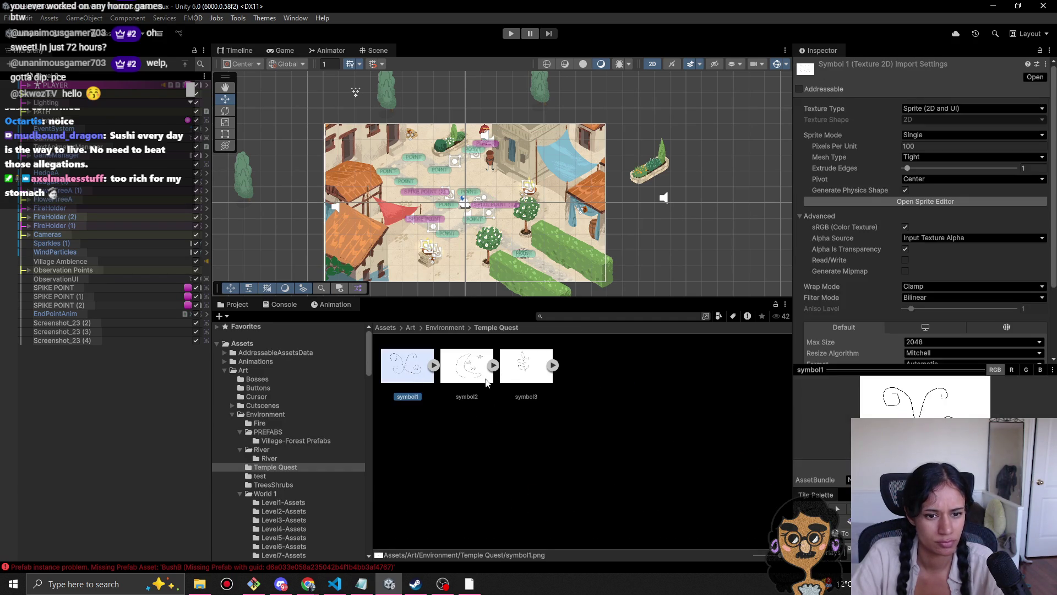
pyautogui.press('Right')
pyautogui.press('Right')
pyautogui.press('Left')
pyautogui.press('Left')
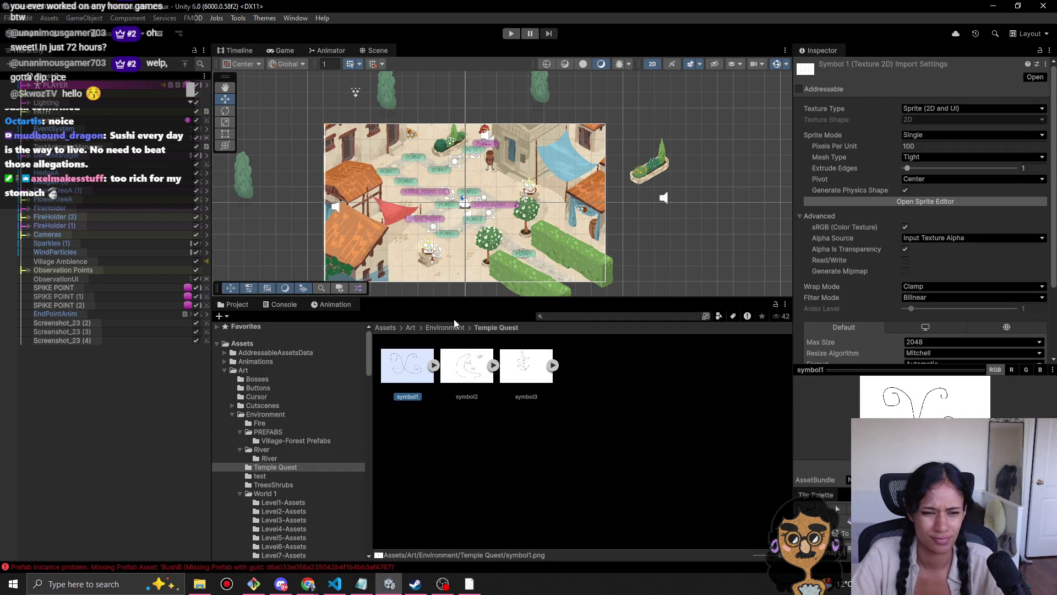
# Step: Delete the Temple Quest folder from Environment and confirm
pyautogui.click(445, 327)
pyautogui.click(606, 385)
pyautogui.press('Delete')
pyautogui.press('Return')
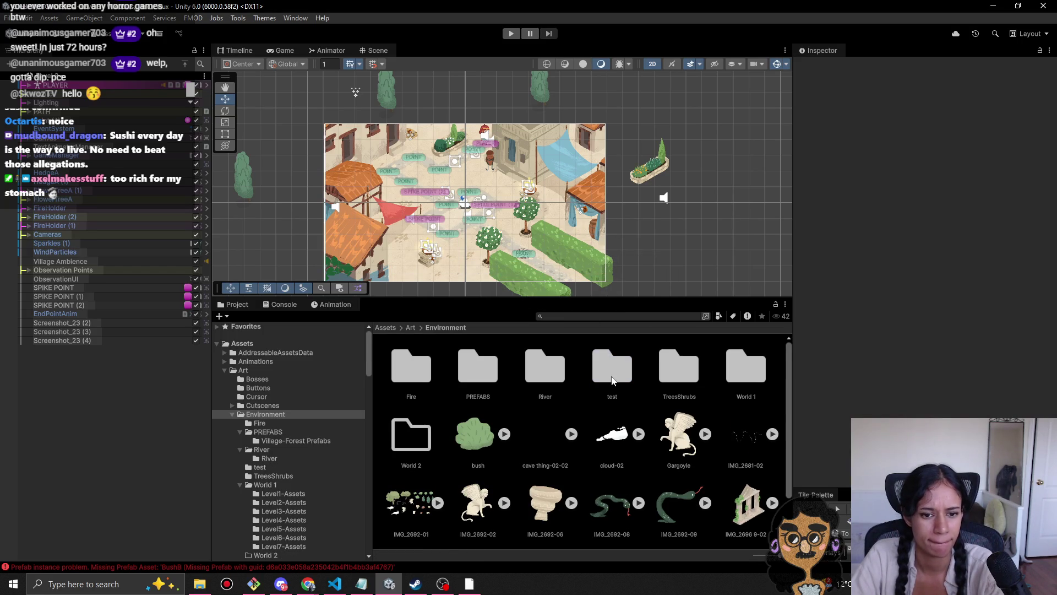
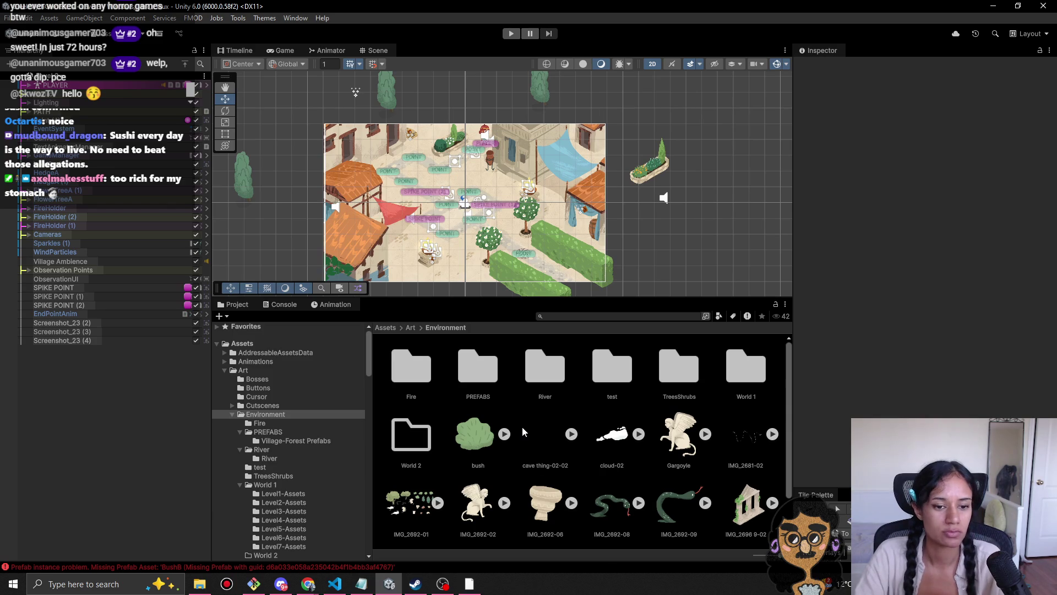
# Step: Delete the bush sprite from the Art/Environment folder
pyautogui.click(474, 444)
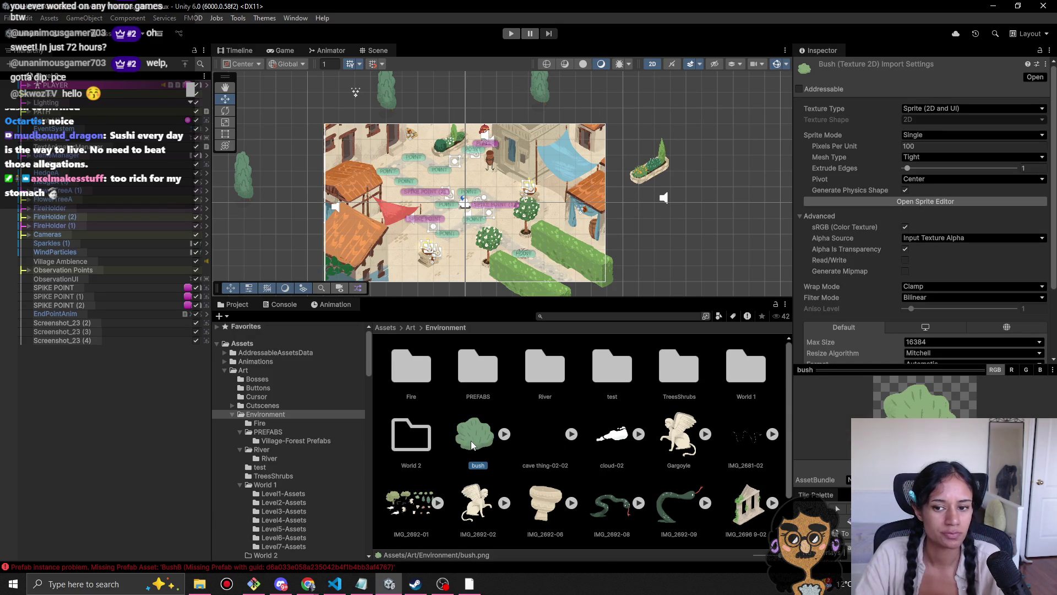
pyautogui.press('Delete')
pyautogui.press('Return')
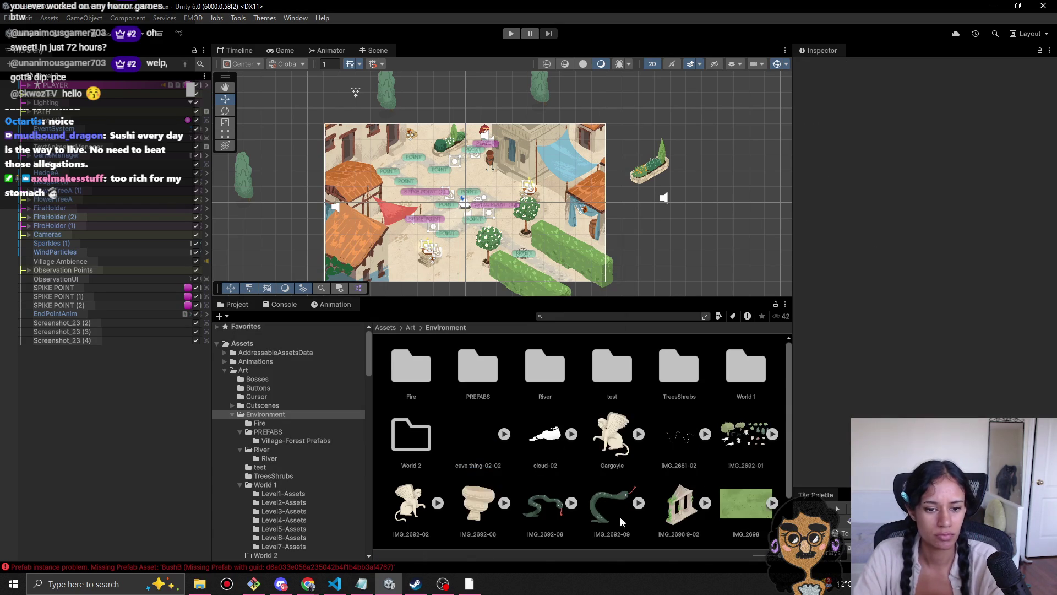
pyautogui.scroll(-2, 612, 510)
pyautogui.scroll(1, 606, 505)
# Step: Start deleting IMG_2692-06 but cancel to keep it, then inspect relicTemp and IMG_2692-01
pyautogui.click(484, 481)
pyautogui.press('Delete')
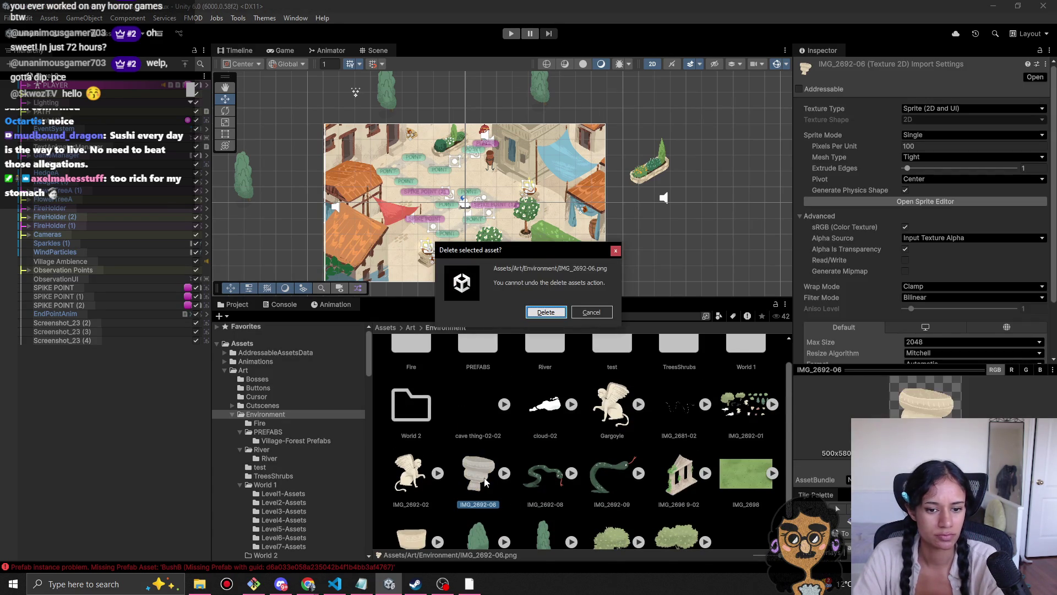
pyautogui.click(602, 312)
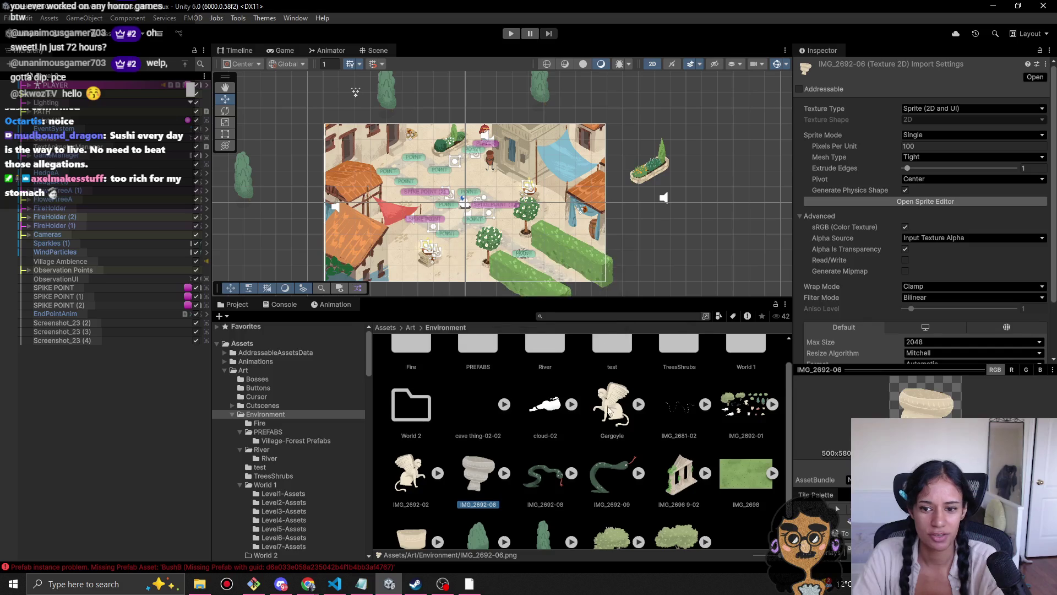
pyautogui.scroll(-1, 607, 394)
pyautogui.click(411, 507)
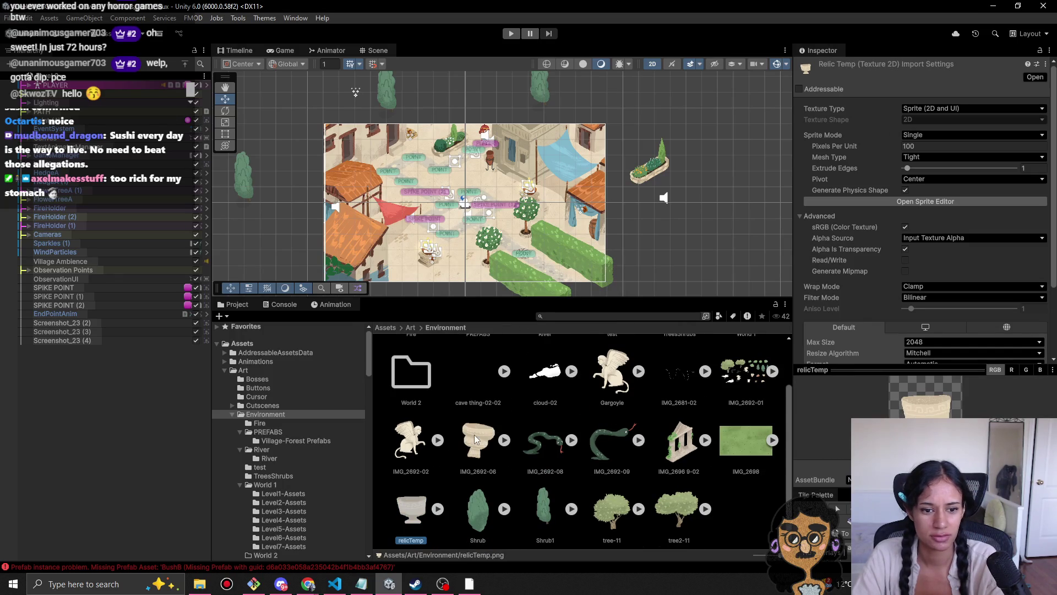
pyautogui.click(477, 439)
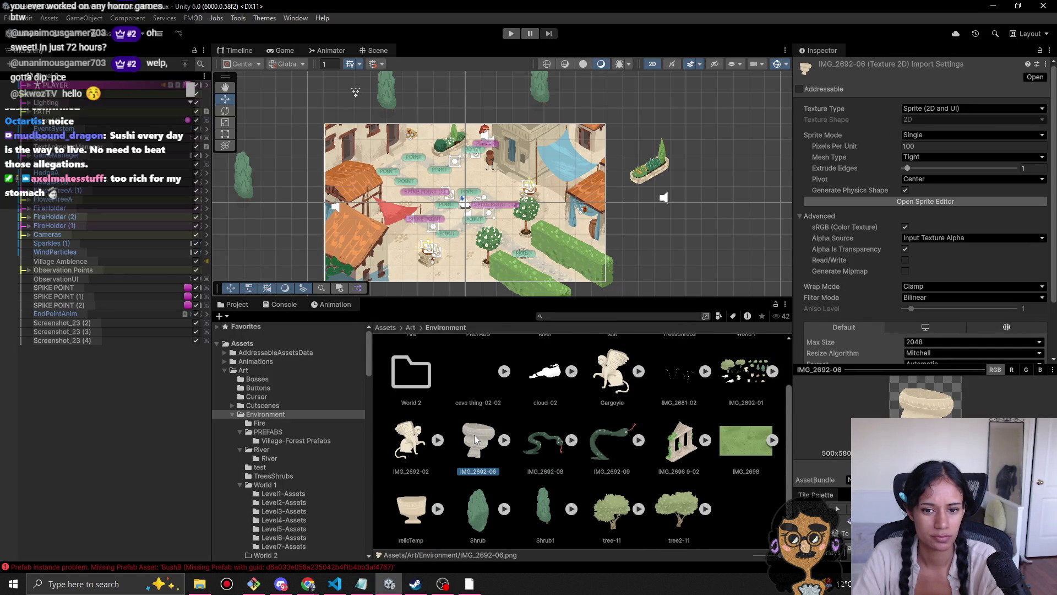
pyautogui.click(752, 378)
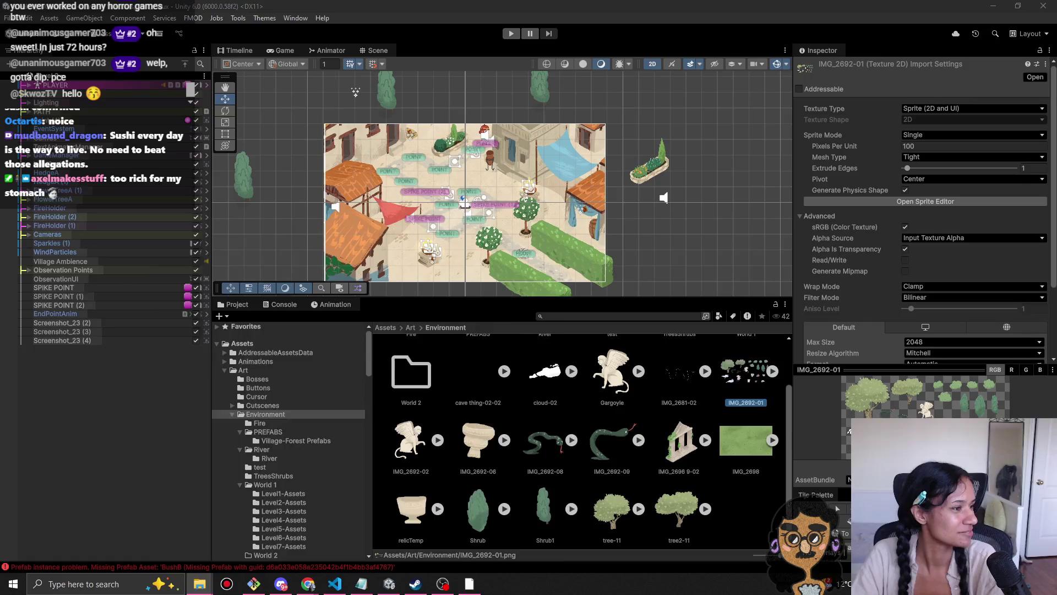
pyautogui.click(199, 583)
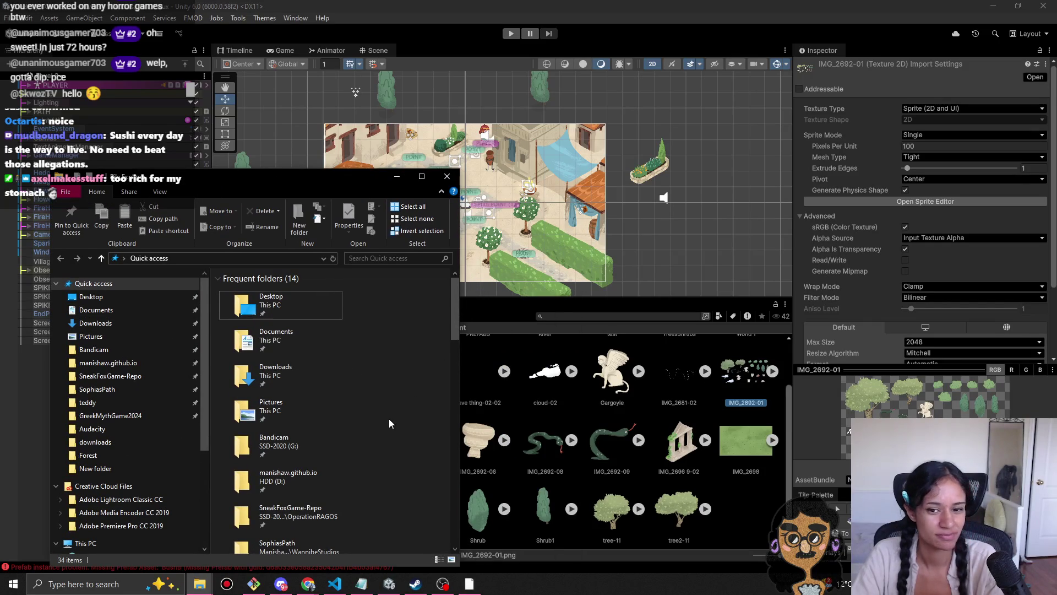
pyautogui.moveTo(203, 579)
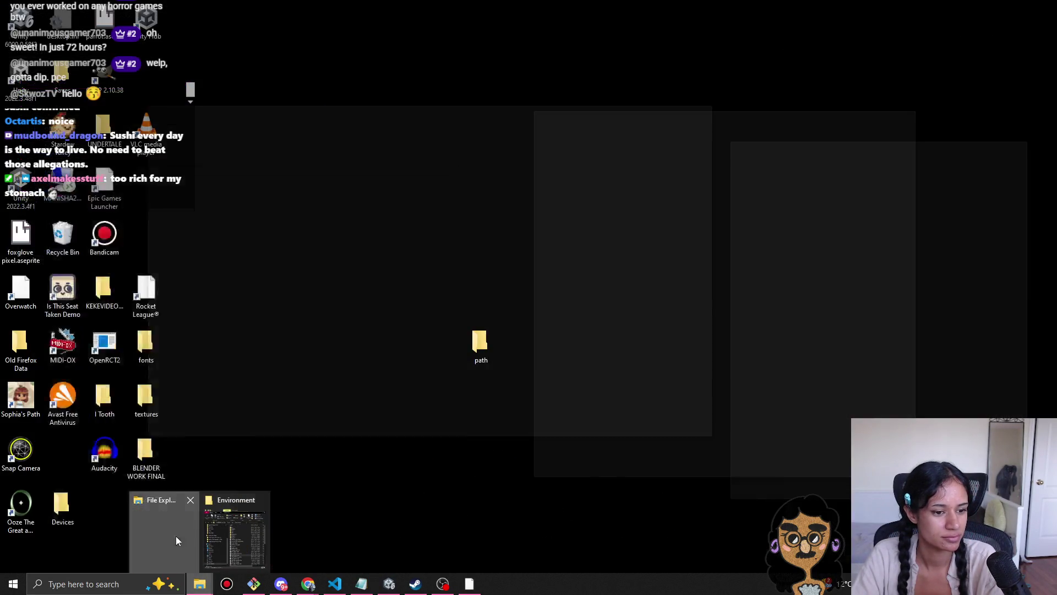
pyautogui.click(176, 537)
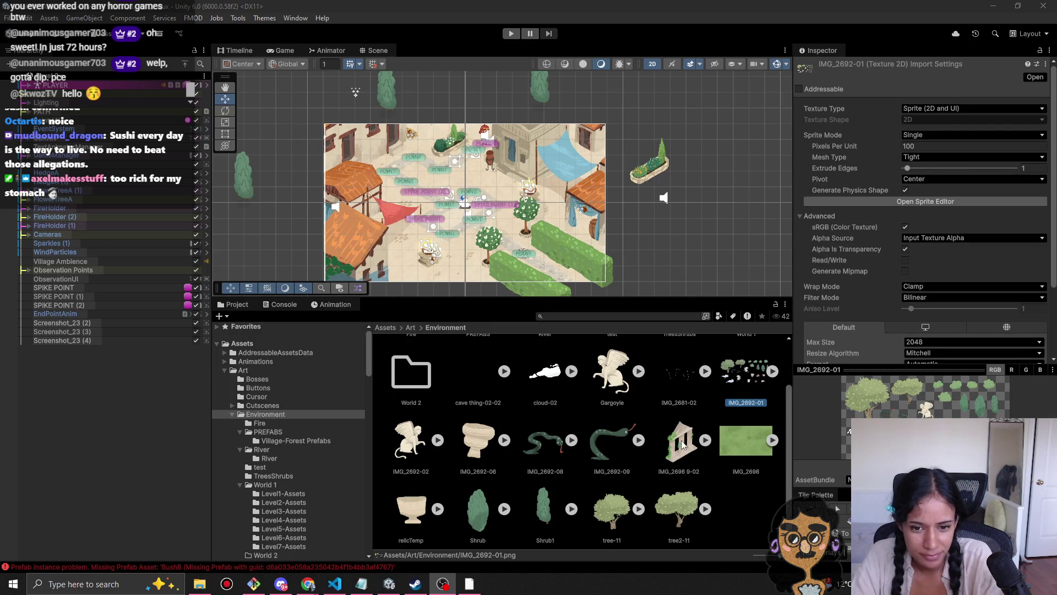
pyautogui.click(743, 455)
# Step: Delete the IMG_2698, tree2-11 and tree-11 sprites
pyautogui.press('Delete')
pyautogui.press('Return')
pyautogui.click(610, 509)
pyautogui.press('Delete')
pyautogui.press('Return')
pyautogui.click(554, 523)
pyautogui.press('Delete')
pyautogui.press('Return')
# Step: Delete the Shrub1 and Shrub sprites
pyautogui.click(472, 516)
pyautogui.press('Delete')
pyautogui.press('Return')
pyautogui.click(409, 508)
pyautogui.press('Delete')
pyautogui.press('Return')
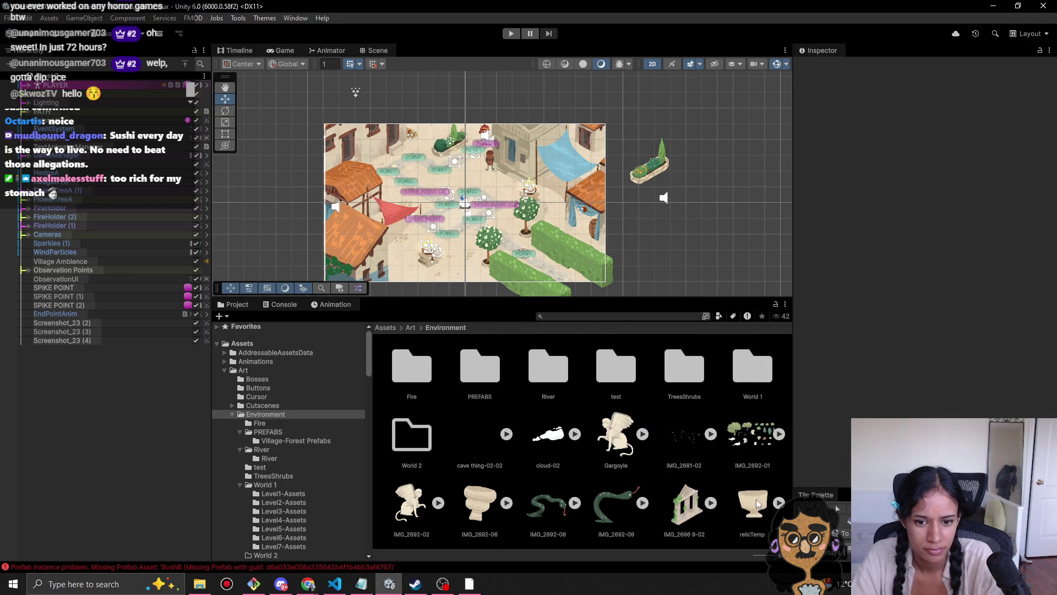
# Step: Inspect IMG_2681-02 and cave thing-02-02, and look through the World 1 and TreesShrubs folders
pyautogui.click(690, 448)
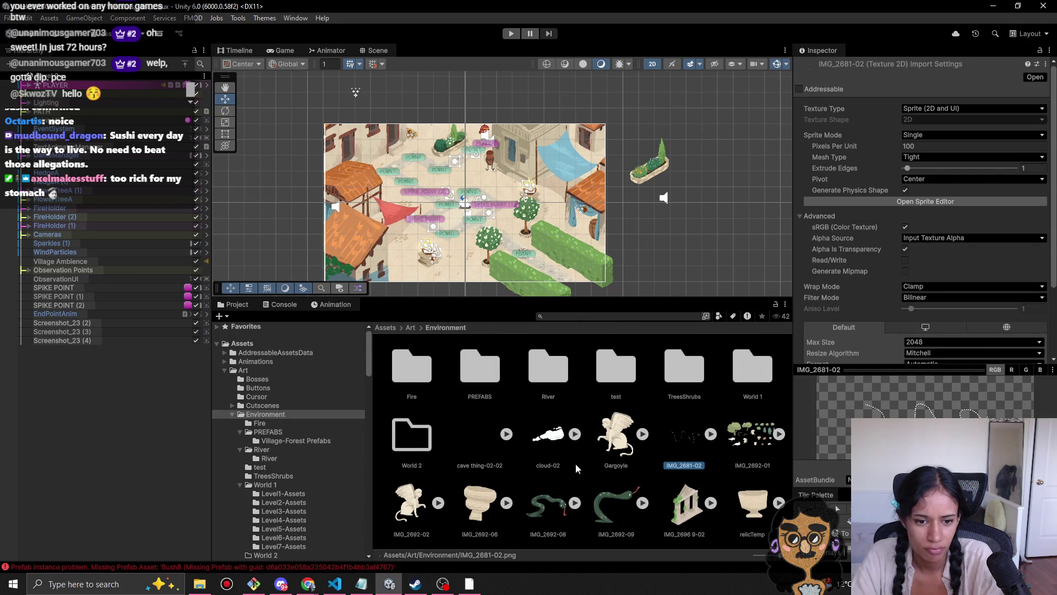
pyautogui.click(473, 443)
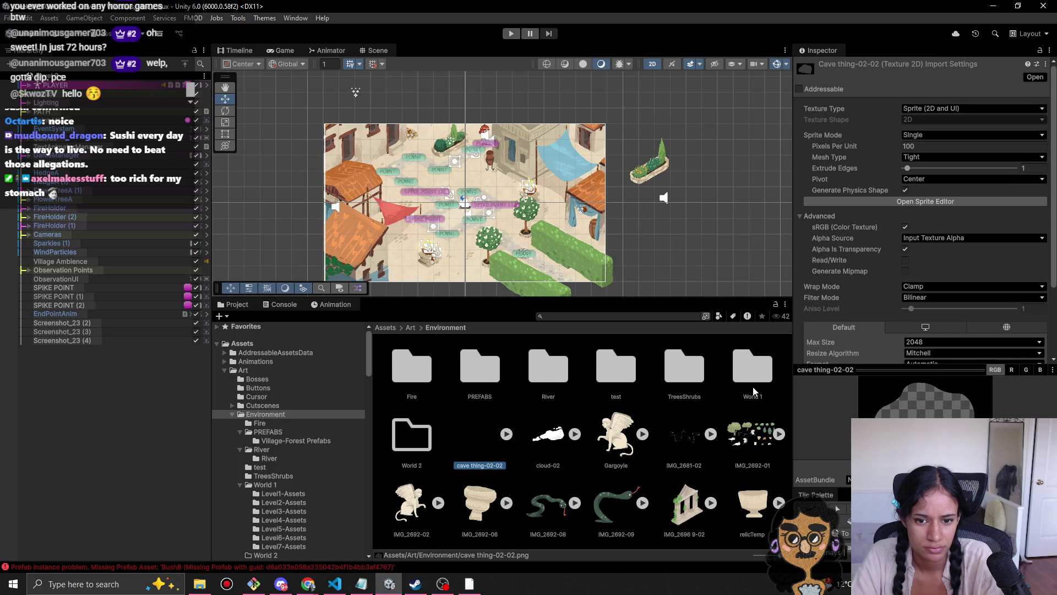
pyautogui.doubleClick(739, 378)
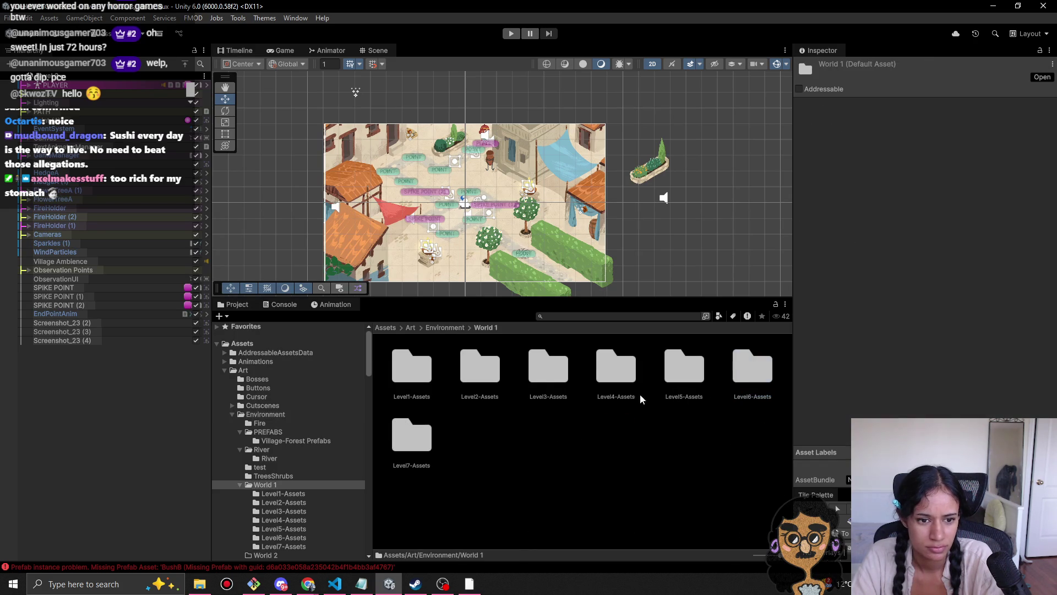
pyautogui.click(445, 327)
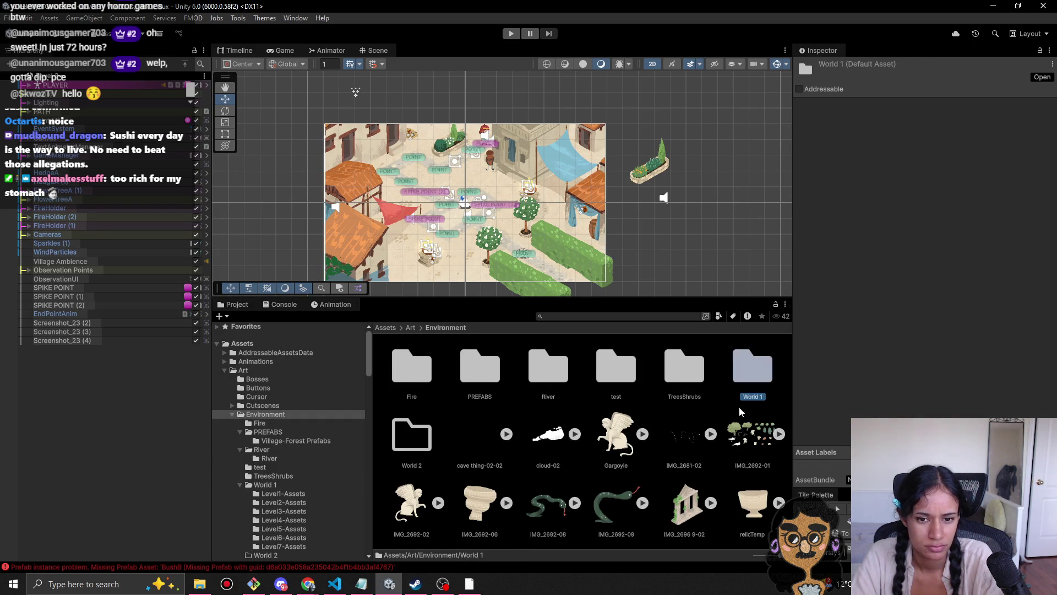
pyautogui.doubleClick(677, 378)
pyautogui.scroll(-2, 647, 424)
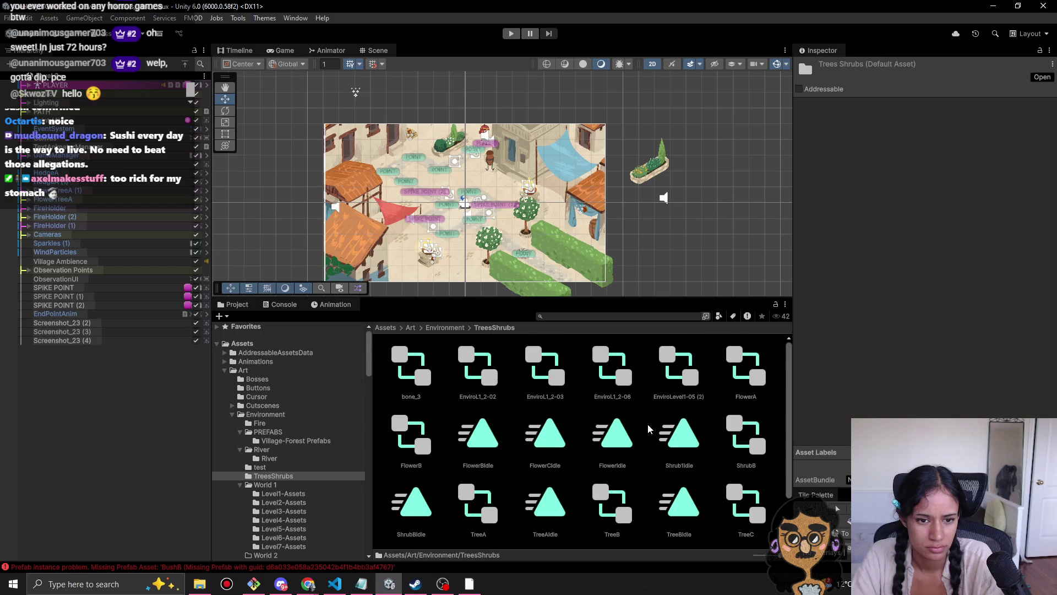
pyautogui.click(455, 328)
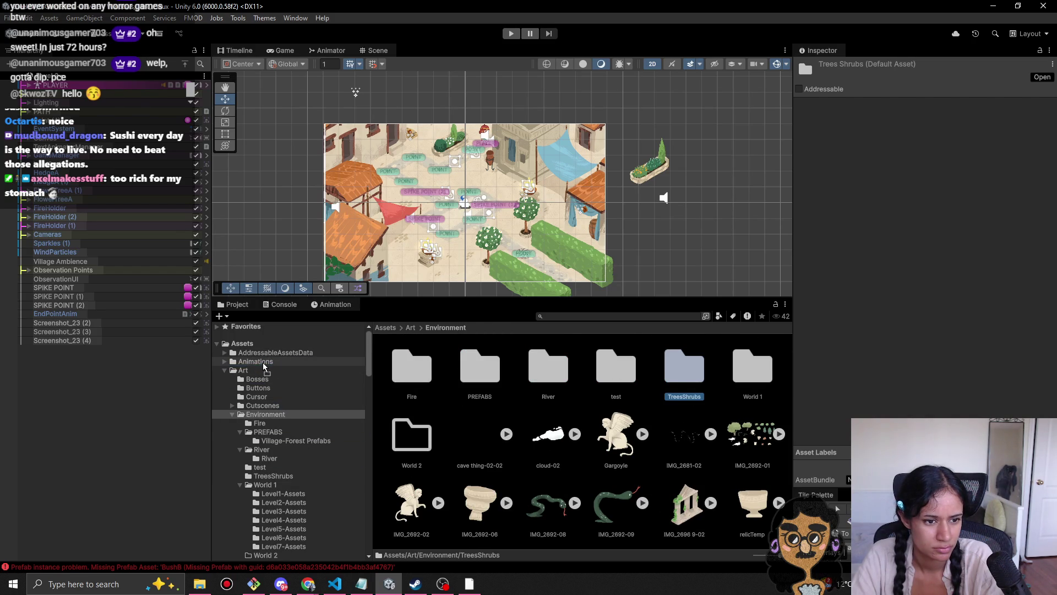
# Step: Move the TreesShrubs folder into Animations and check the test folder's contents
pyautogui.moveTo(263, 366); pyautogui.dragTo(263, 366)
pyautogui.click(225, 362)
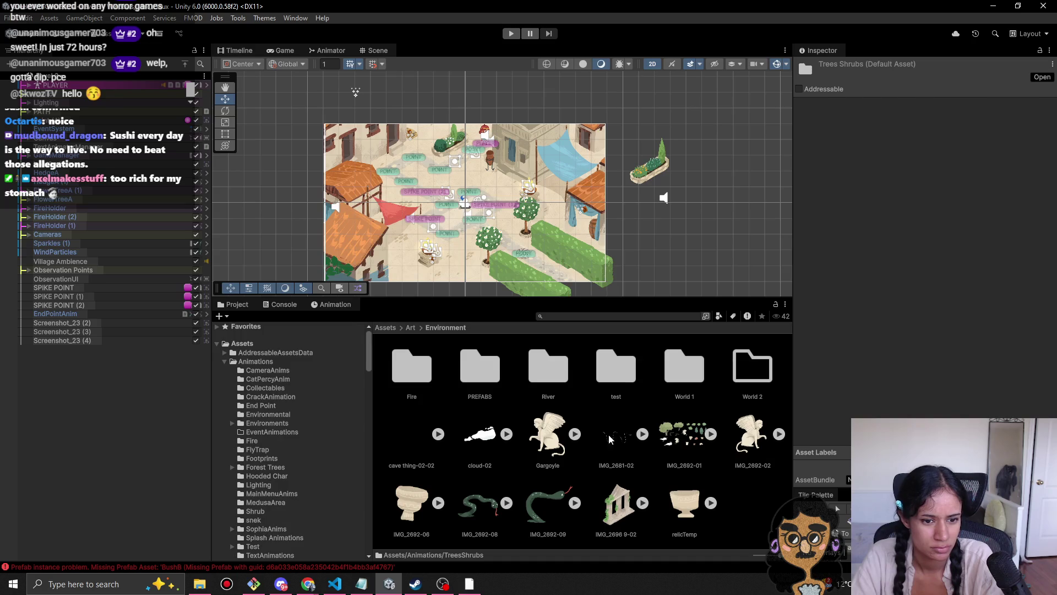
pyautogui.doubleClick(620, 385)
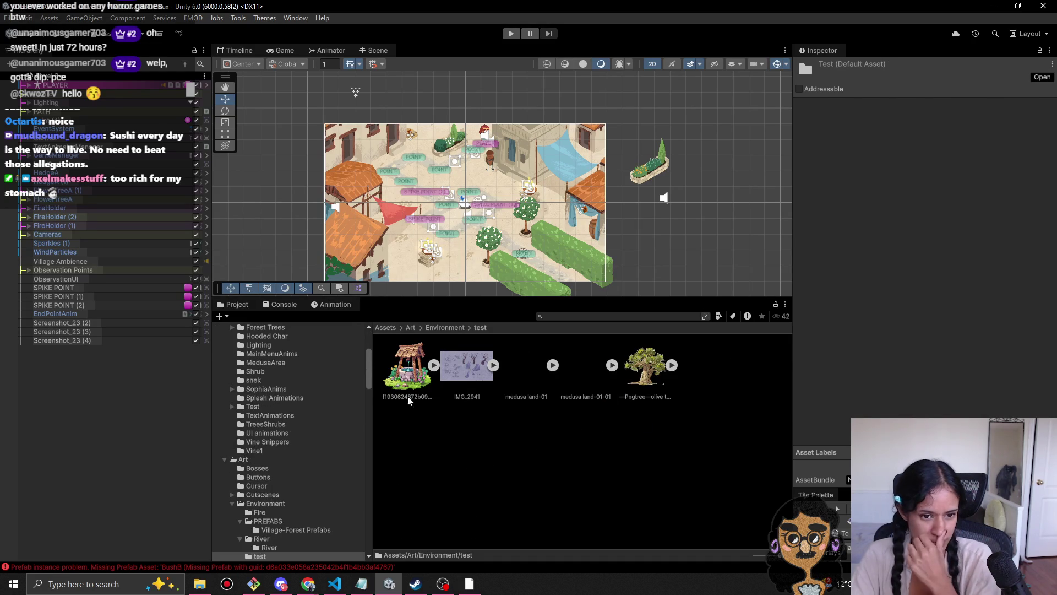
pyautogui.click(451, 328)
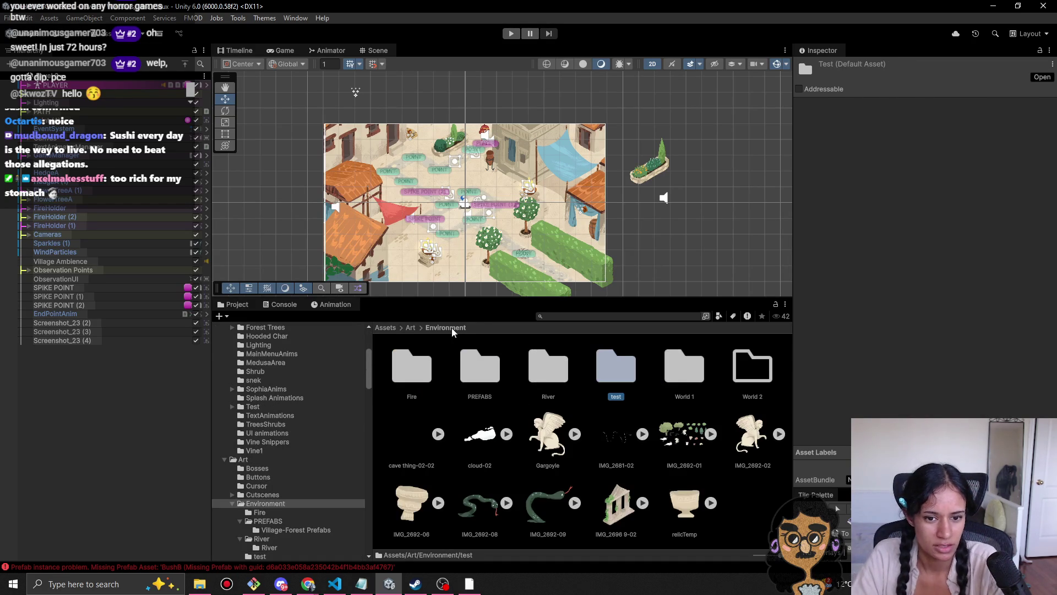
# Step: Rename the test folder to 'Test Assets'
pyautogui.press('F2')
pyautogui.press('Return')
pyautogui.press('F2')
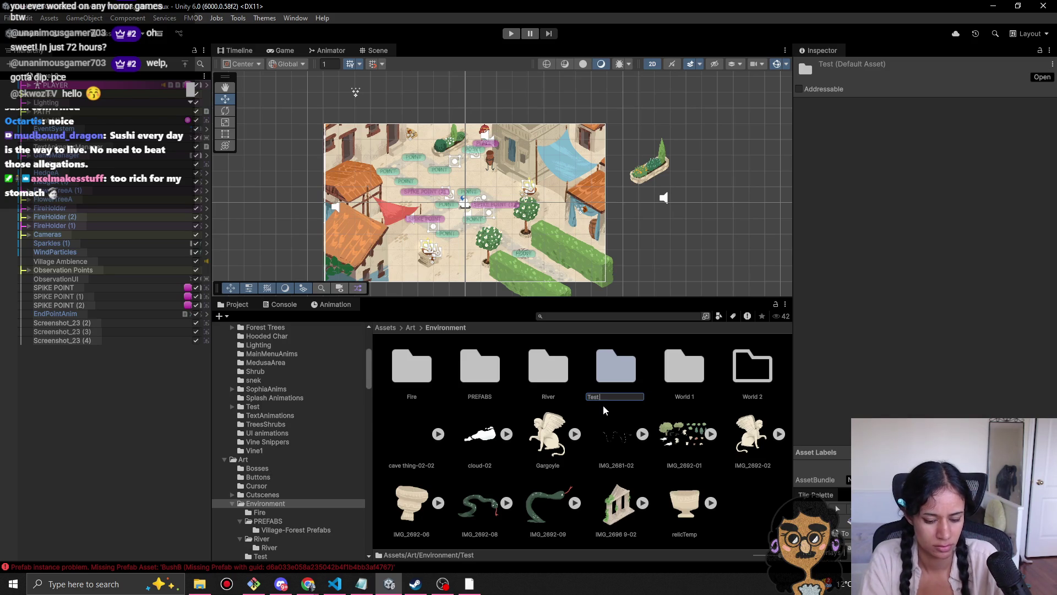
pyautogui.write(' Assets')
pyautogui.press('Return')
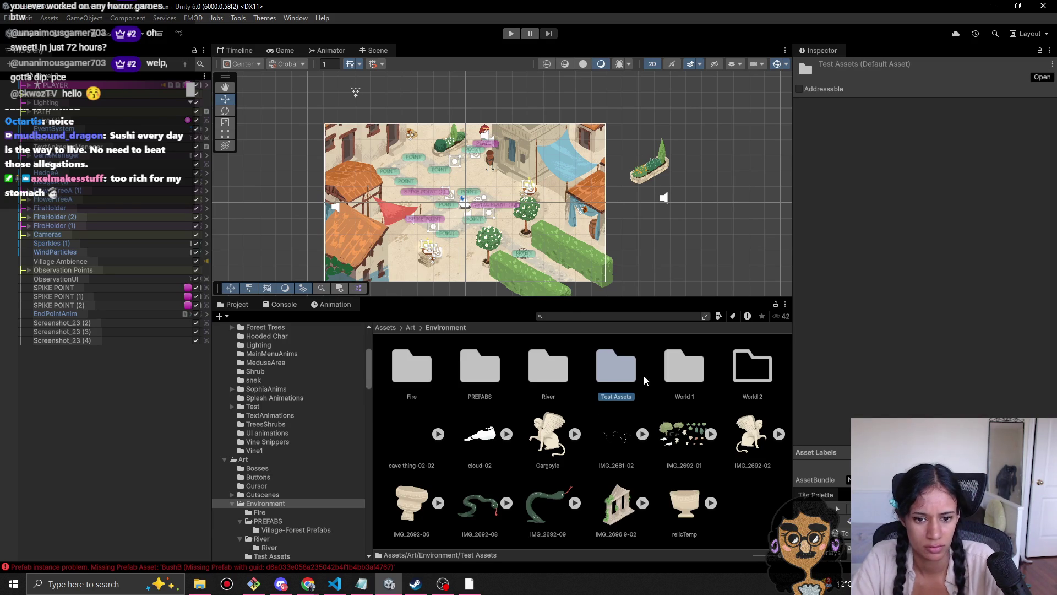
# Step: Open World 1/Level1-Assets and inspect the bushC sprite
pyautogui.doubleClick(685, 365)
pyautogui.doubleClick(421, 380)
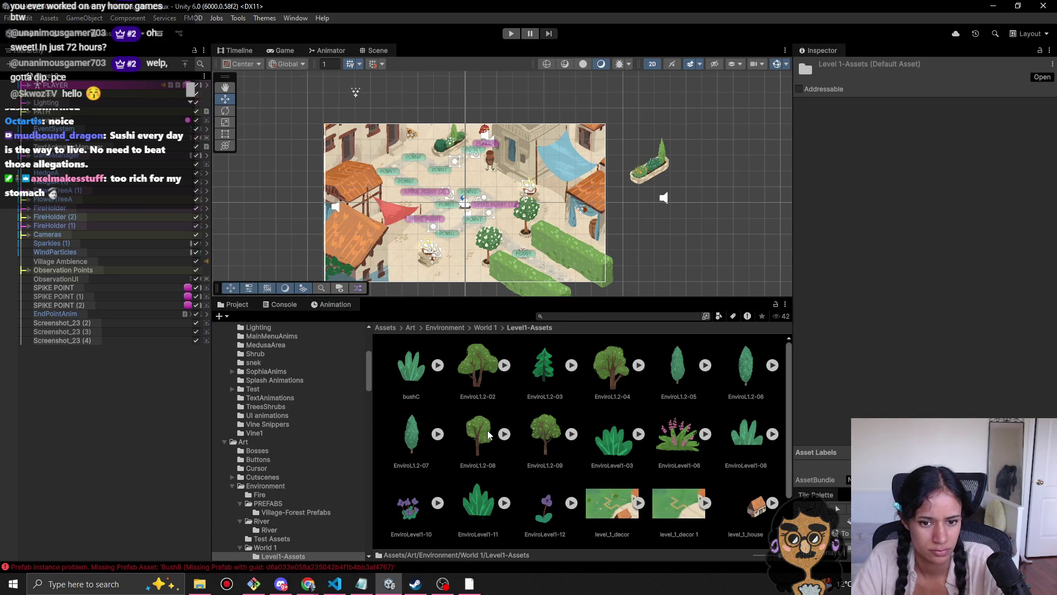
pyautogui.scroll(-1, 540, 468)
pyautogui.scroll(1, 621, 522)
pyautogui.click(421, 371)
pyautogui.scroll(-1, 633, 482)
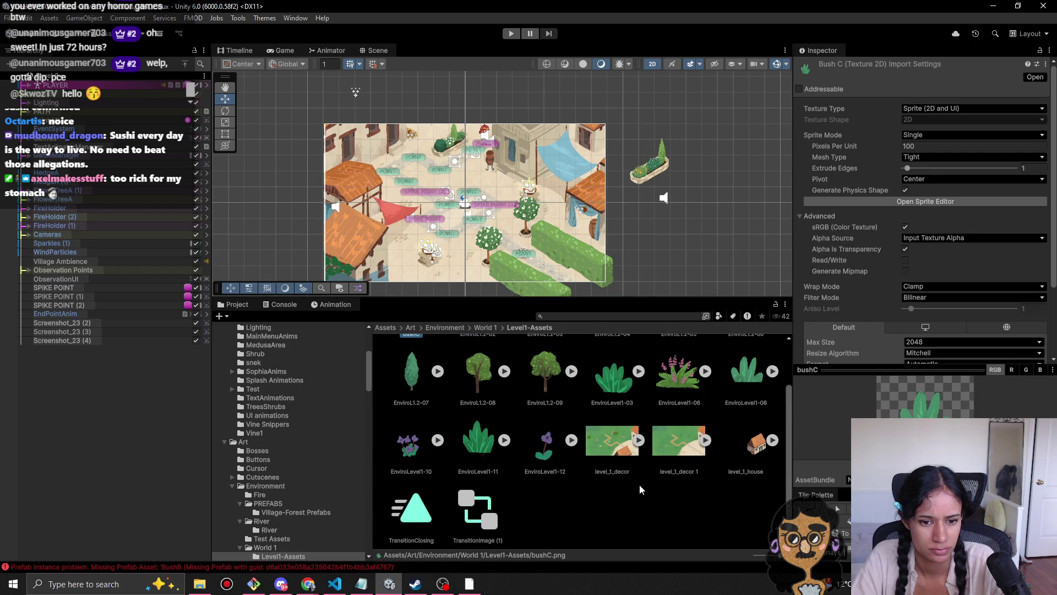
pyautogui.hotkey('ctrl', 'alt', 's')
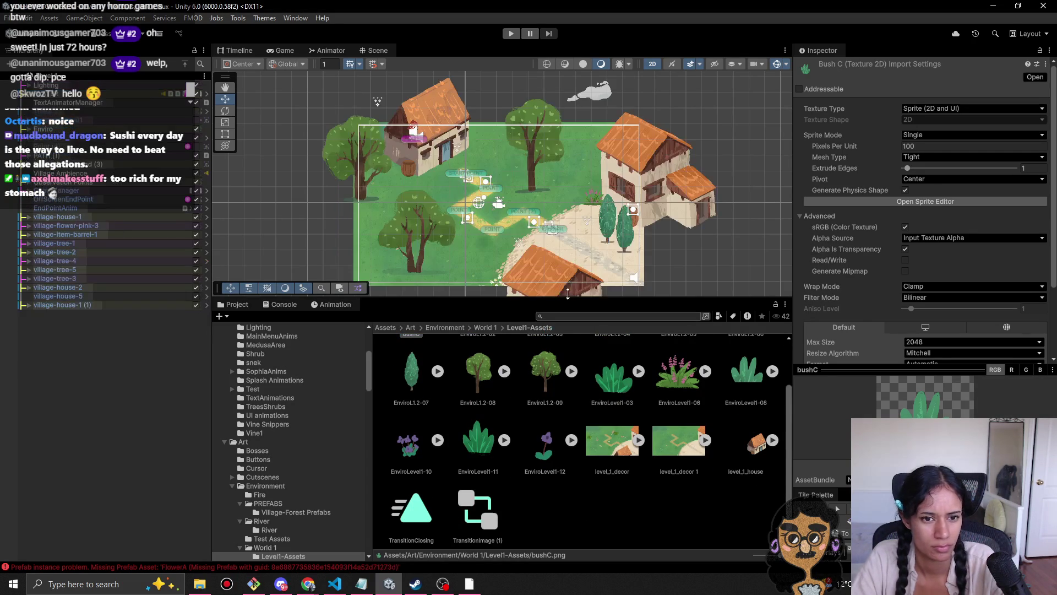
# Step: Zoom in on the village scene, select ClickyParticles (1), and pan toward the path points
pyautogui.scroll(3, 624, 215)
pyautogui.scroll(2, 624, 215)
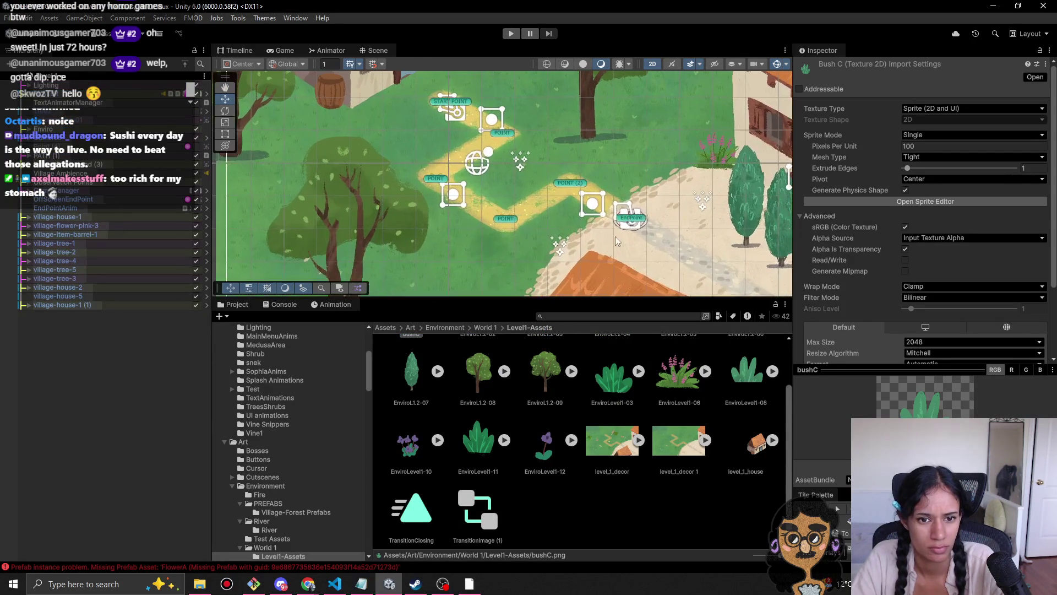
pyautogui.click(563, 253)
pyautogui.moveTo(572, 262); pyautogui.dragTo(490, 248)
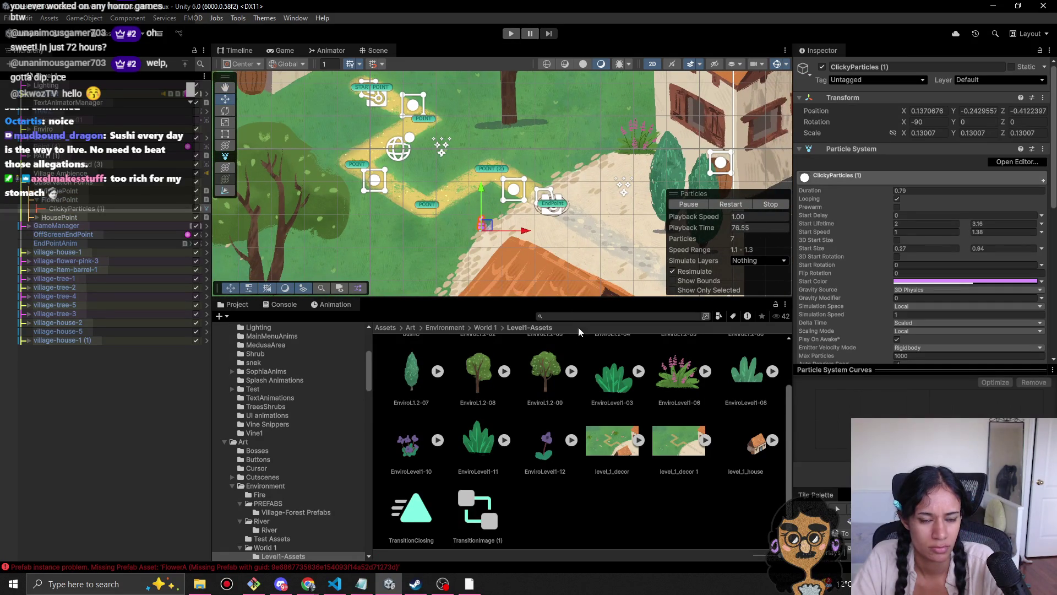
pyautogui.scroll(-2, 626, 467)
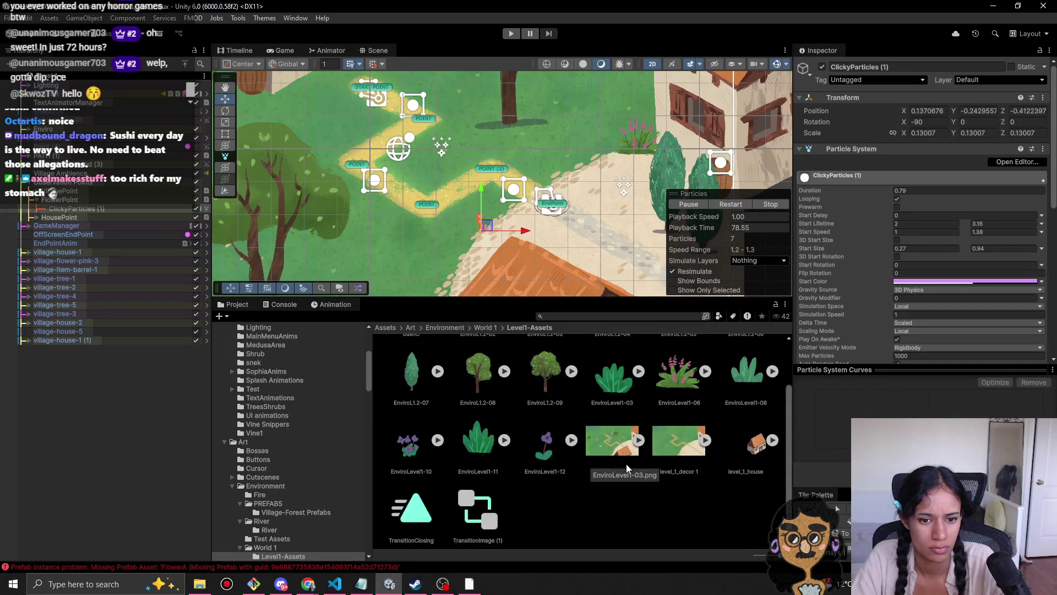
pyautogui.scroll(2, 530, 515)
pyautogui.scroll(-2, 530, 515)
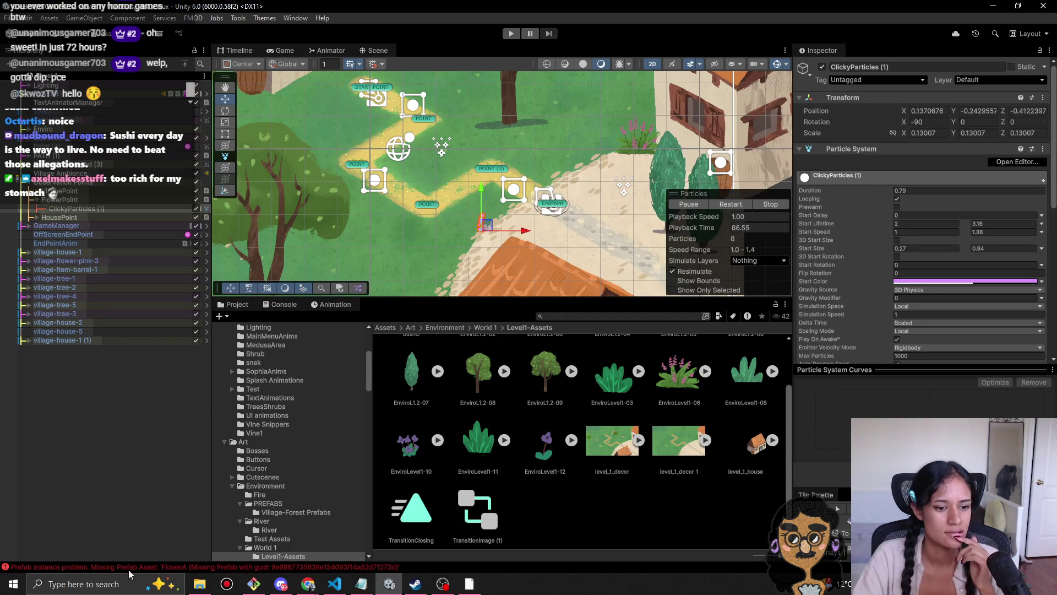
pyautogui.click(254, 583)
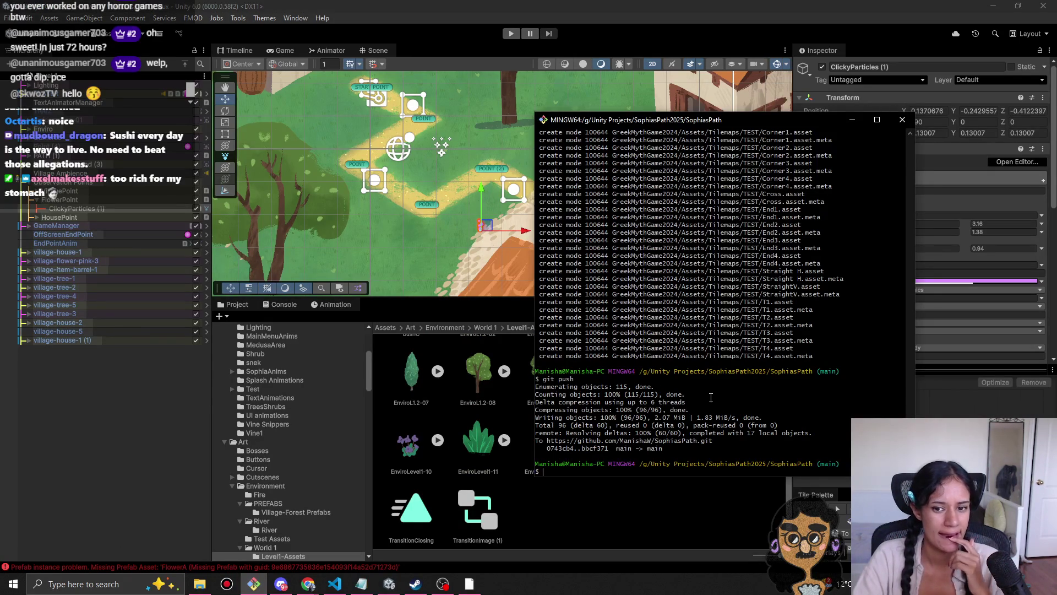
# Step: Run git status and scroll through the list of uncommitted changes
pyautogui.write('git status')
pyautogui.press('Return')
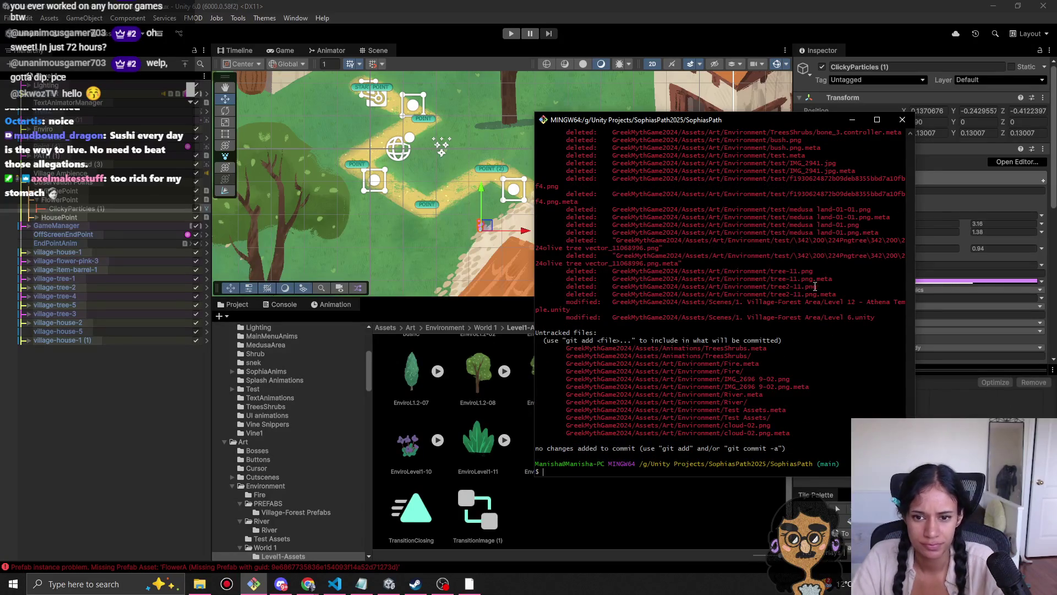
pyautogui.scroll(6, 819, 348)
pyautogui.scroll(10, 819, 348)
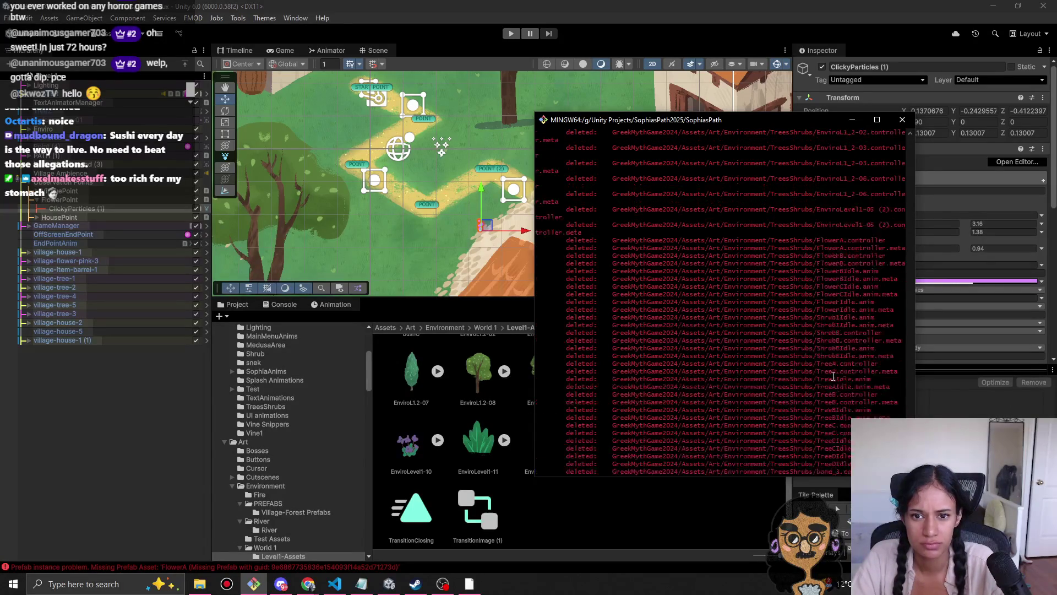
pyautogui.scroll(15, 836, 390)
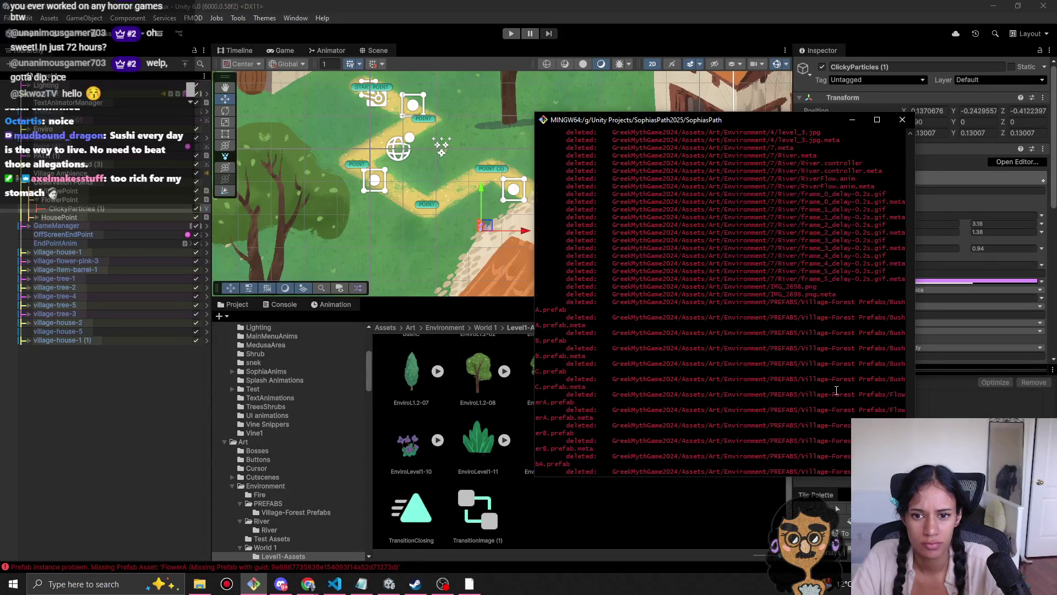
pyautogui.scroll(12, 828, 385)
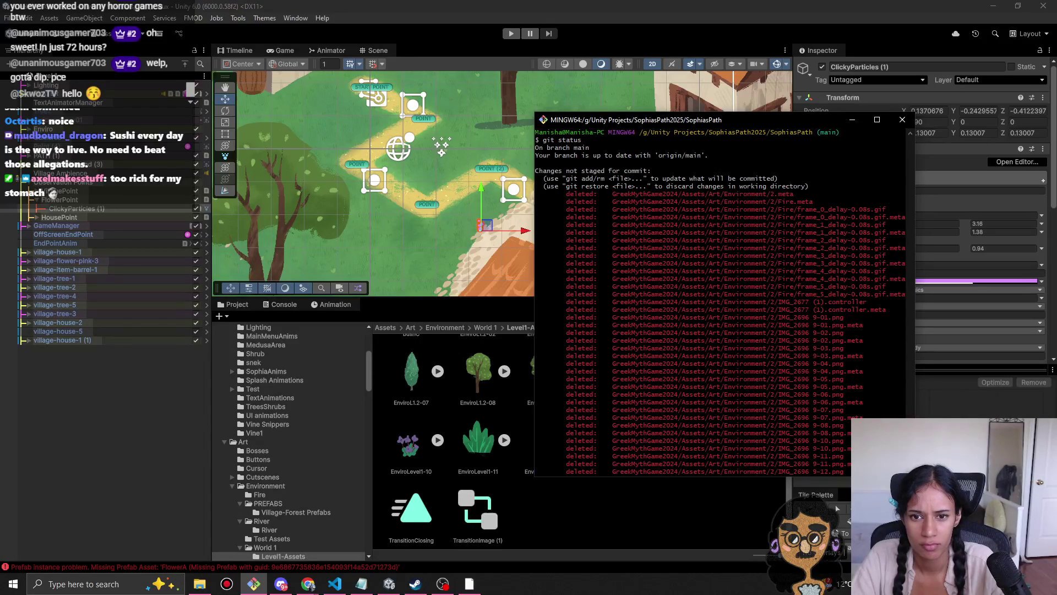
pyautogui.scroll(-20, 720, 297)
pyautogui.scroll(-10, 721, 297)
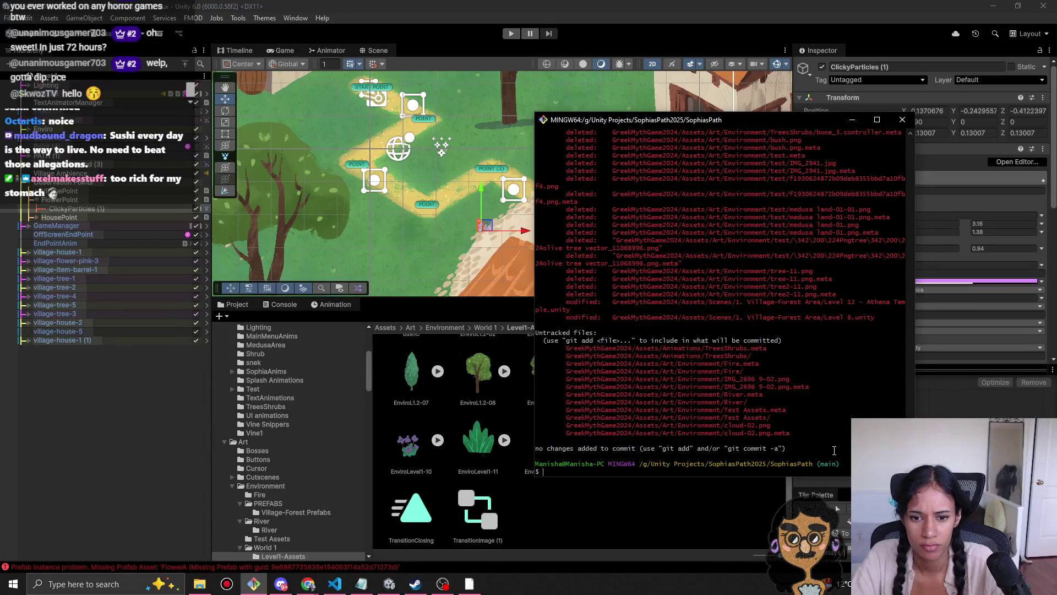
pyautogui.scroll(10, 834, 450)
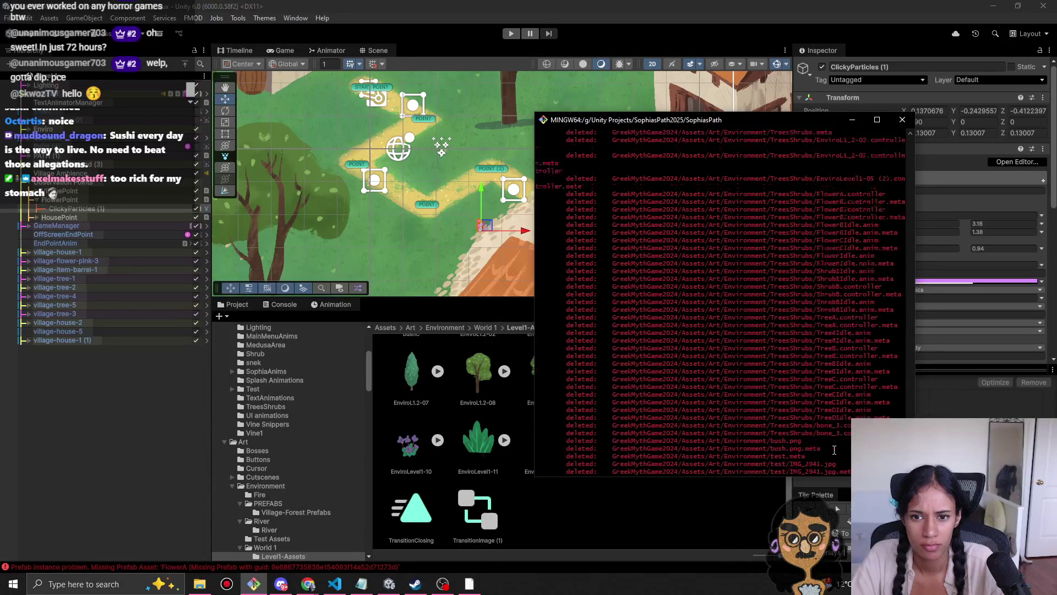
pyautogui.scroll(8, 834, 449)
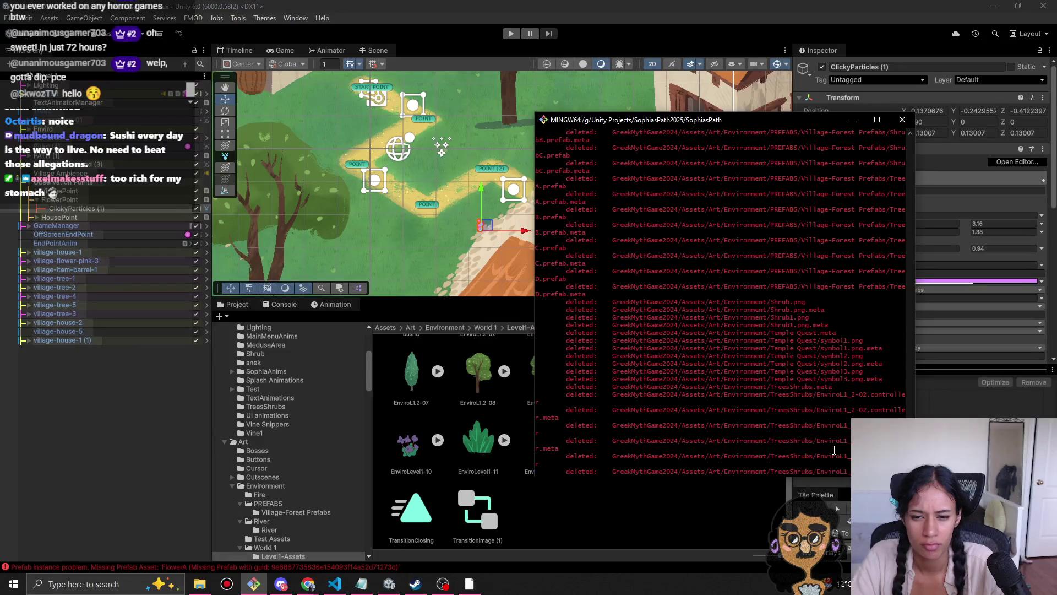
pyautogui.scroll(7, 834, 449)
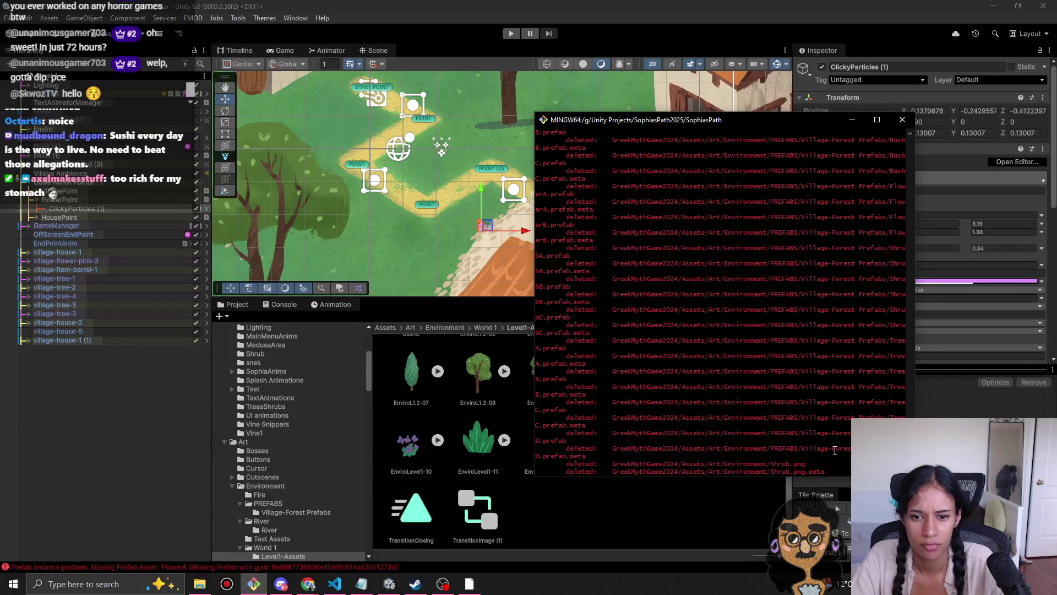
pyautogui.scroll(14, 834, 449)
pyautogui.scroll(15, 834, 449)
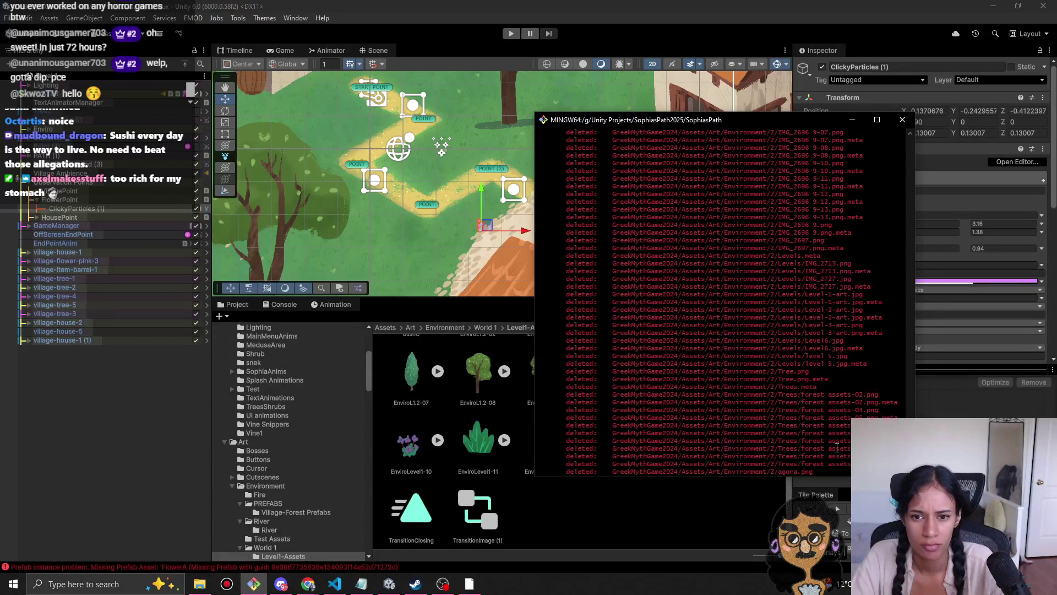
pyautogui.scroll(11, 614, 290)
pyautogui.scroll(-20, 614, 290)
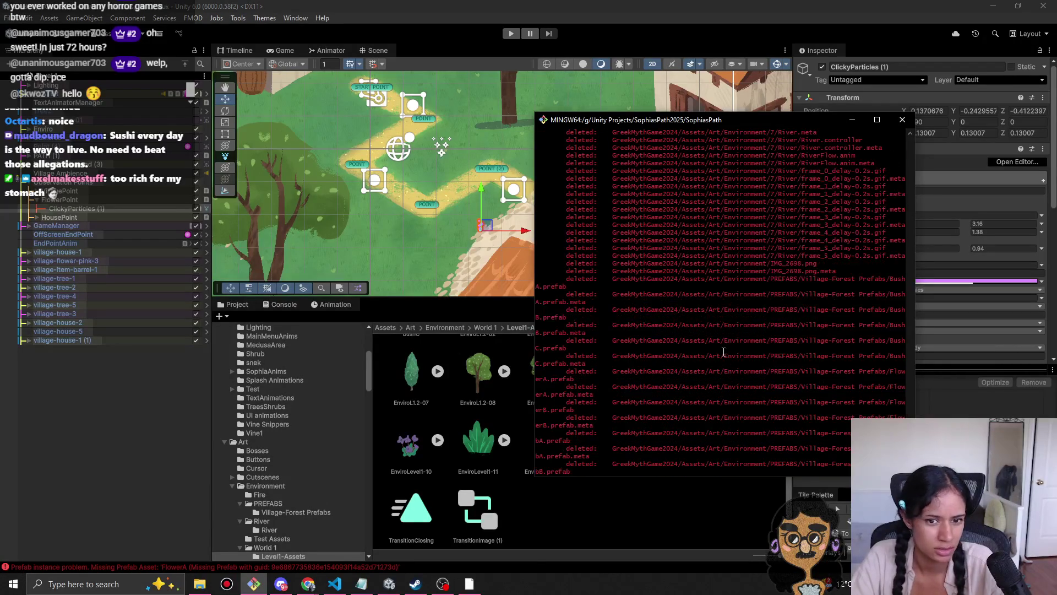
pyautogui.scroll(-10, 725, 350)
pyautogui.scroll(-15, 713, 364)
pyautogui.scroll(-3, 714, 374)
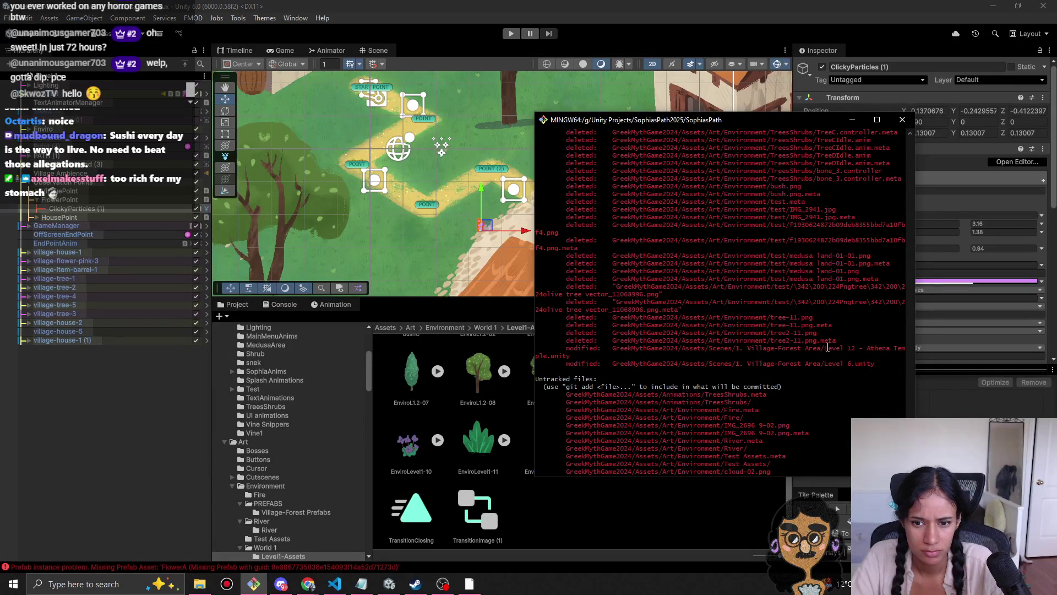
# Step: Discard the local changes to the Village-Forest Area Level 6.unity scene with git restore
pyautogui.moveTo(792, 363); pyautogui.dragTo(877, 366)
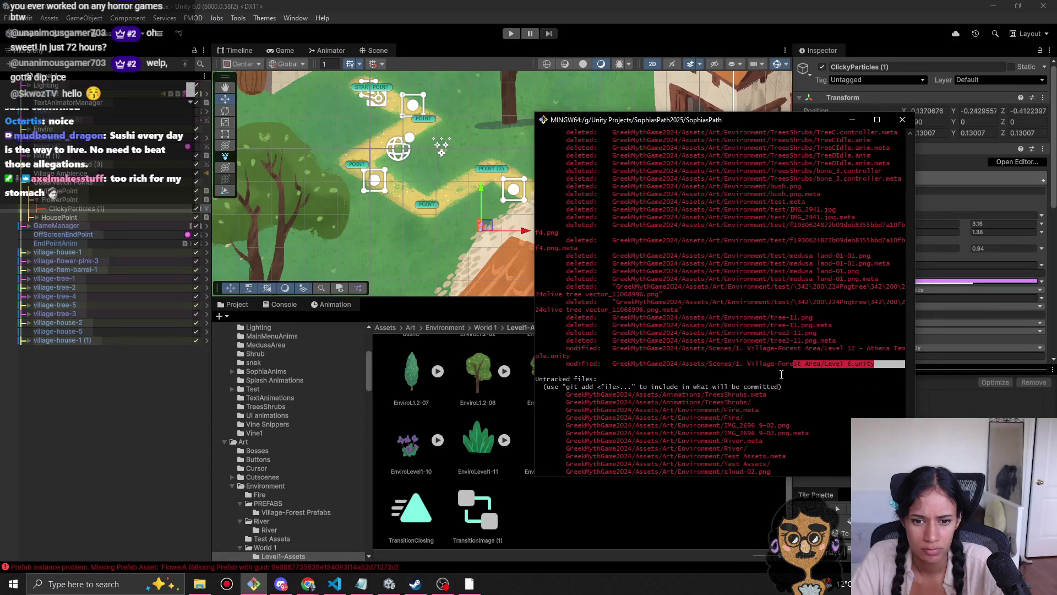
pyautogui.scroll(-2, 780, 375)
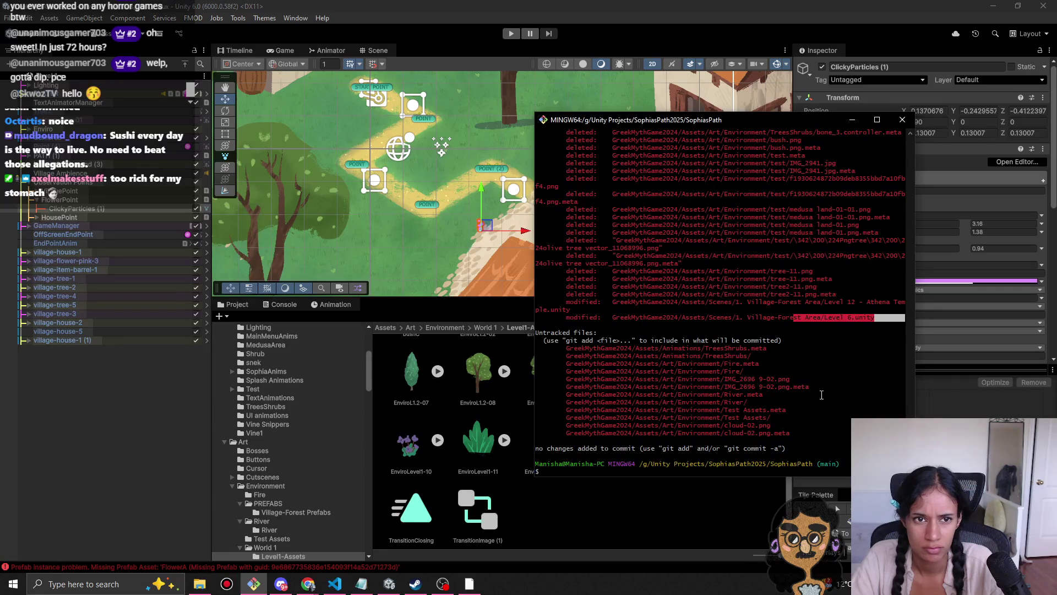
pyautogui.write('git add .')
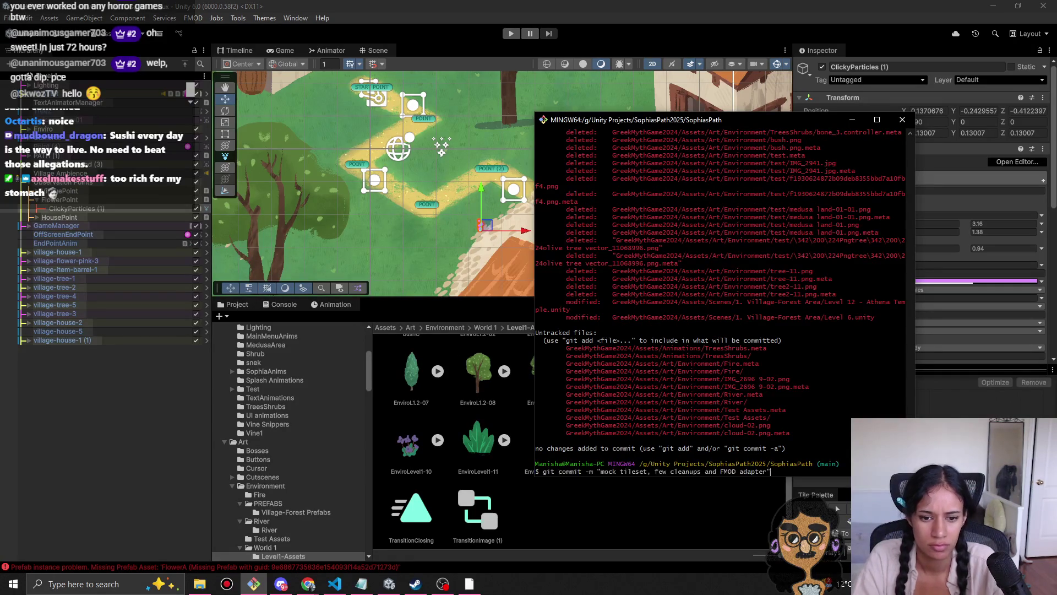
pyautogui.press('Up')
pyautogui.press('Up')
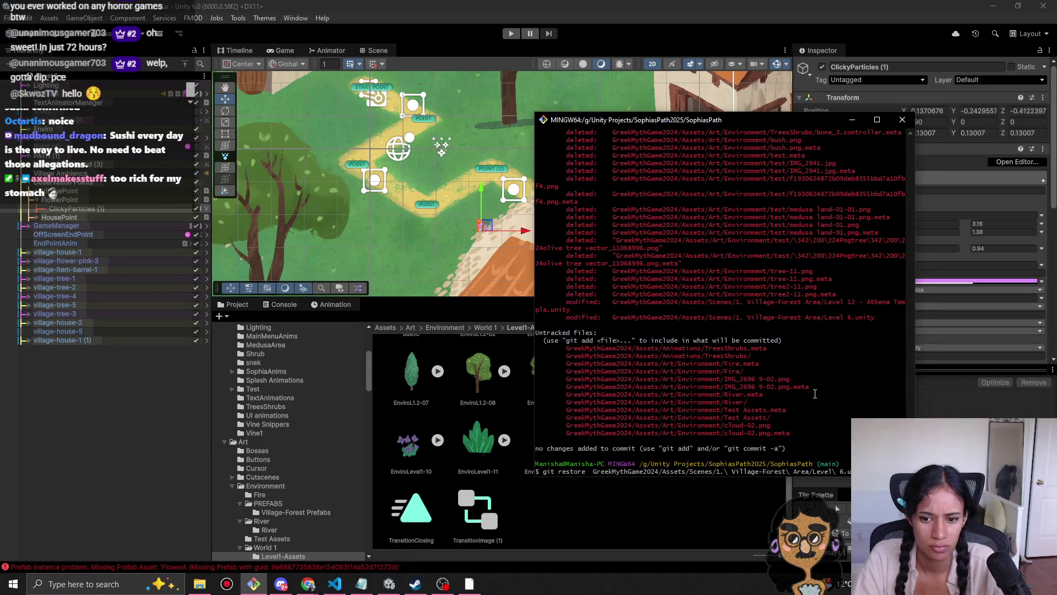
pyautogui.press('Return')
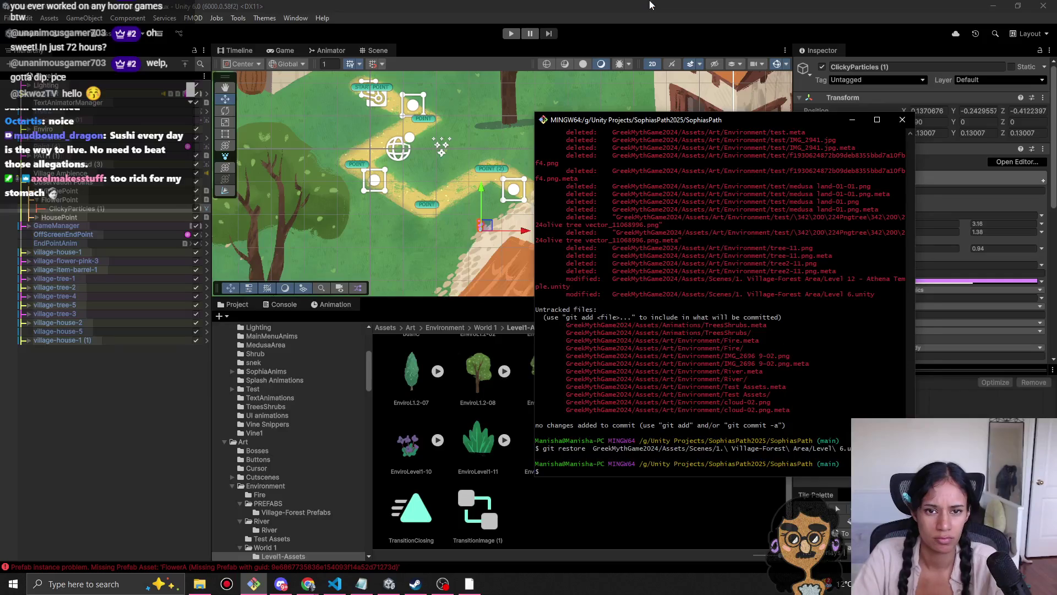
pyautogui.click(504, 409)
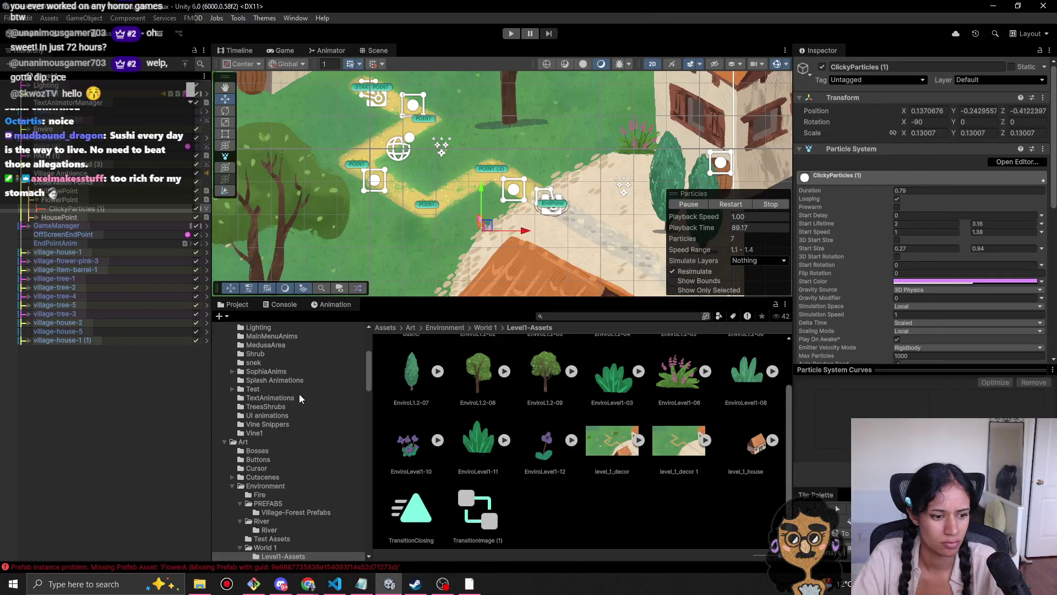
# Step: Clear the missing-prefab errors in the Console and go back to the Project tab
pyautogui.click(281, 305)
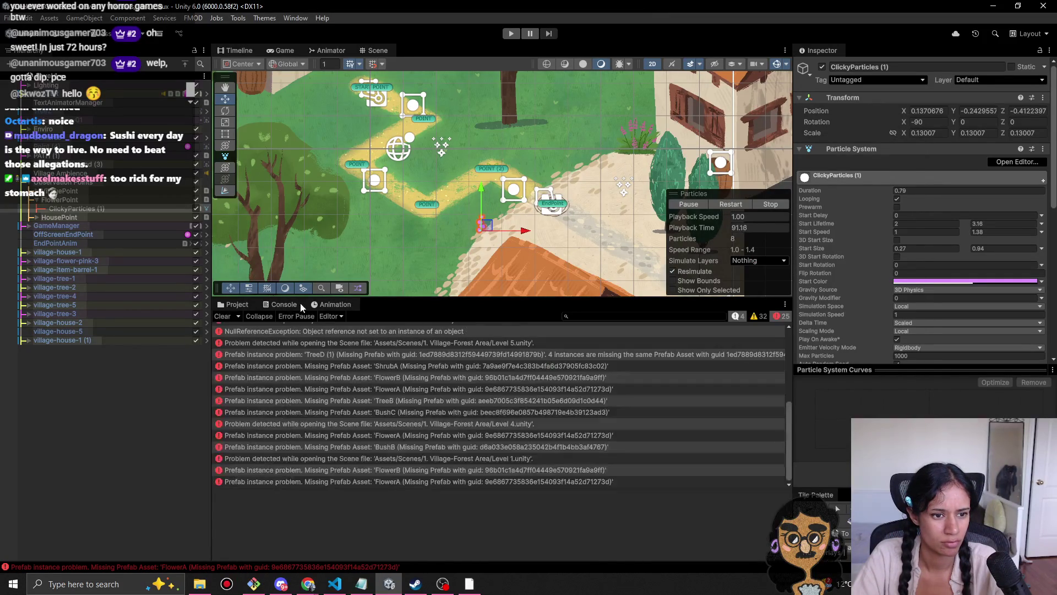
pyautogui.click(222, 316)
pyautogui.click(226, 304)
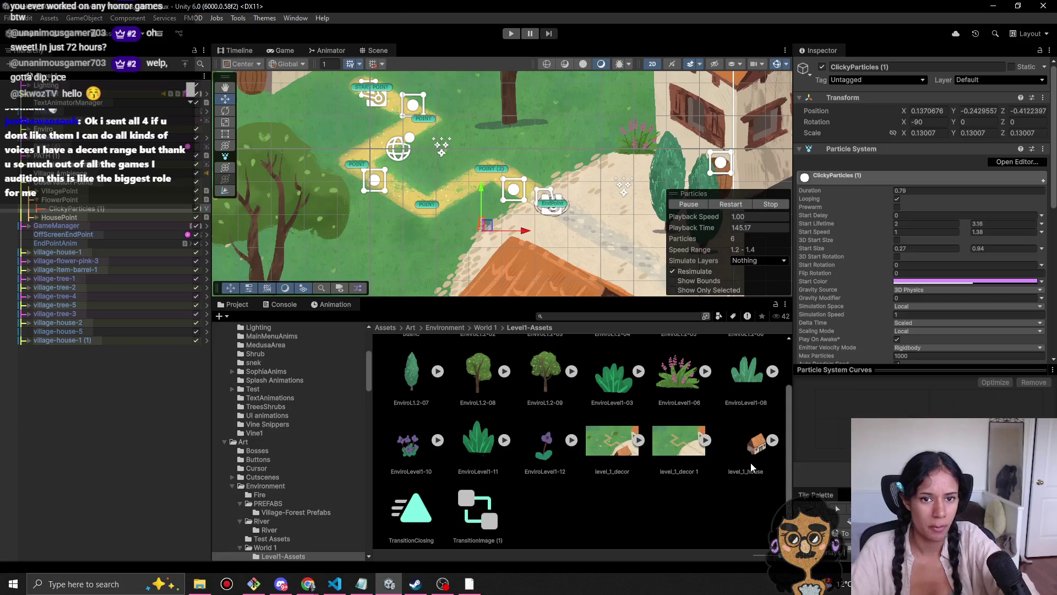
# Step: Select the village house in the Scene and ping its sprite and prefab assets in the Project window
pyautogui.scroll(-2, 476, 182)
pyautogui.click(523, 263)
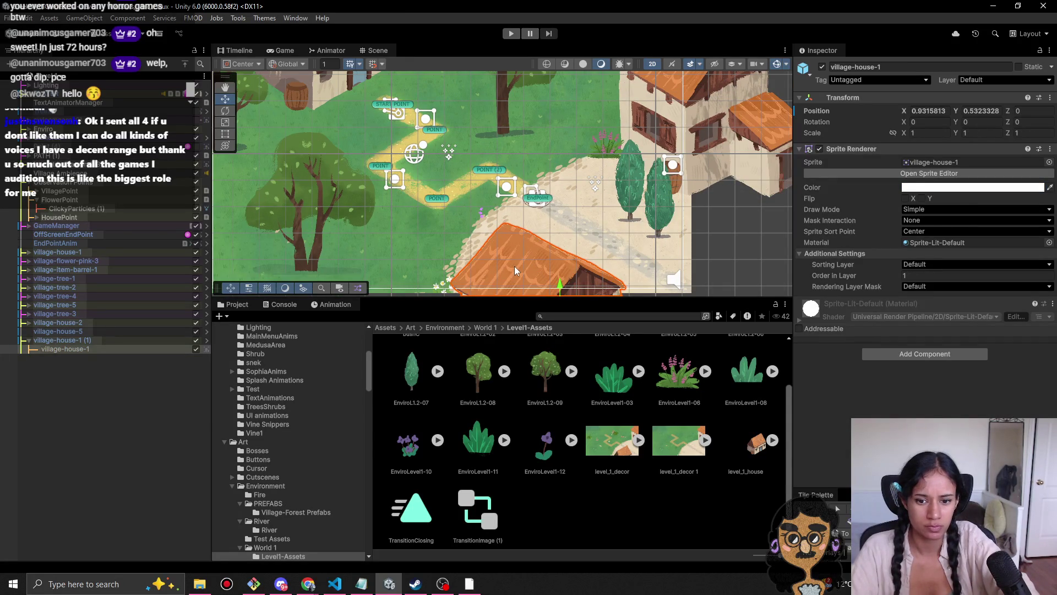
pyautogui.click(1038, 164)
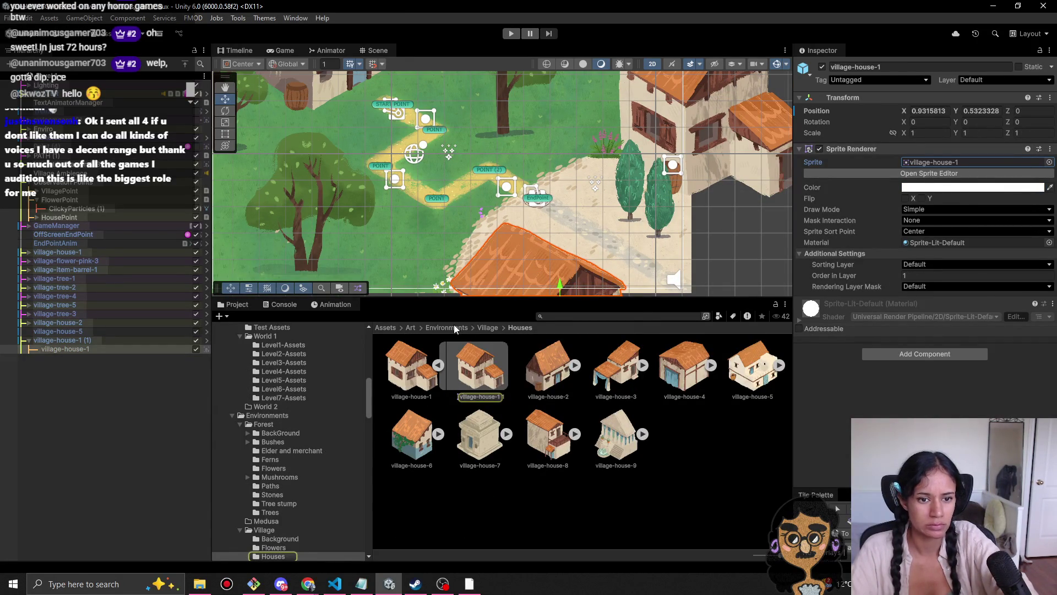
pyautogui.scroll(-2, 440, 211)
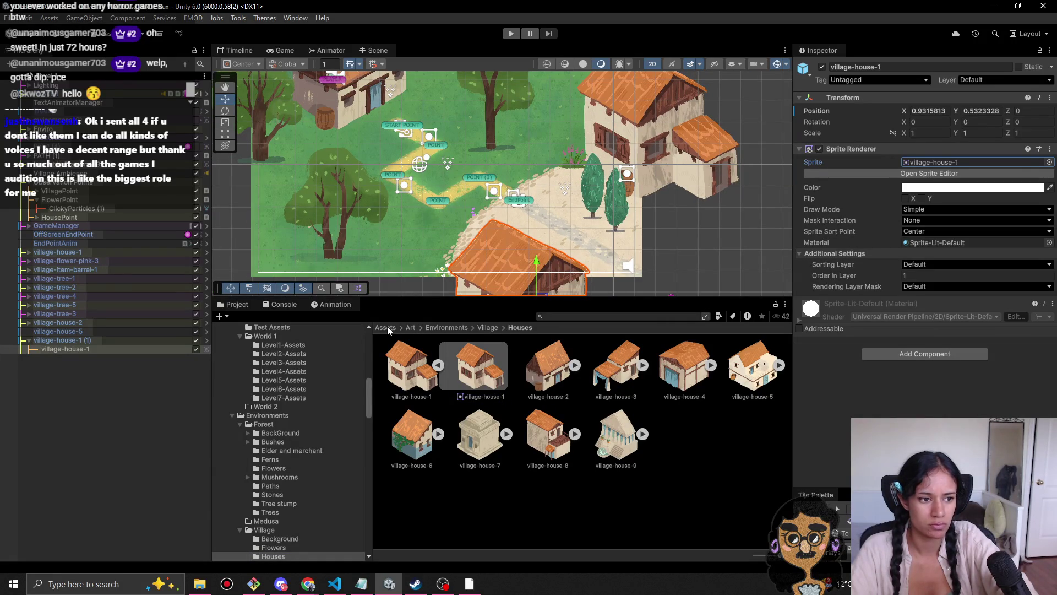
pyautogui.click(100, 343)
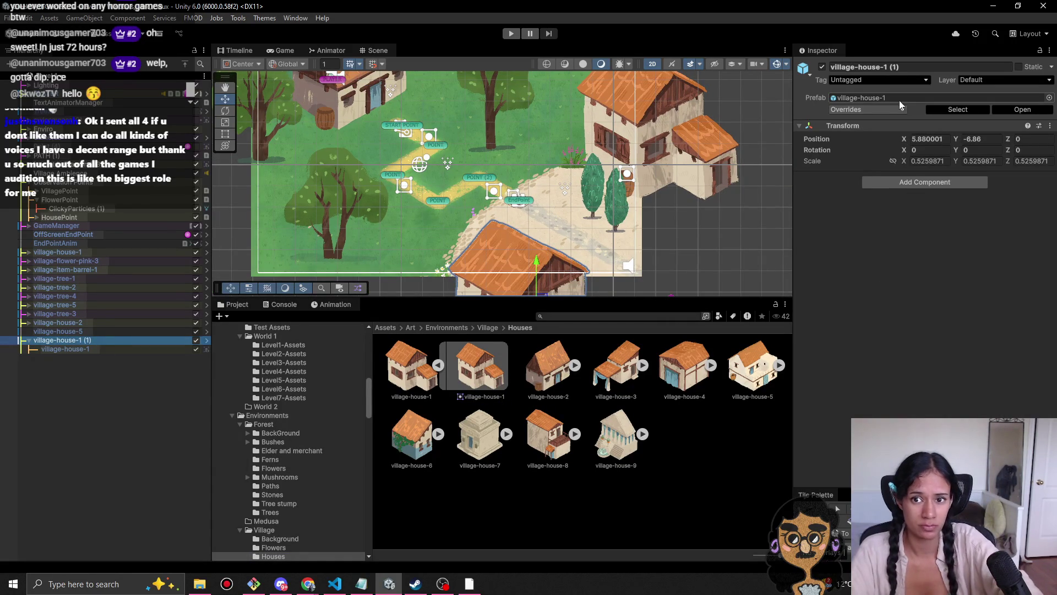
pyautogui.click(863, 98)
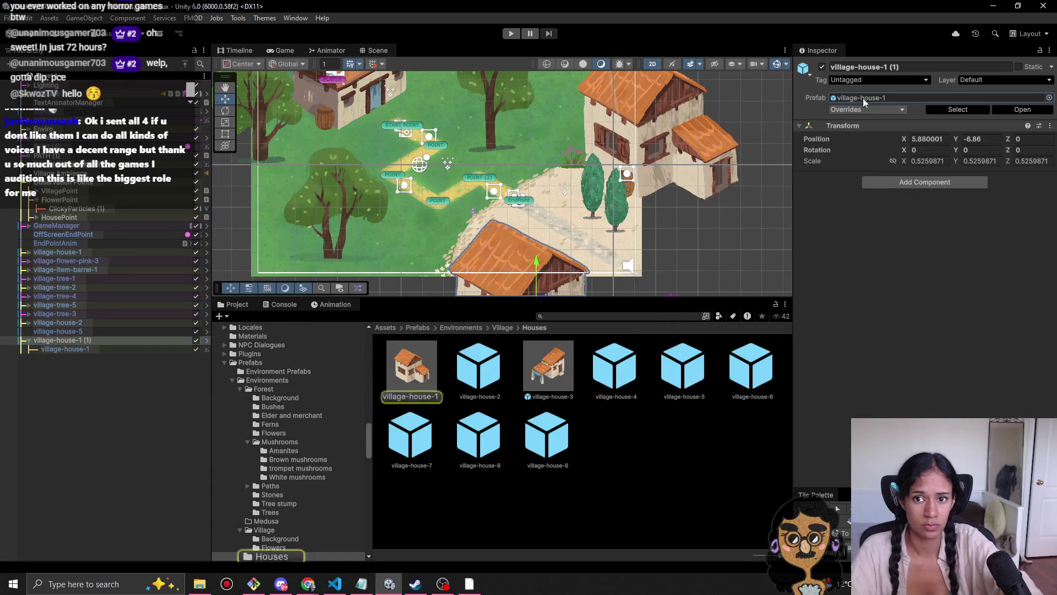
pyautogui.click(385, 327)
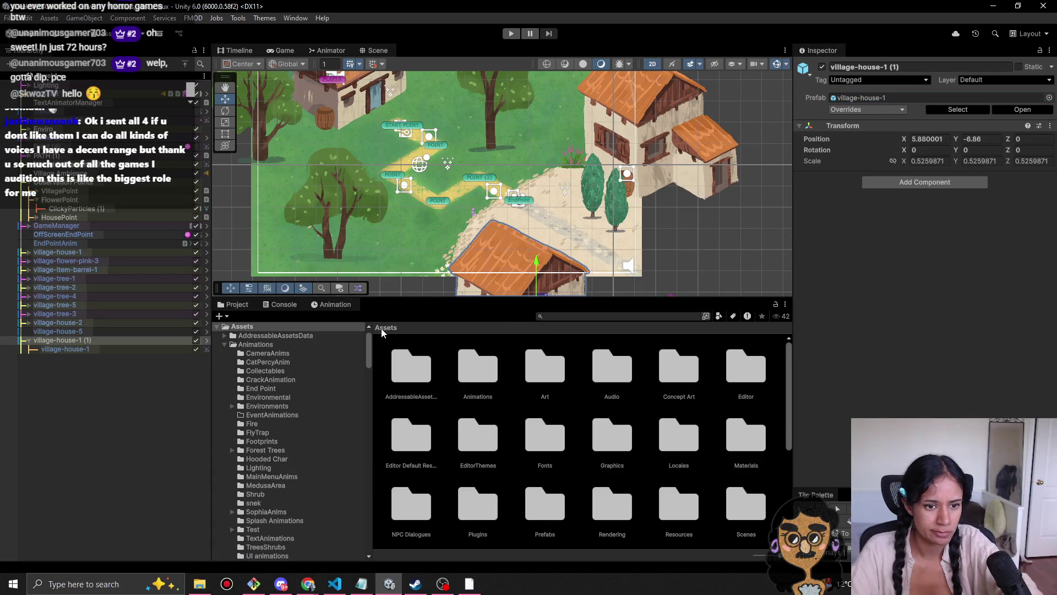
# Step: Look through the Art folder's Bosses, Environments and Environment subfolders
pyautogui.doubleClick(550, 390)
pyautogui.doubleClick(421, 381)
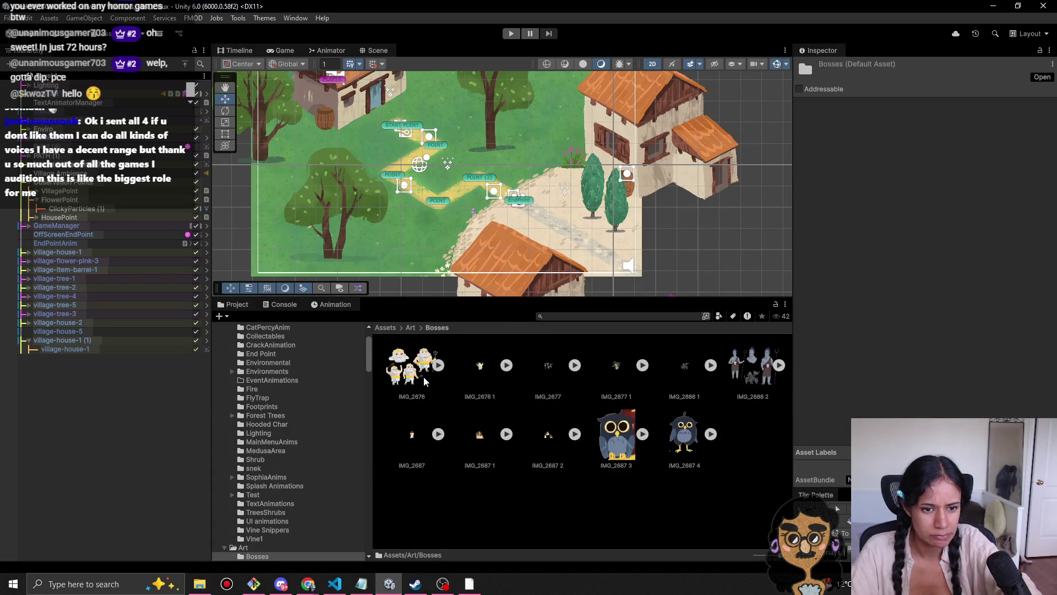
pyautogui.click(408, 327)
pyautogui.doubleClick(752, 385)
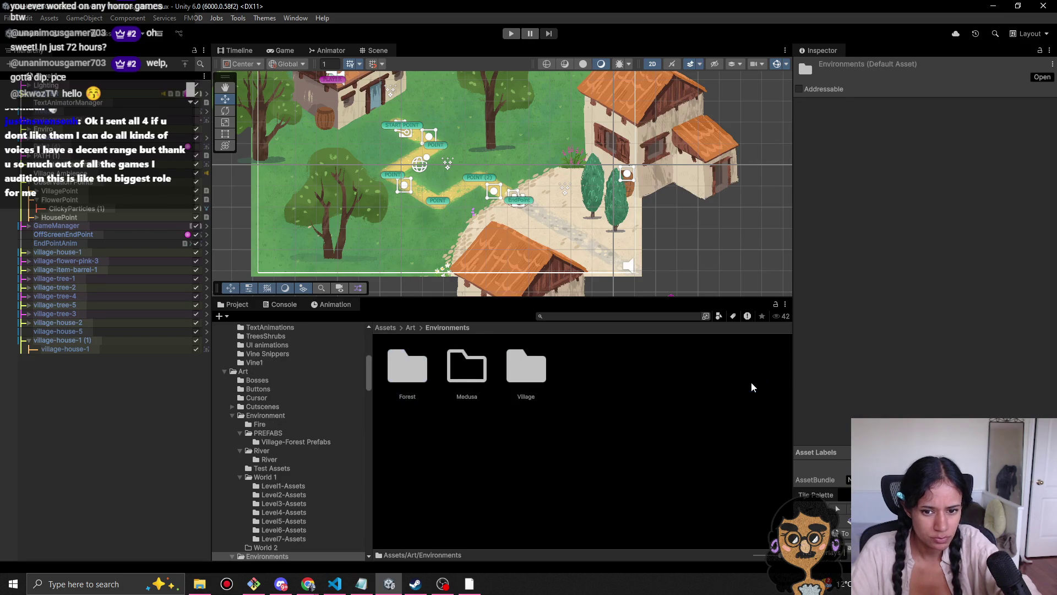
pyautogui.click(411, 327)
pyautogui.doubleClick(667, 370)
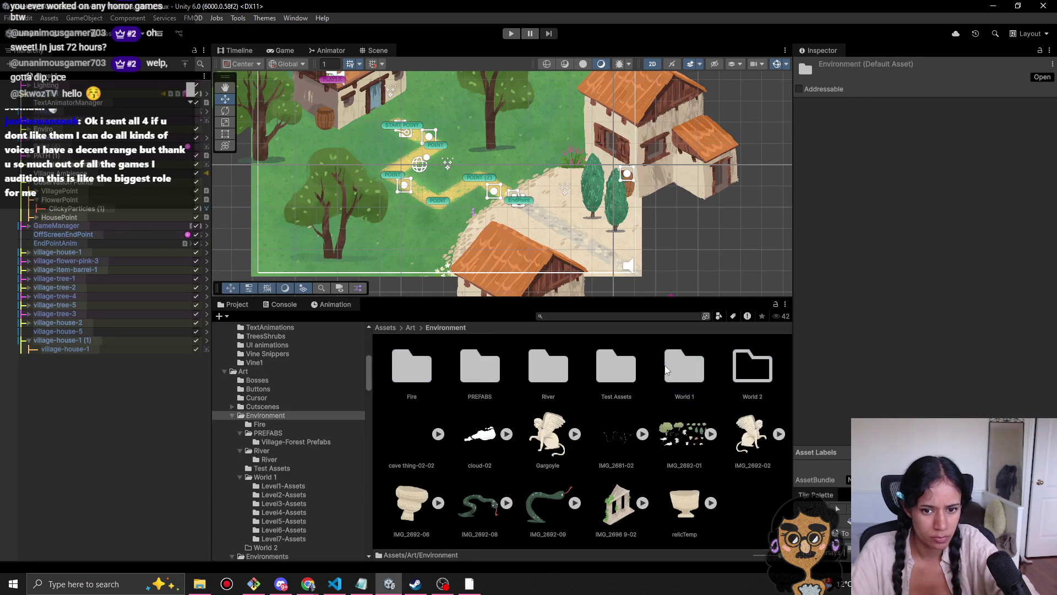
pyautogui.click(410, 327)
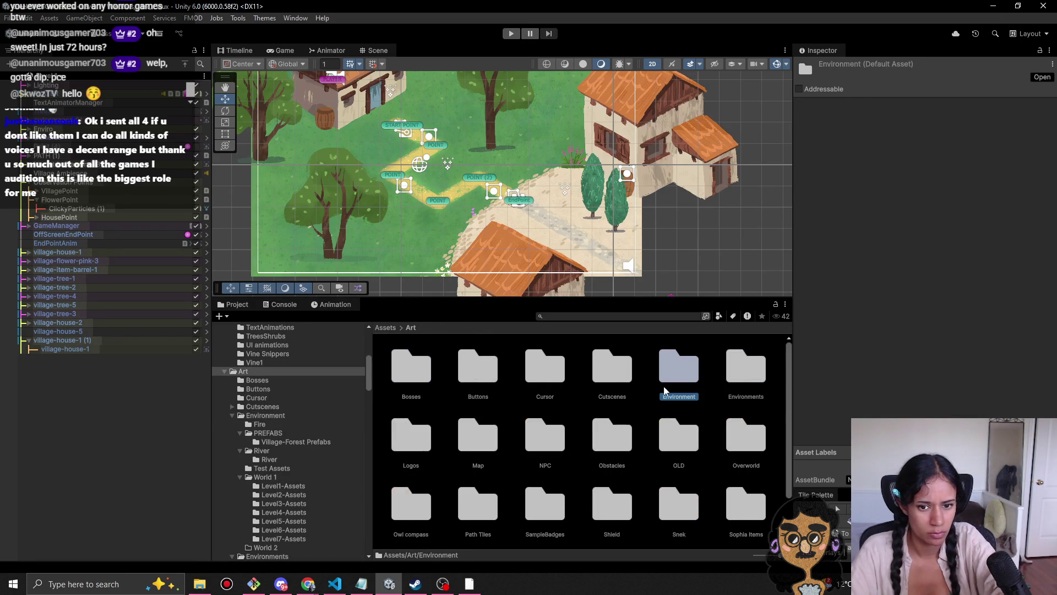
# Step: Rename the Art/Environment folder to 'Environment-Previous'
pyautogui.click(681, 392)
pyautogui.click(681, 392)
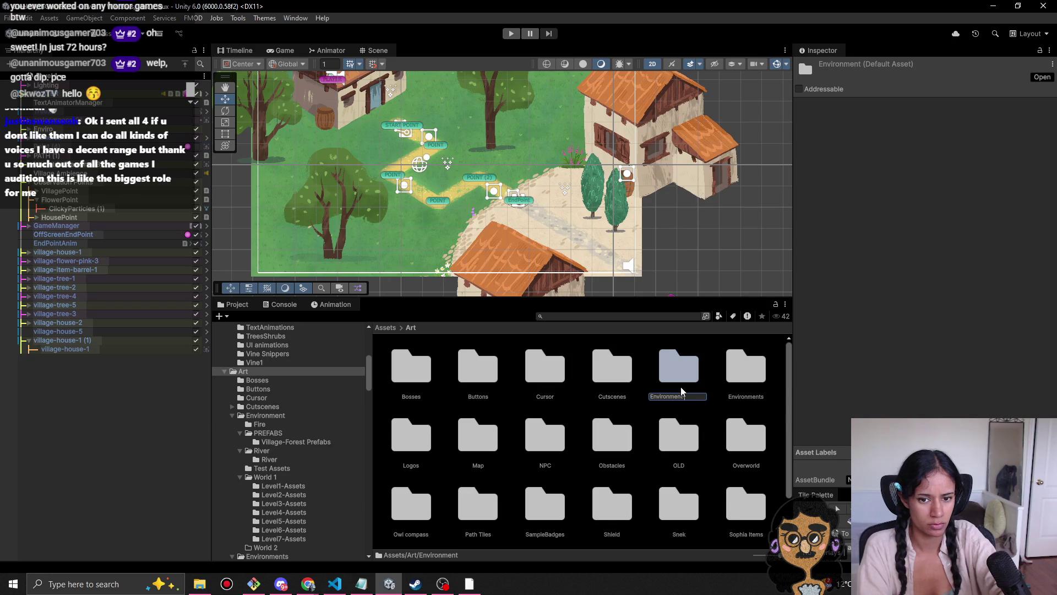
pyautogui.write('Prefabus')
pyautogui.press('Return')
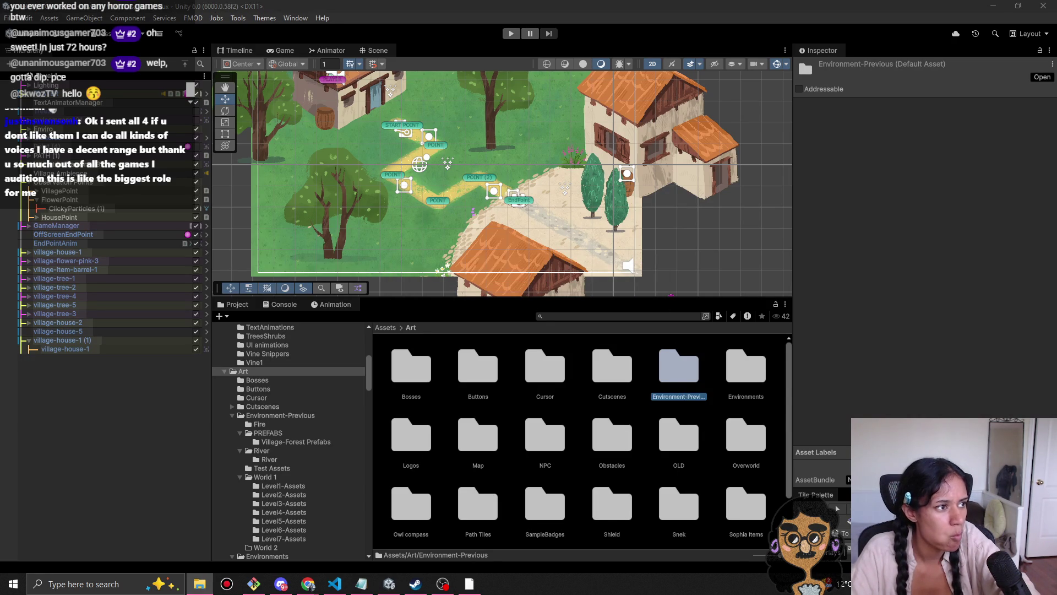
pyautogui.hotkey('alt', 'Tab')
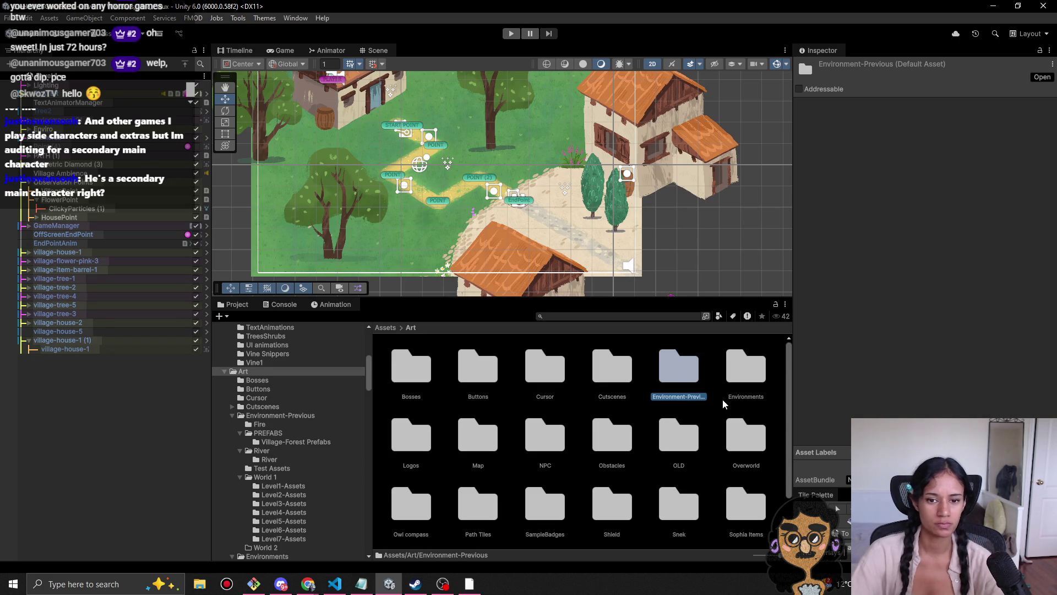
# Step: Look through the Logos and Map folders inside Art
pyautogui.click(413, 447)
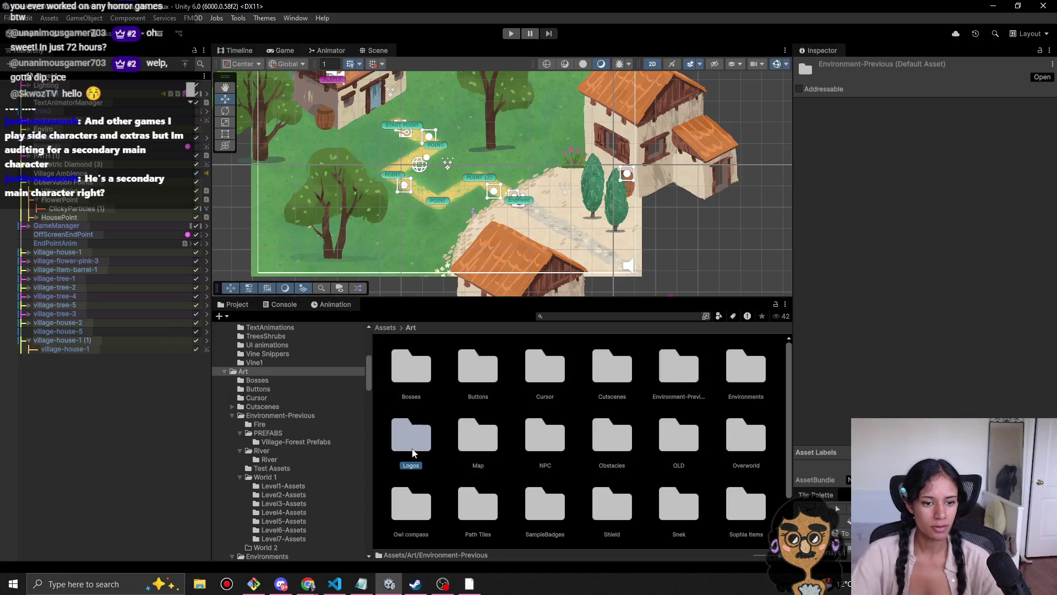
pyautogui.doubleClick(424, 444)
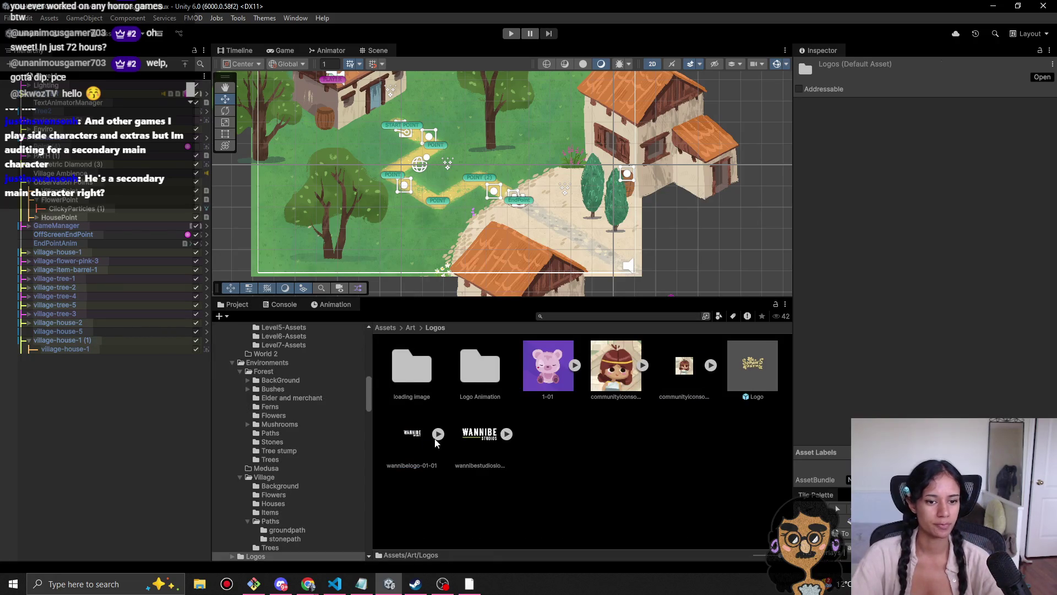
pyautogui.click(411, 328)
pyautogui.doubleClick(486, 436)
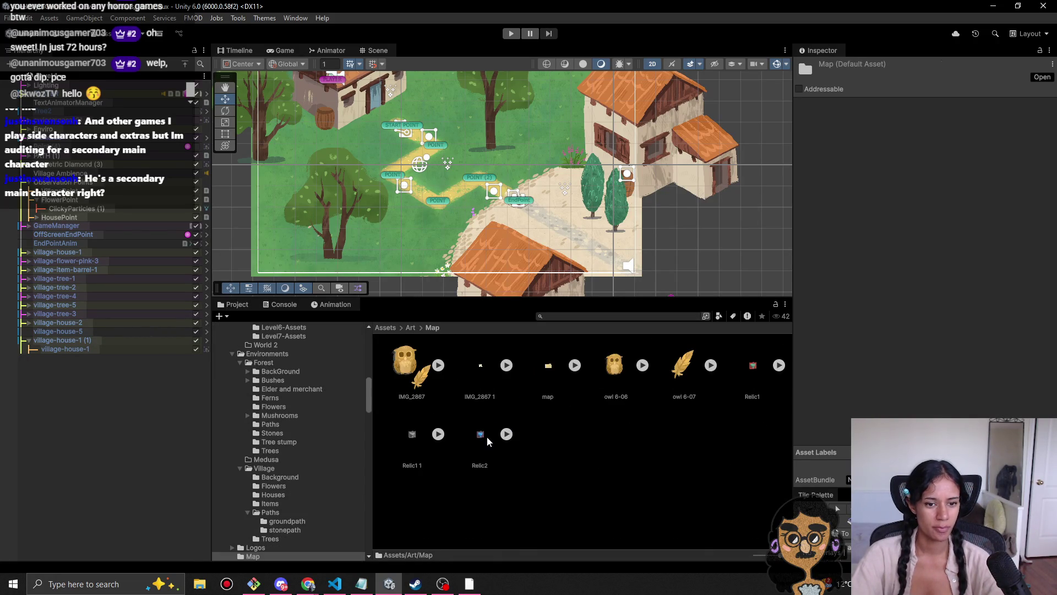
pyautogui.click(410, 328)
# Step: Check the NPC and Cyclops folders, then delete the elder sprite from NPC
pyautogui.doubleClick(548, 429)
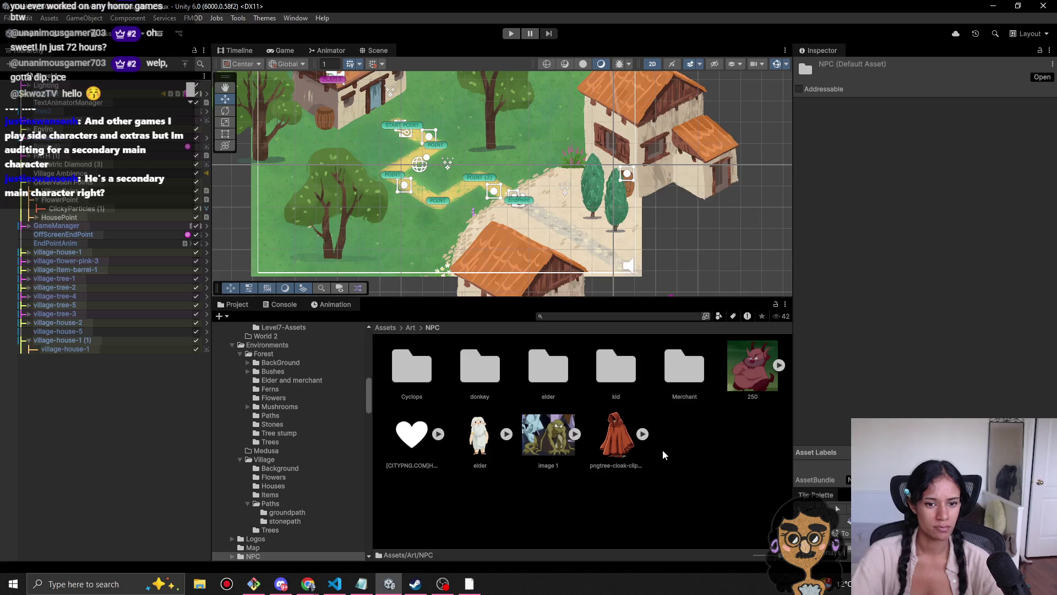
pyautogui.doubleClick(429, 377)
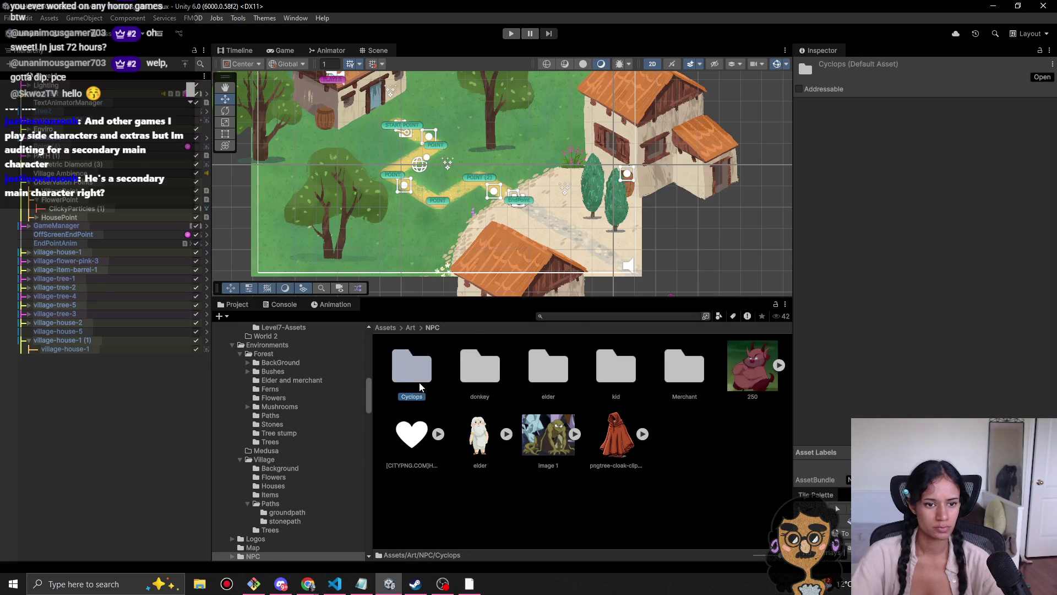
pyautogui.click(434, 327)
pyautogui.click(410, 328)
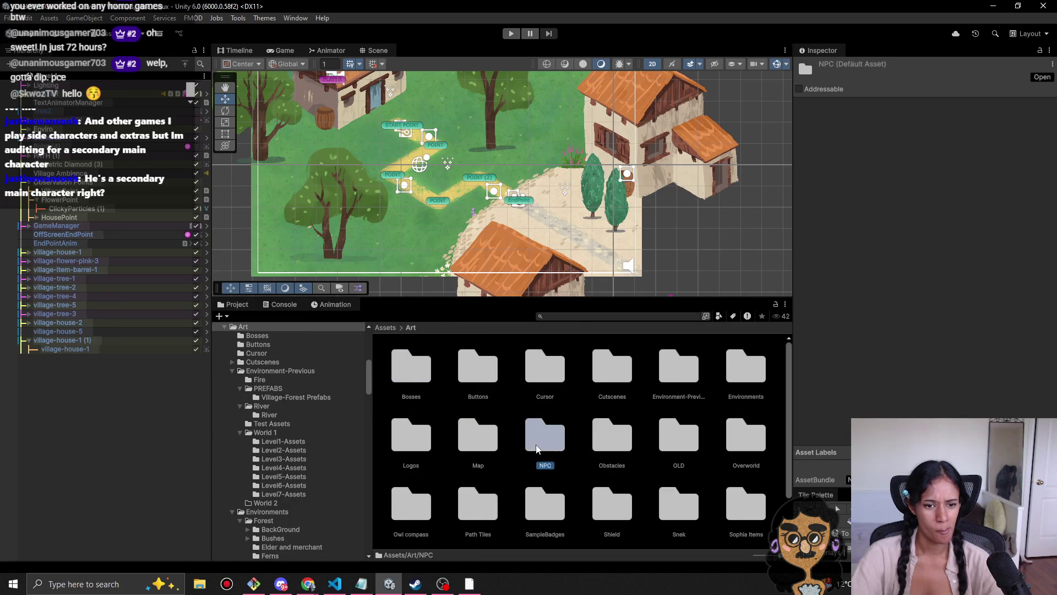
pyautogui.doubleClick(545, 438)
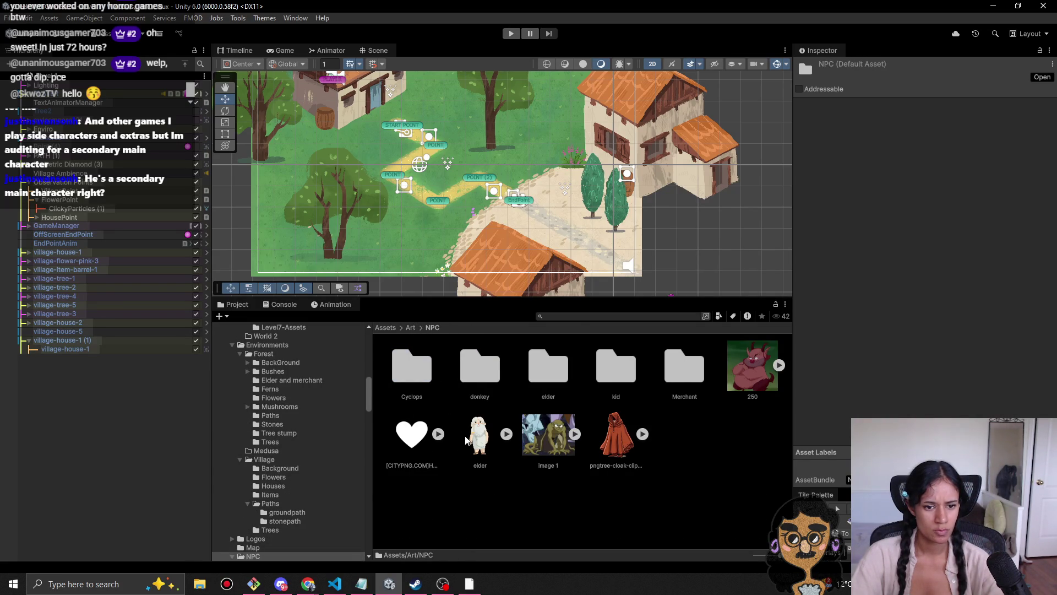
pyautogui.click(486, 446)
pyautogui.press('Delete')
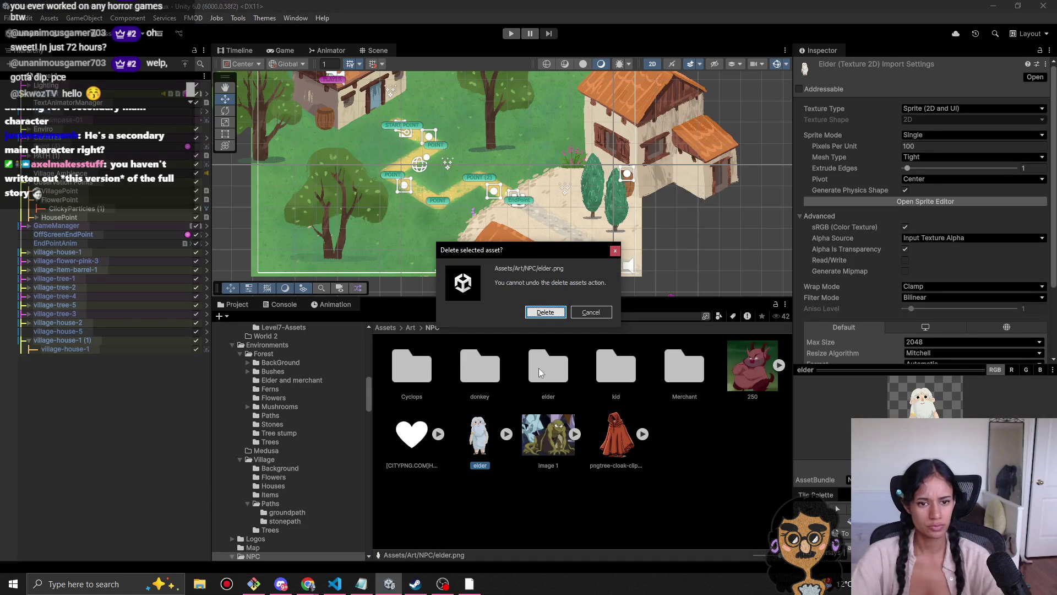
pyautogui.click(551, 312)
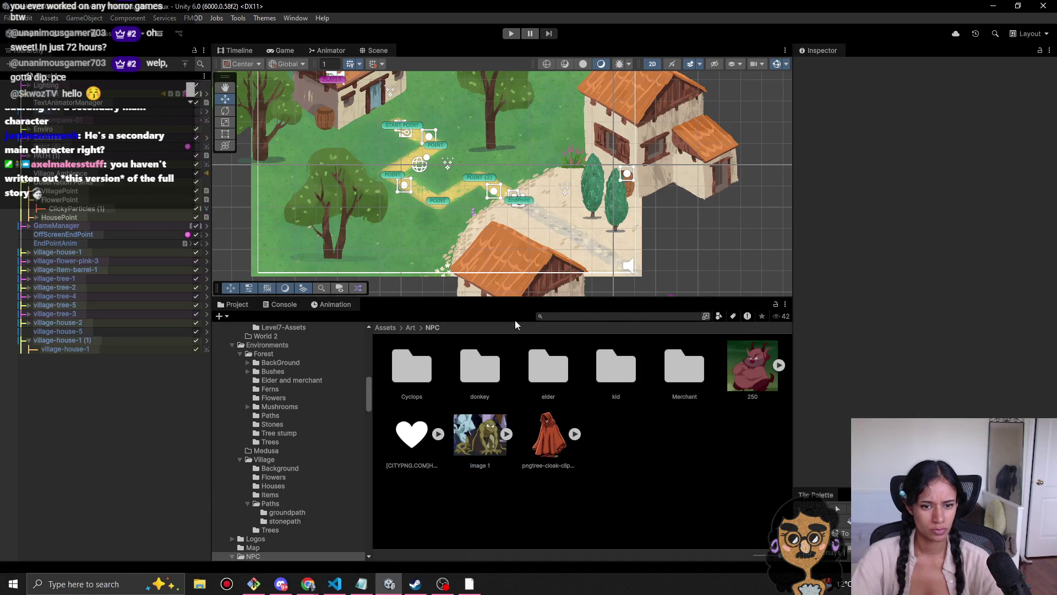
# Step: Browse the Merchant, V2 and donkey folders, then open Art/Obstacles and select an image asset
pyautogui.doubleClick(669, 380)
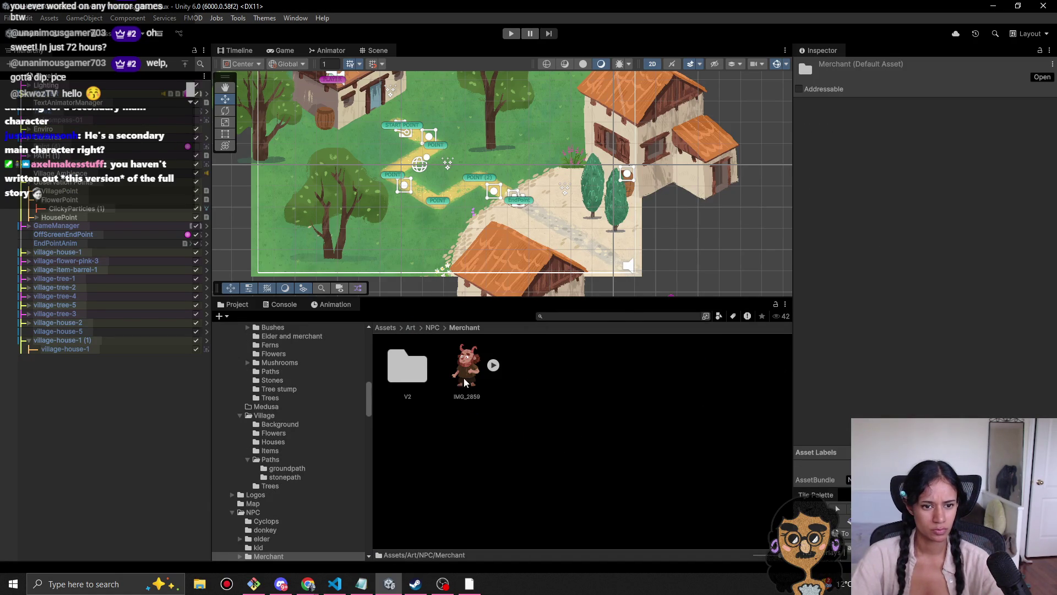
pyautogui.doubleClick(407, 365)
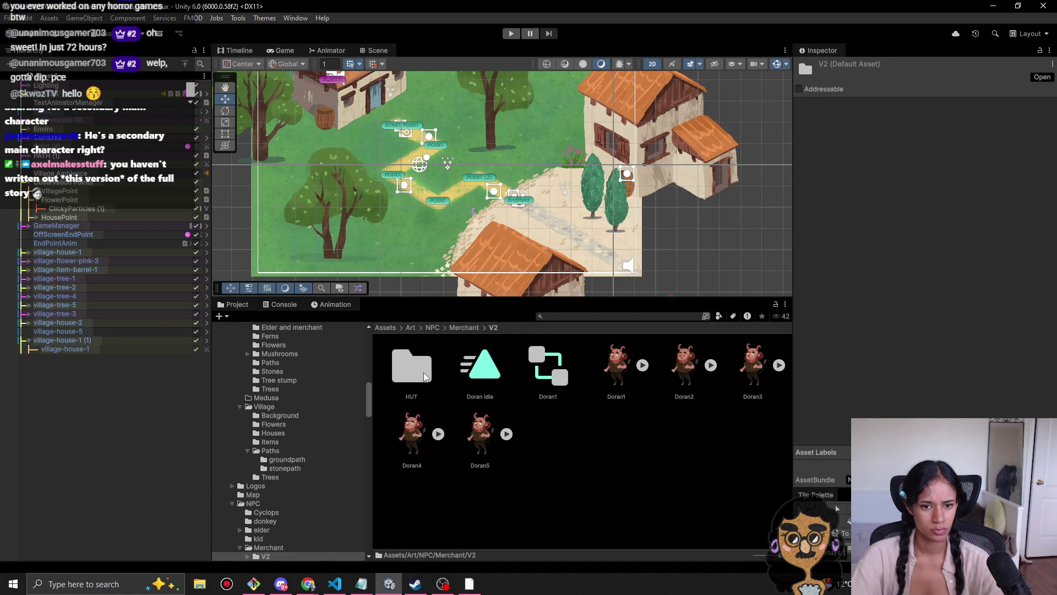
pyautogui.click(462, 327)
pyautogui.click(432, 327)
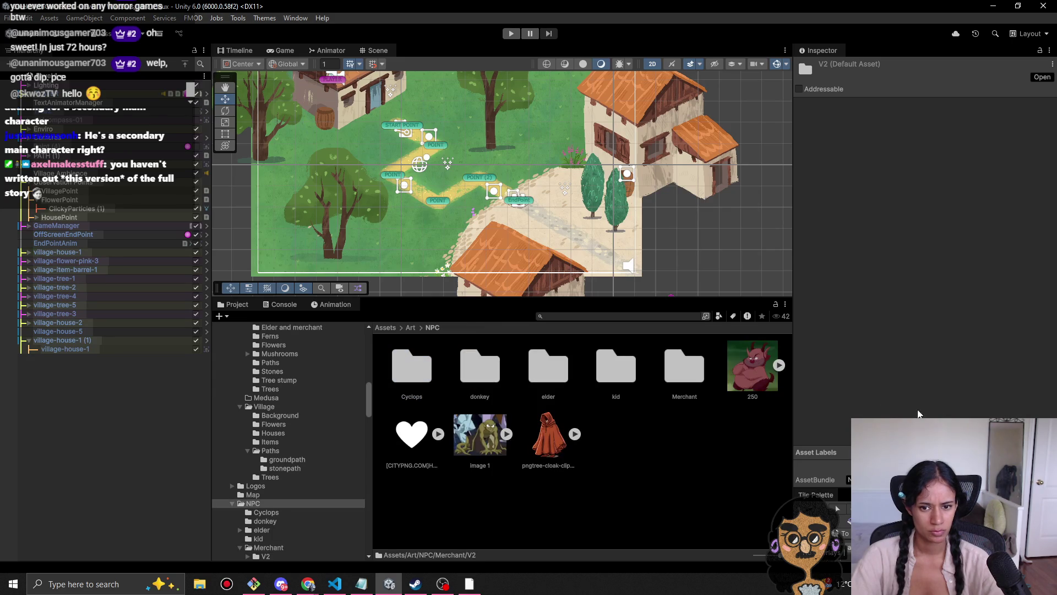
pyautogui.doubleClick(477, 384)
pyautogui.click(433, 328)
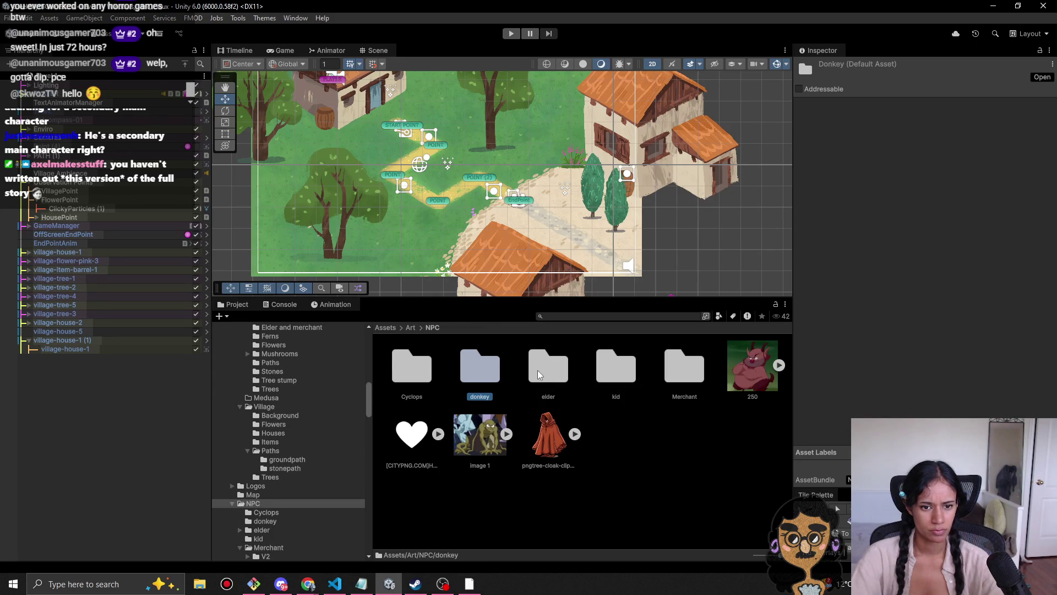
pyautogui.click(410, 328)
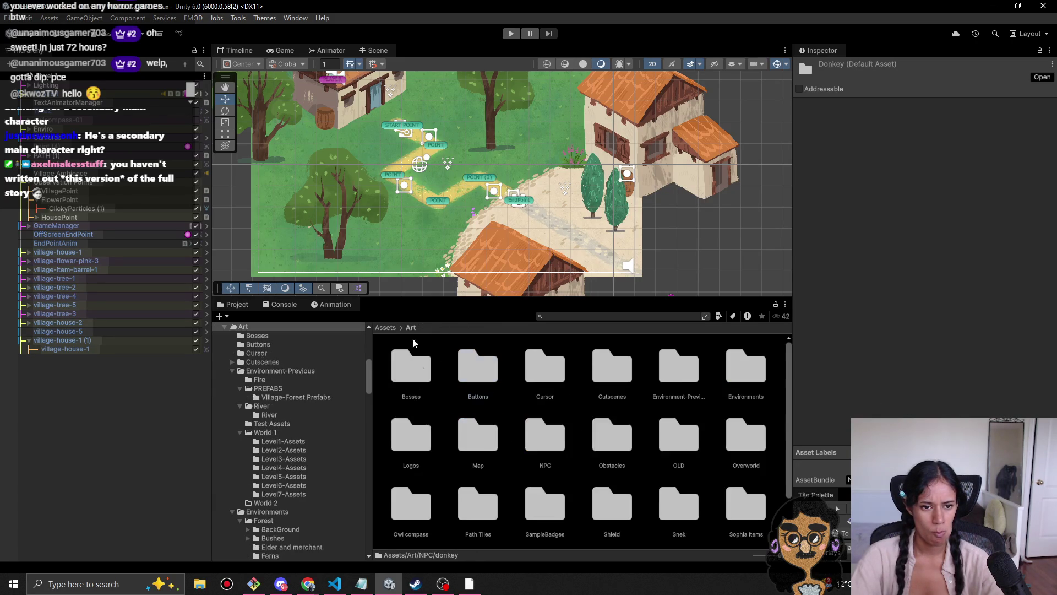
pyautogui.doubleClick(606, 448)
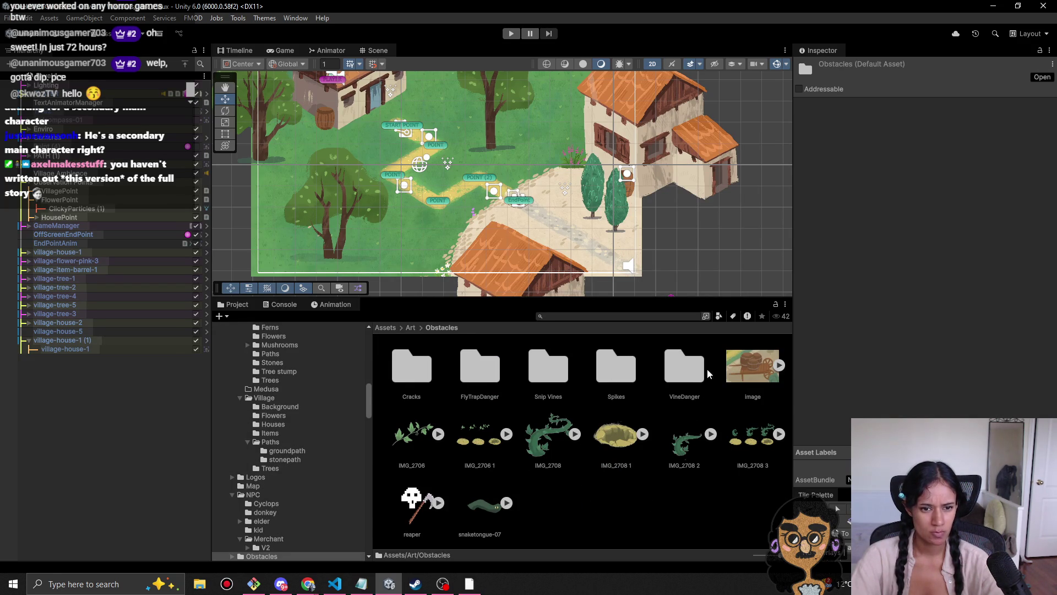
pyautogui.click(752, 370)
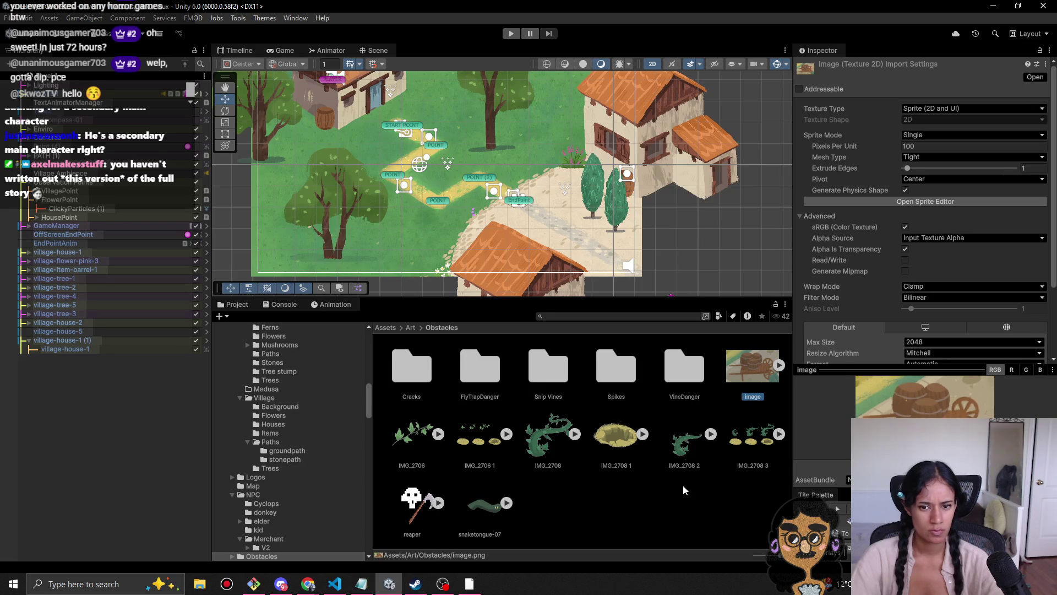
pyautogui.rightClick(763, 371)
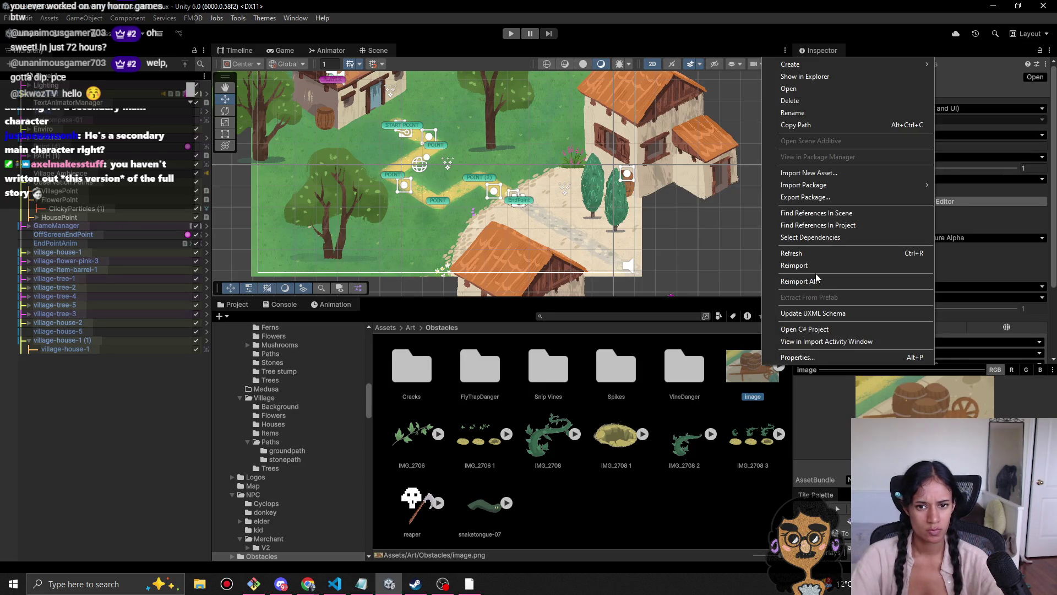
pyautogui.click(825, 225)
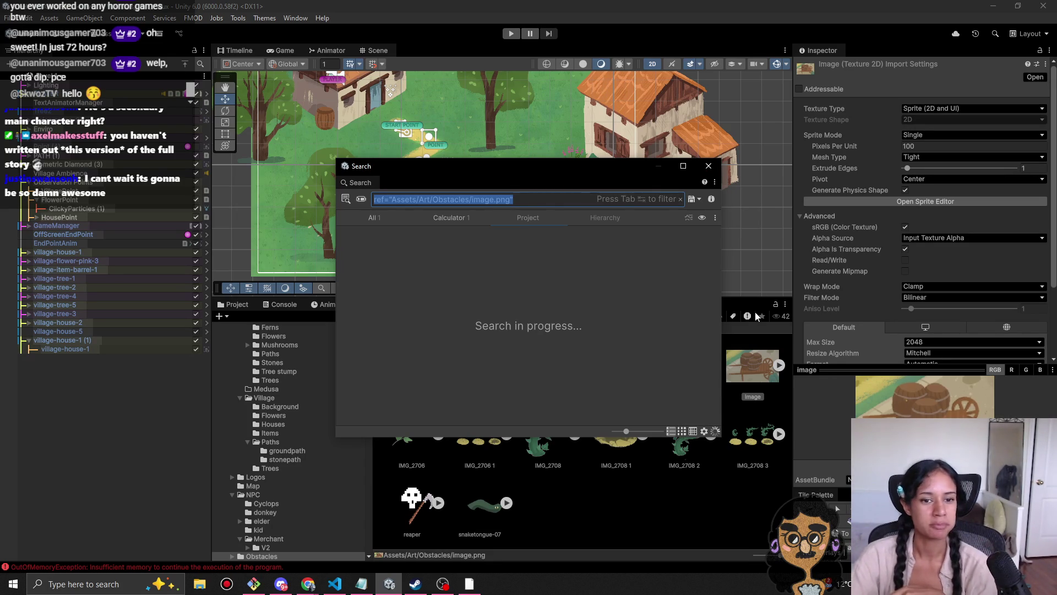
pyautogui.moveTo(628, 165)
pyautogui.mouseDown()
pyautogui.moveTo(749, 155)
pyautogui.moveTo(749, 166)
pyautogui.mouseUp()
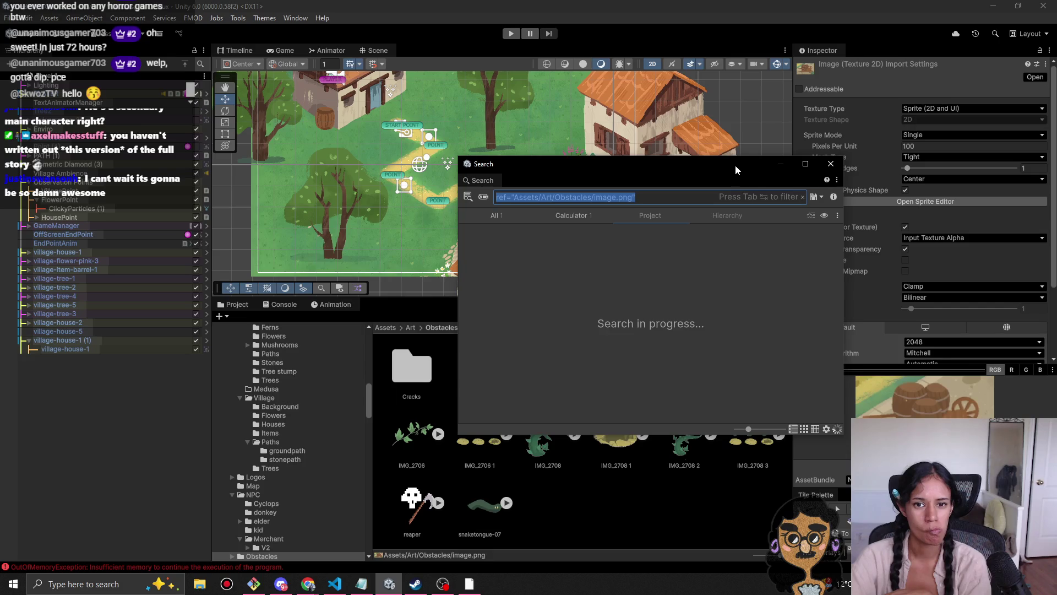
pyautogui.moveTo(735, 164); pyautogui.dragTo(639, 164)
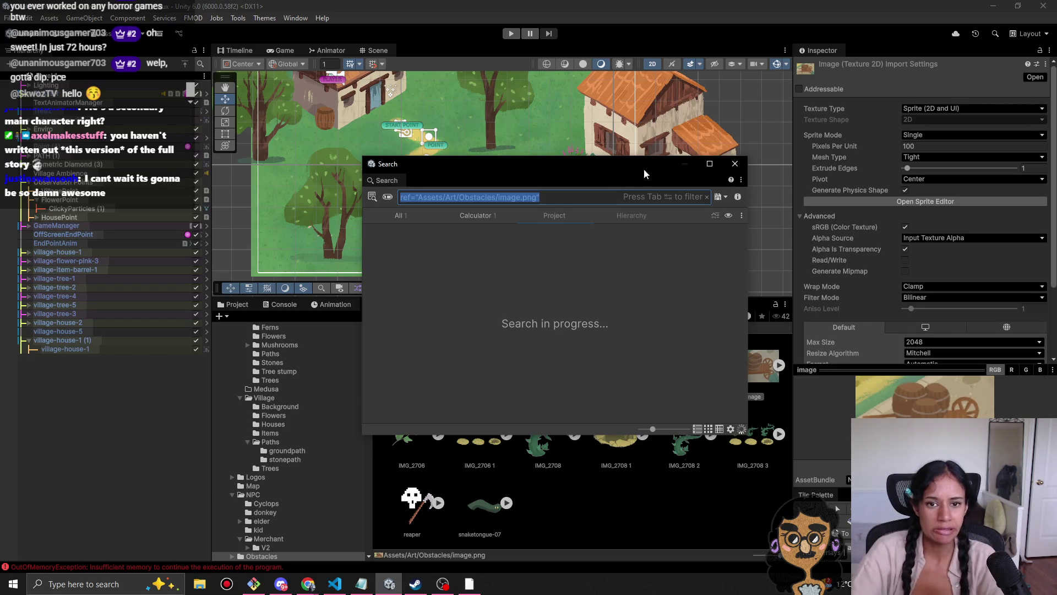
pyautogui.click(734, 164)
pyautogui.click(729, 514)
# Step: Delete image.png, then peek into the VineDanger folder
pyautogui.click(745, 370)
pyautogui.press('Delete')
pyautogui.click(545, 312)
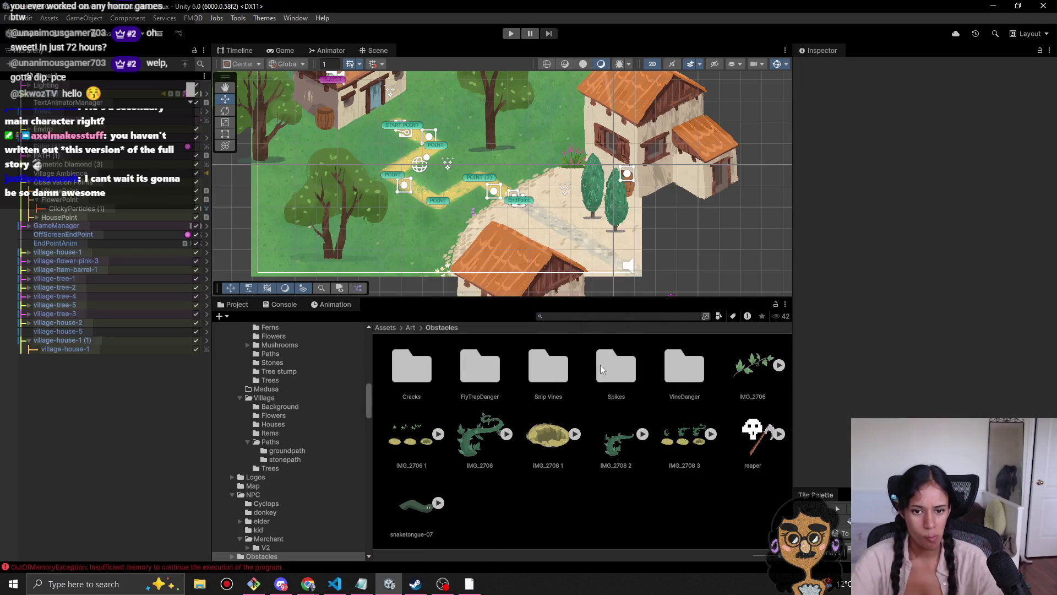
pyautogui.doubleClick(684, 367)
pyautogui.click(448, 326)
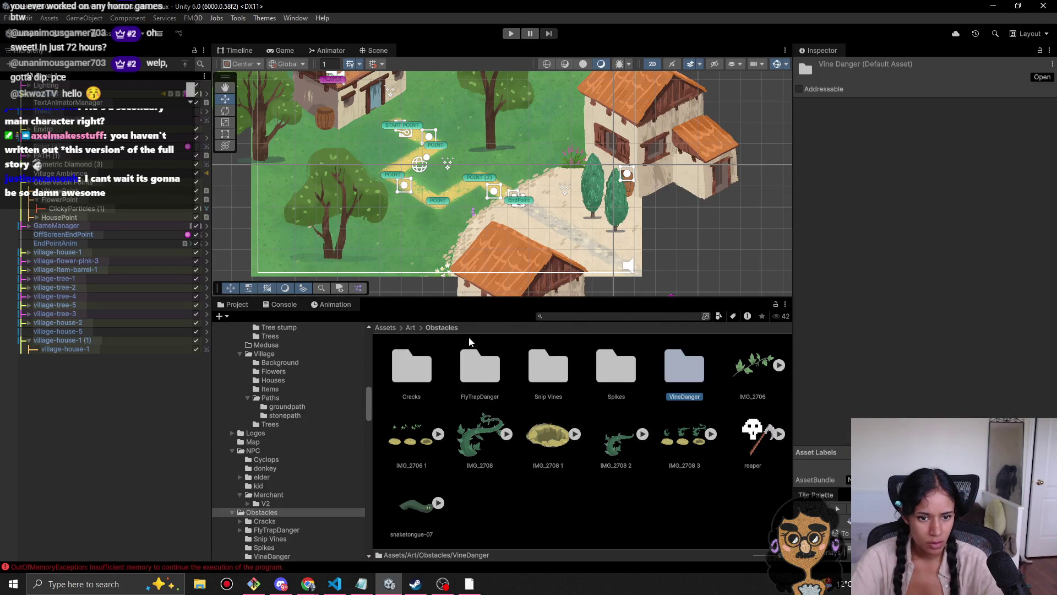
# Step: Delete the IMG_2708 3, IMG_2708 1 and IMG_2706 1 sprites from Obstacles
pyautogui.click(616, 456)
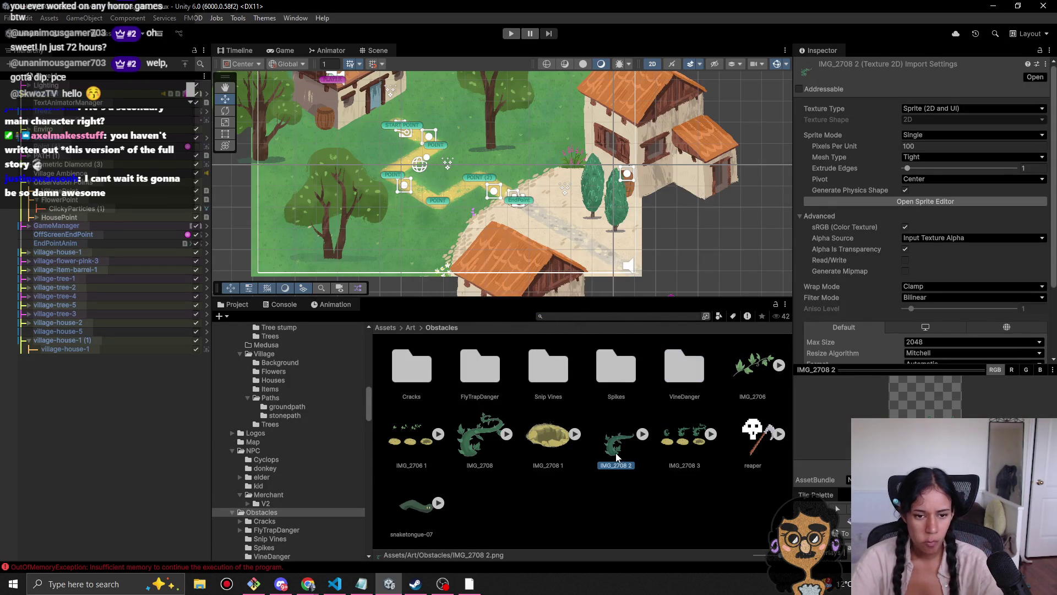
pyautogui.click(691, 440)
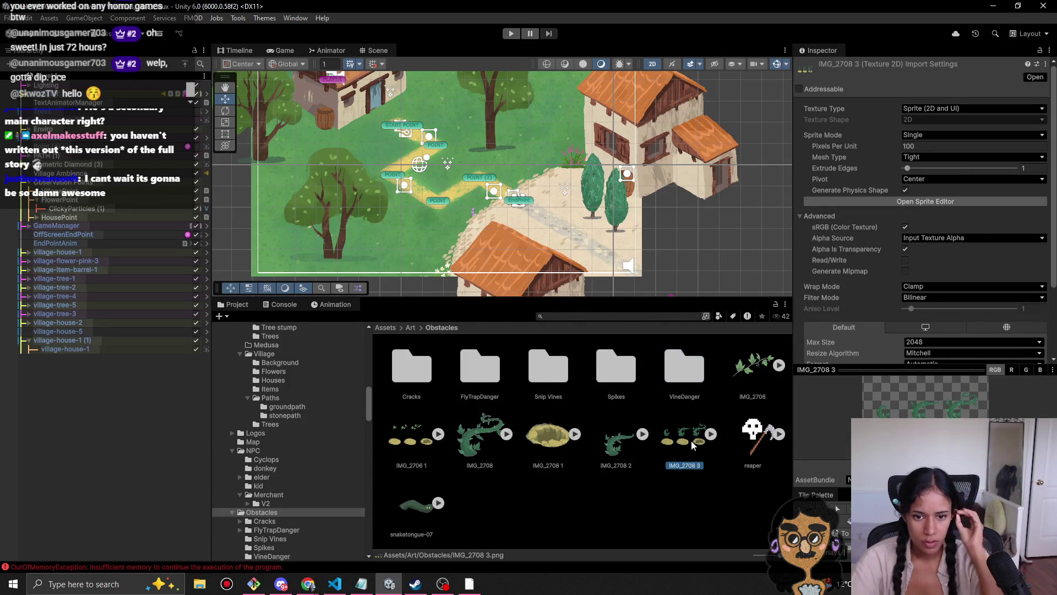
pyautogui.press('Delete')
pyautogui.press('Return')
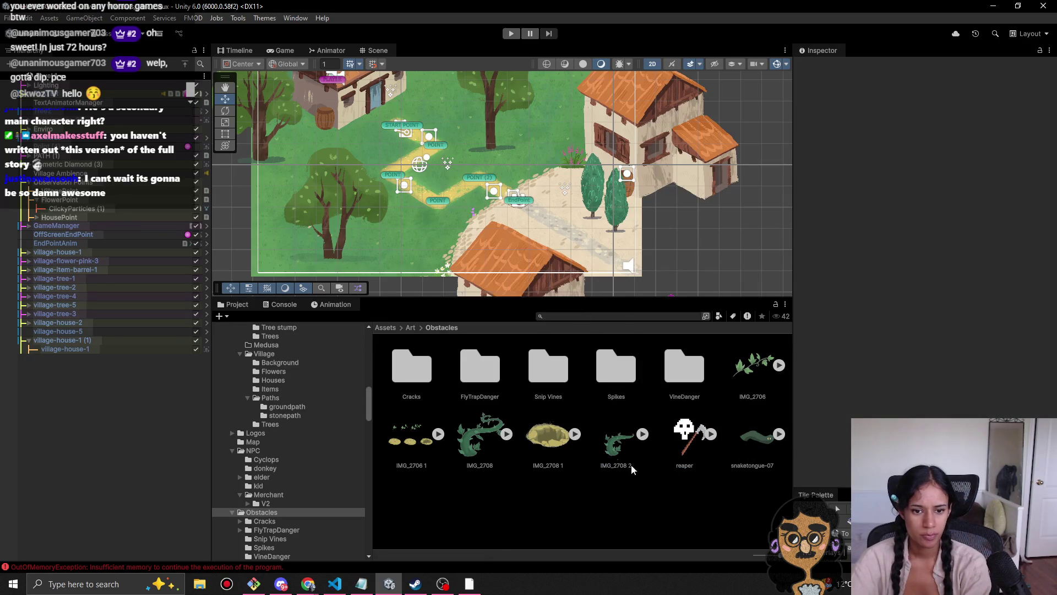
pyautogui.click(548, 445)
pyautogui.press('Delete')
pyautogui.press('Return')
pyautogui.click(410, 437)
pyautogui.press('Delete')
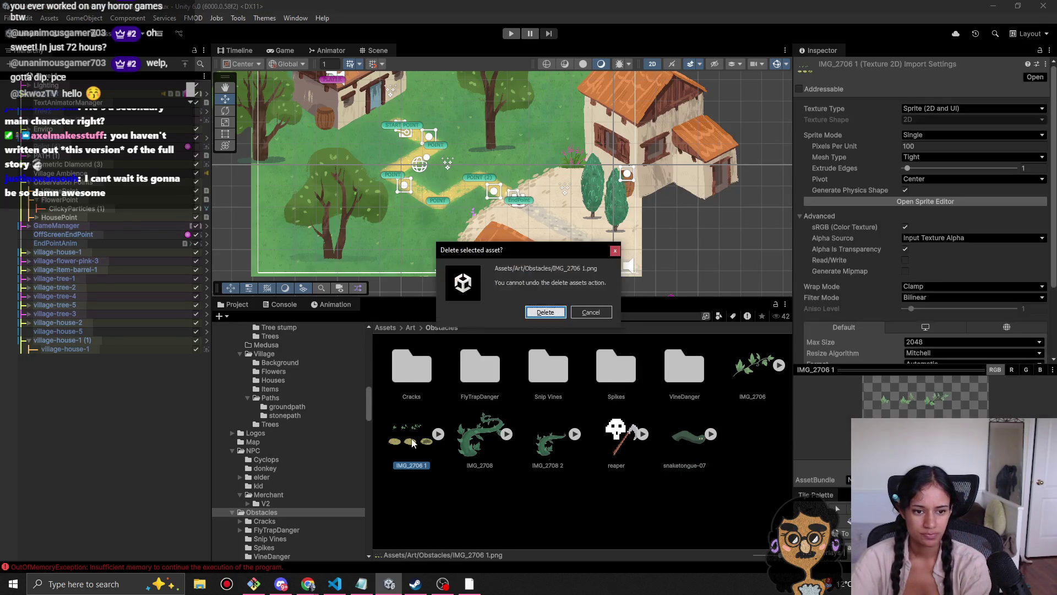
pyautogui.press('Return')
# Step: Look through the VineDanger and Spikes obstacle folders
pyautogui.doubleClick(677, 377)
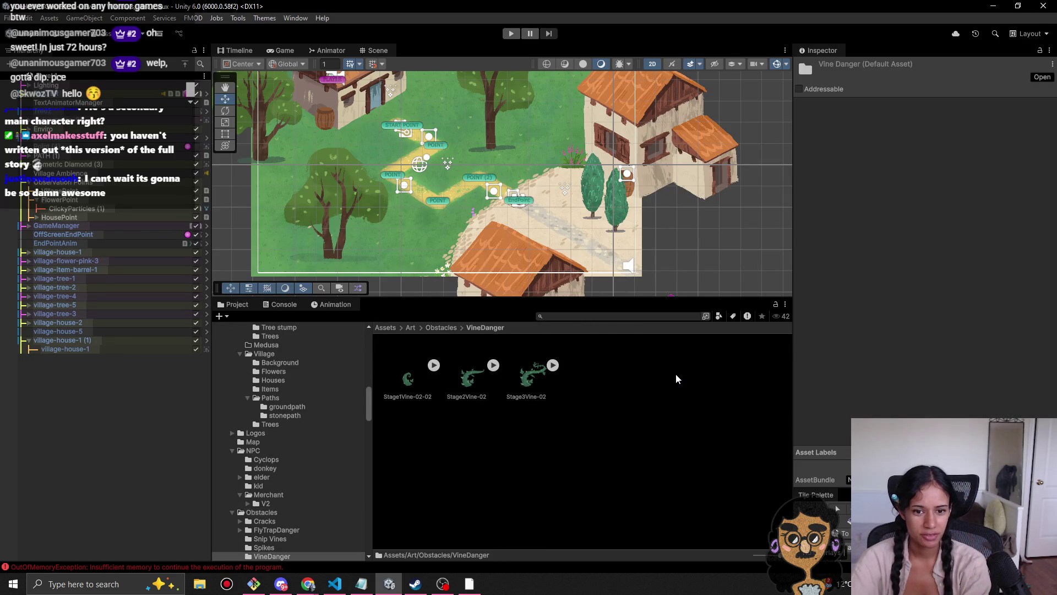
pyautogui.click(444, 328)
pyautogui.press('Left')
pyautogui.press('Return')
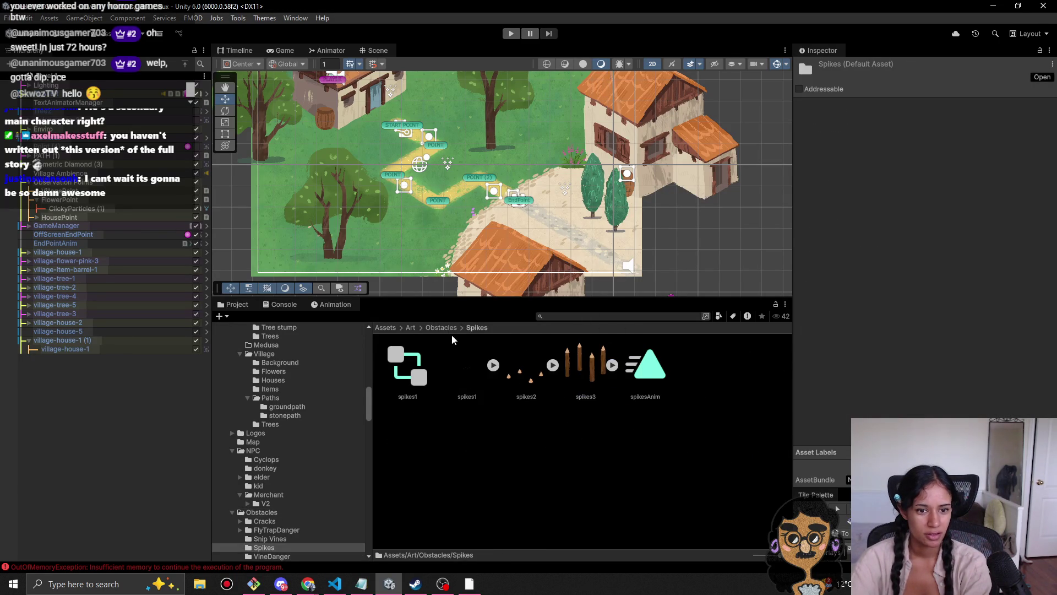
pyautogui.click(444, 327)
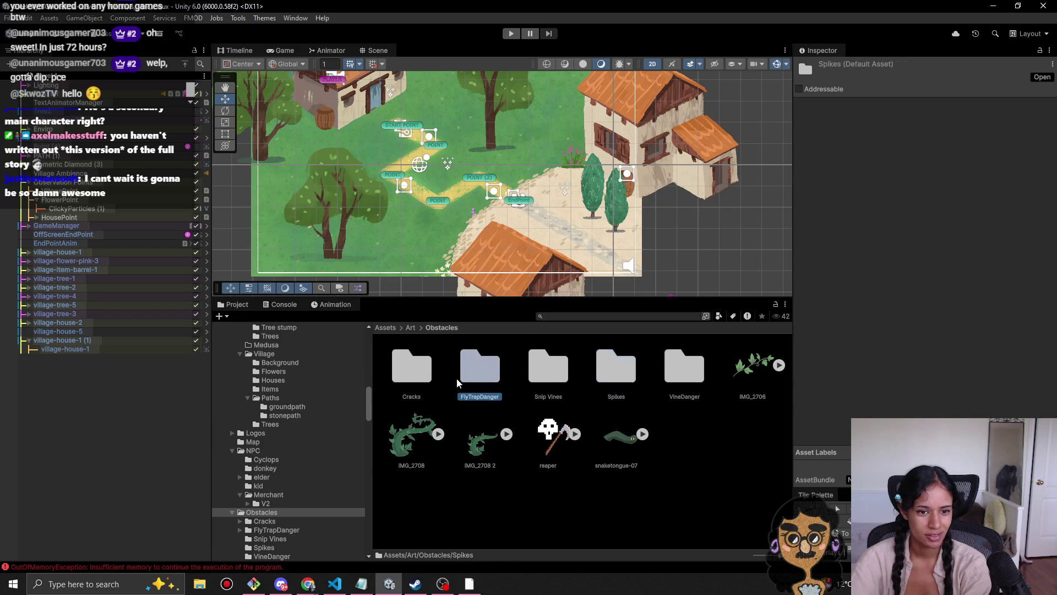
# Step: Browse FlyTrapDanger and its V2 folder, check the IMG_2714 sprite, then return to Art
pyautogui.doubleClick(457, 377)
pyautogui.doubleClick(406, 374)
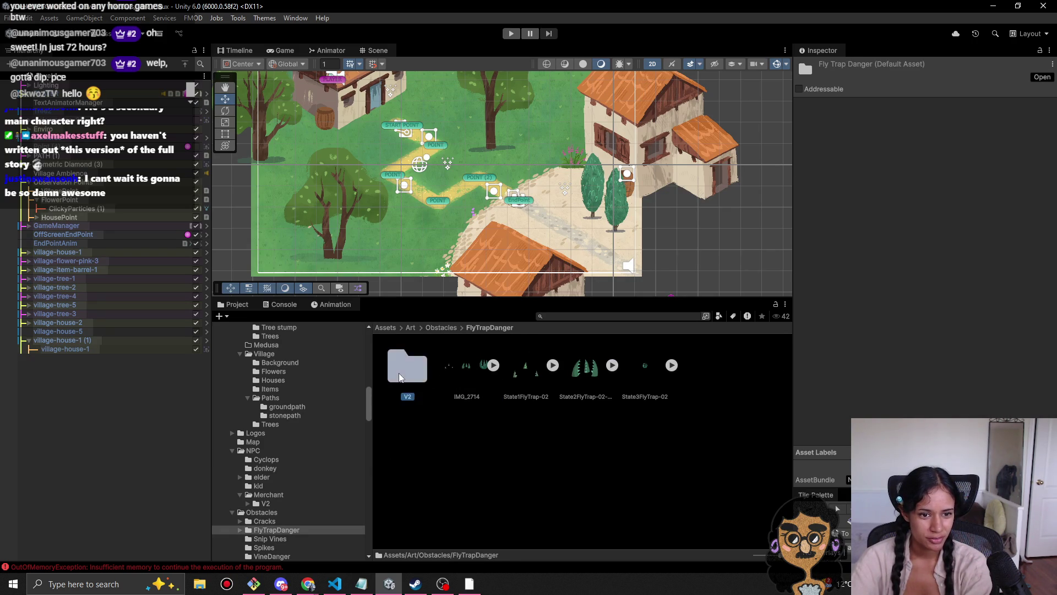
pyautogui.click(477, 328)
pyautogui.click(474, 369)
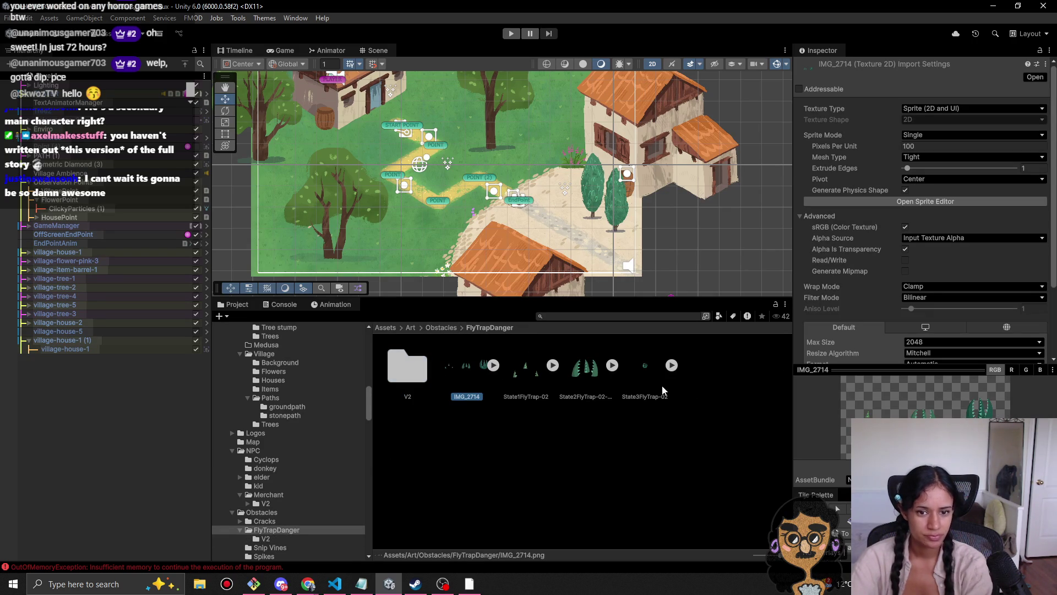
pyautogui.click(440, 329)
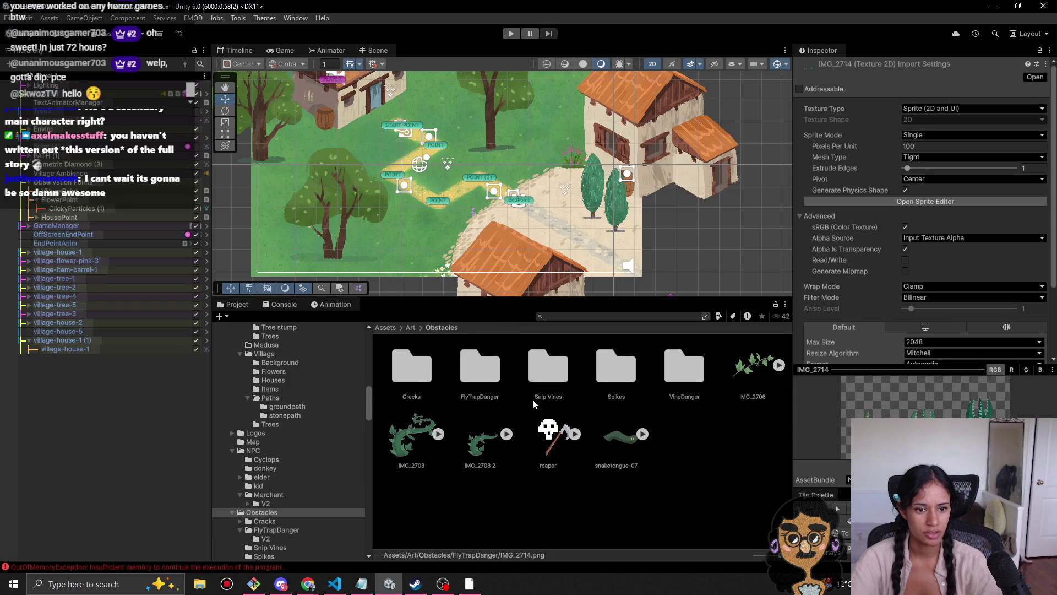
pyautogui.click(413, 328)
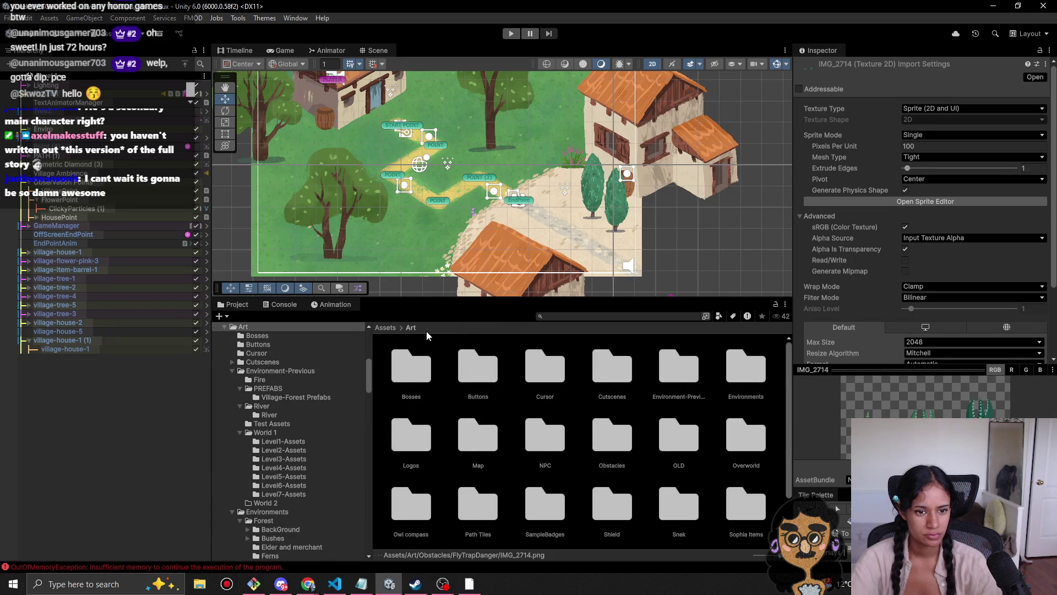
# Step: Browse Obstacles/Cracks and its V2 folder, inspecting the three state crack sprites
pyautogui.doubleClick(612, 438)
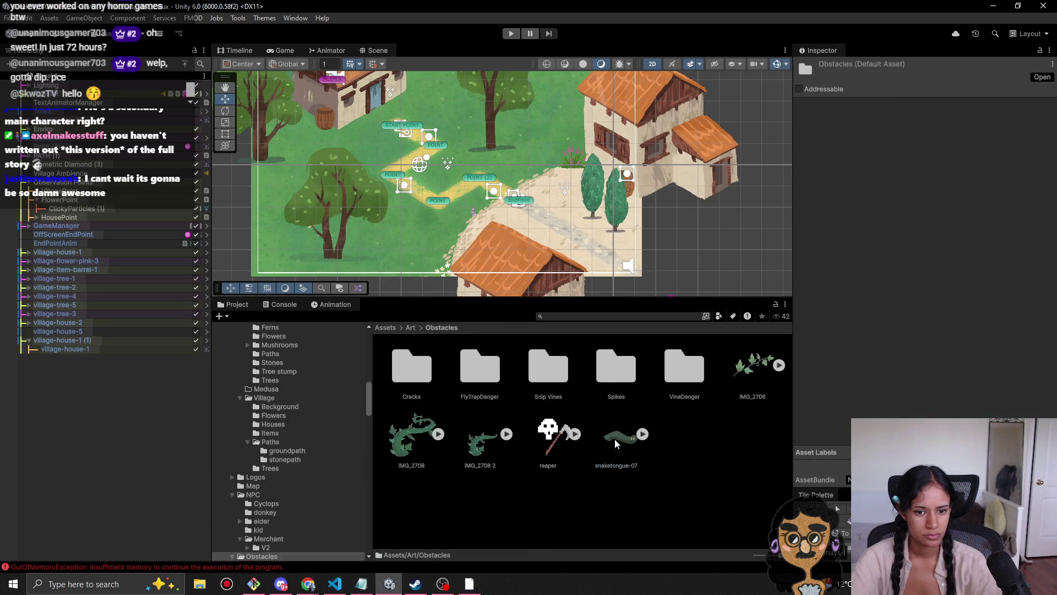
pyautogui.doubleClick(427, 371)
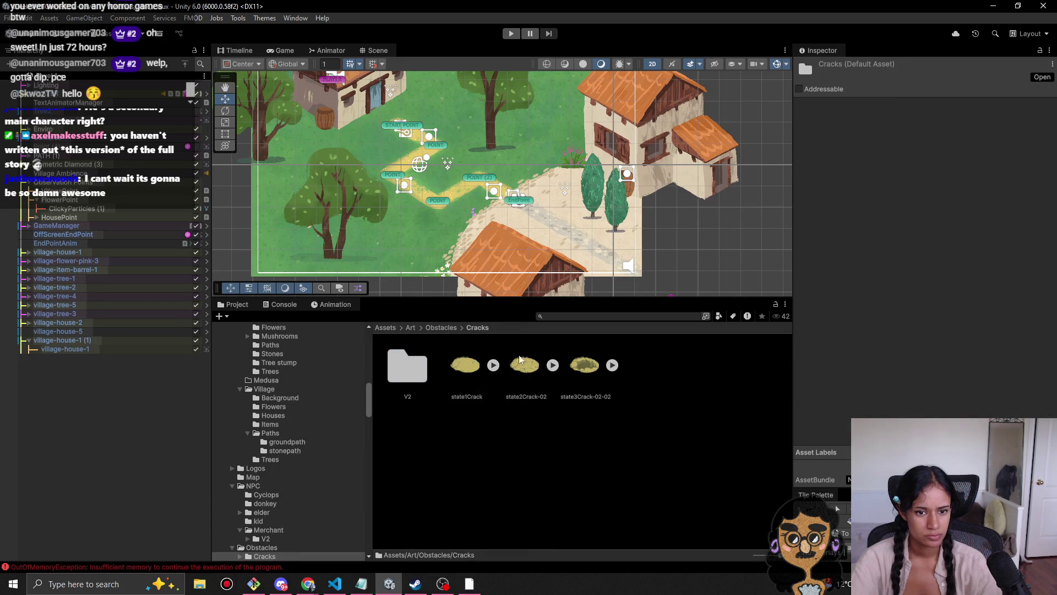
pyautogui.doubleClick(419, 365)
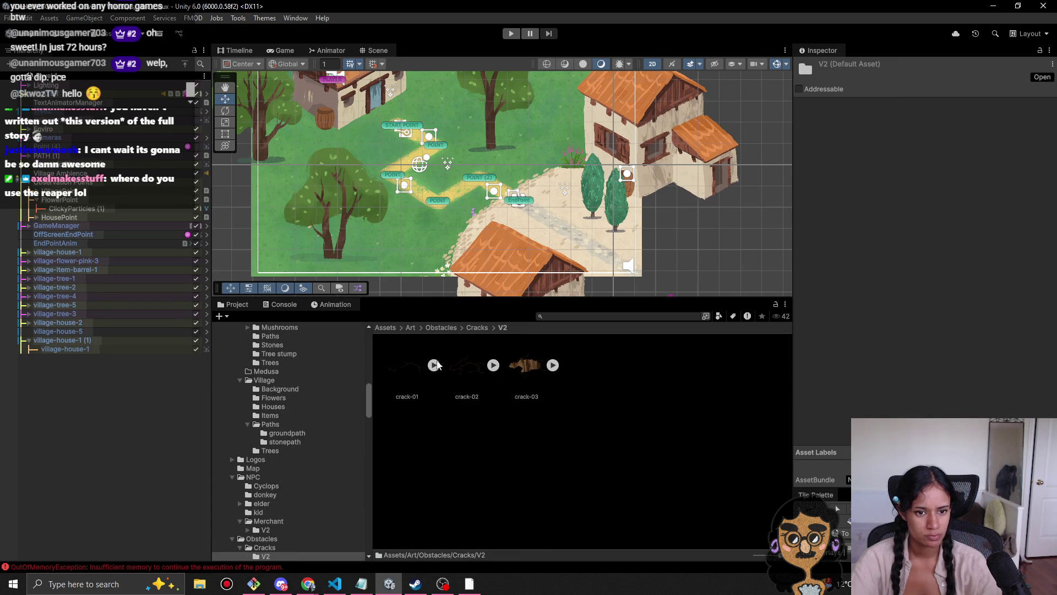
pyautogui.click(467, 328)
pyautogui.click(466, 366)
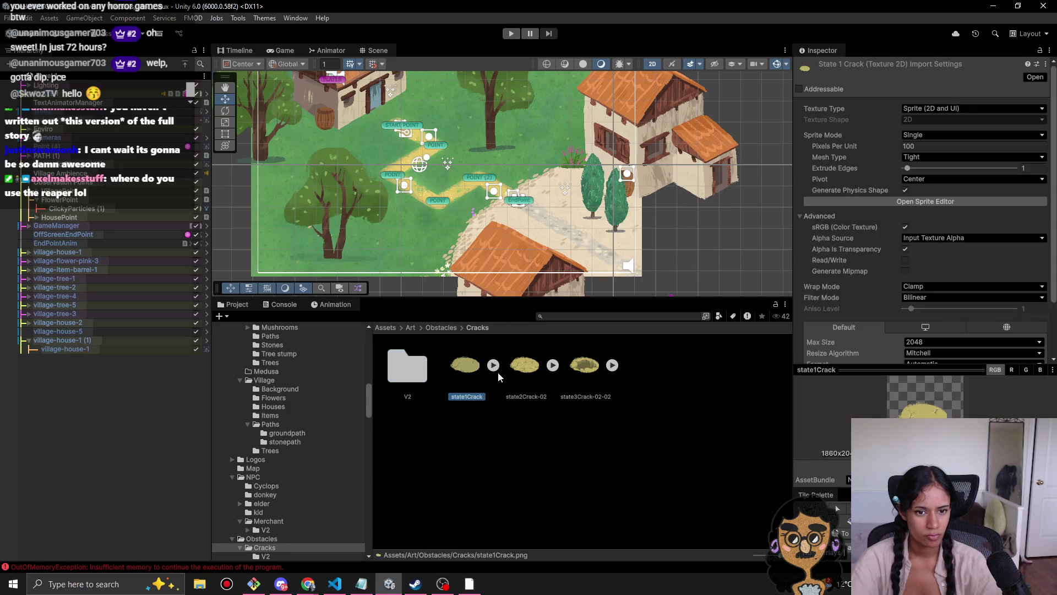
pyautogui.click(580, 370)
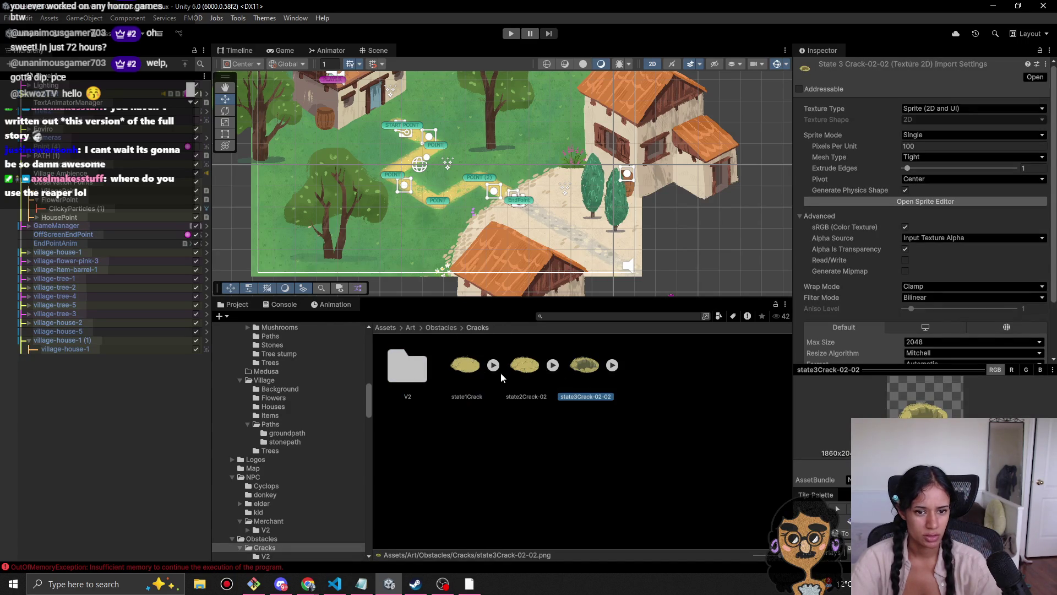
pyautogui.click(521, 370)
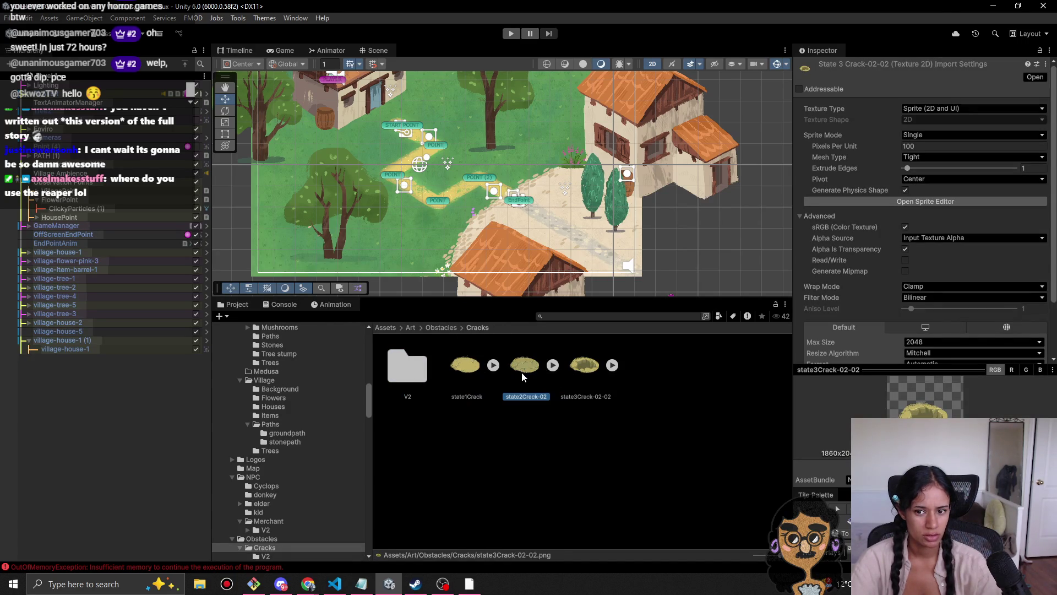
pyautogui.click(409, 327)
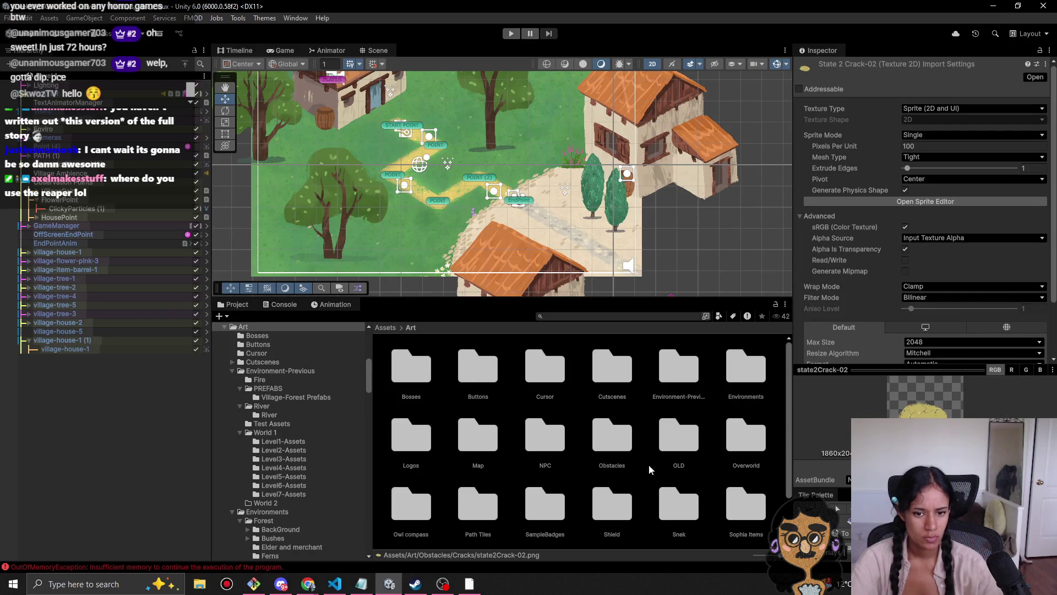
# Step: Check the OLD folder's contents, then rename it to 'z. Archive' in Art
pyautogui.scroll(-2, 609, 468)
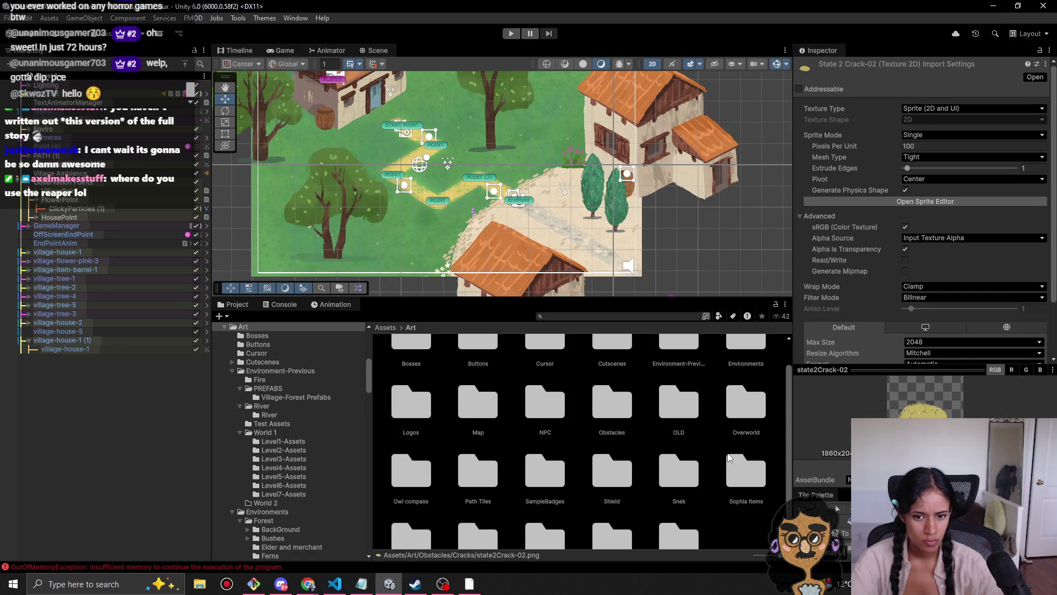
pyautogui.doubleClick(676, 389)
pyautogui.scroll(-2, 663, 430)
pyautogui.scroll(2, 663, 448)
pyautogui.scroll(-2, 655, 447)
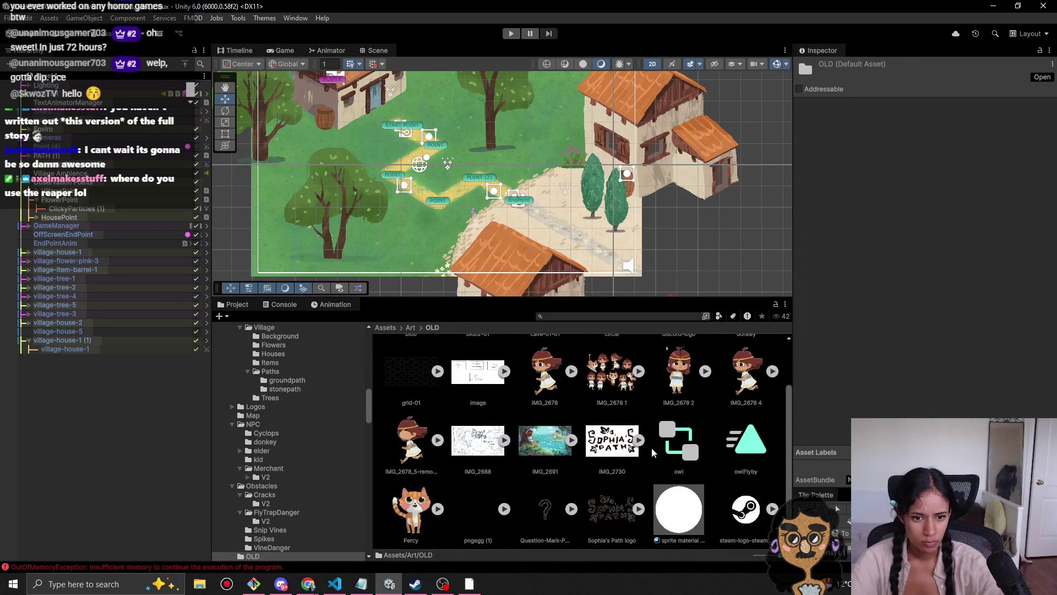
pyautogui.click(412, 327)
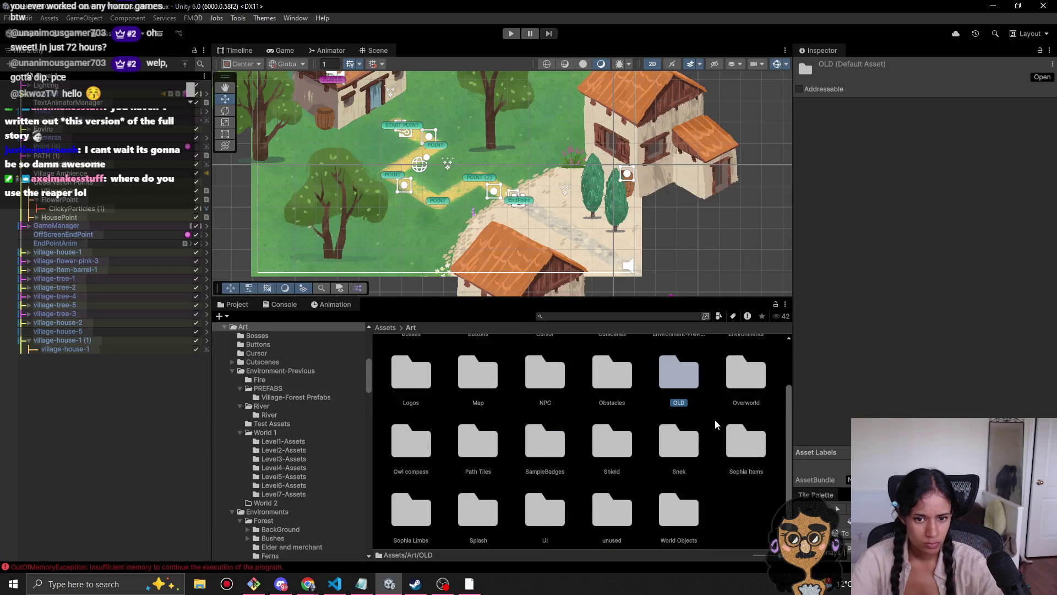
pyautogui.press('F2')
pyautogui.write('z')
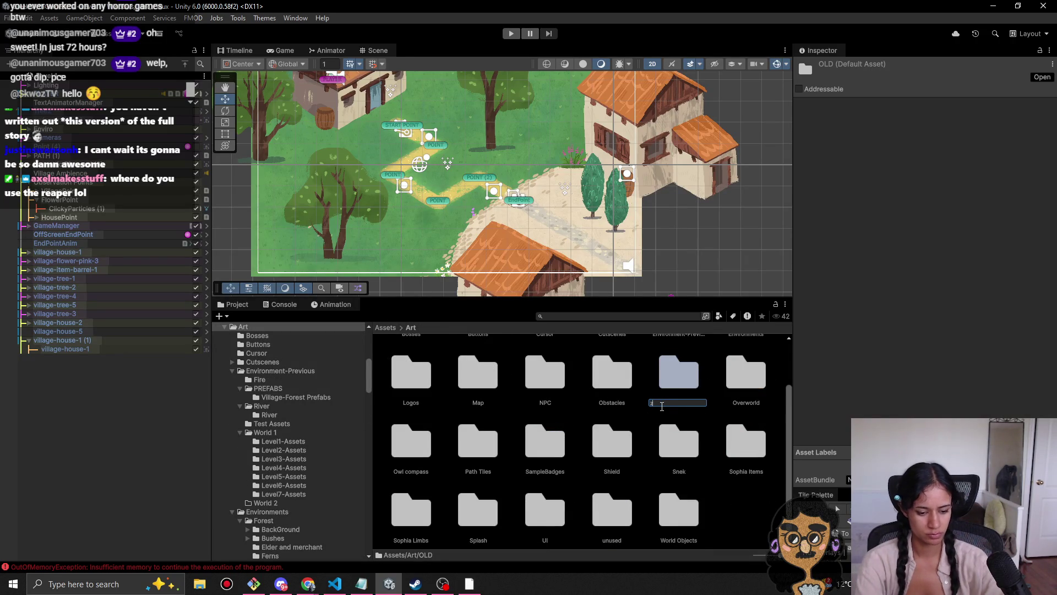
pyautogui.write('. Archive')
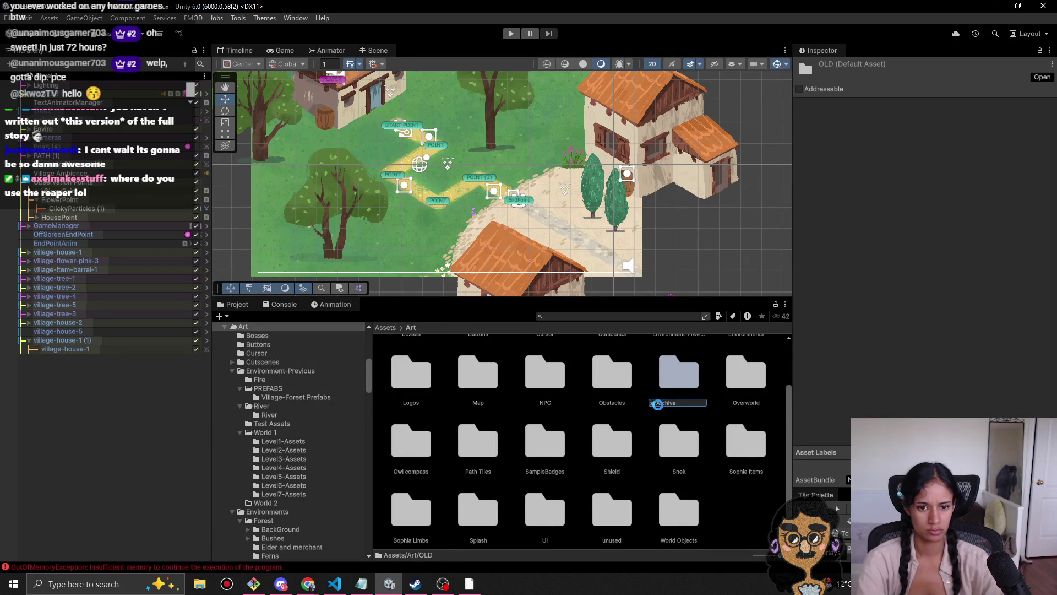
pyautogui.press('Return')
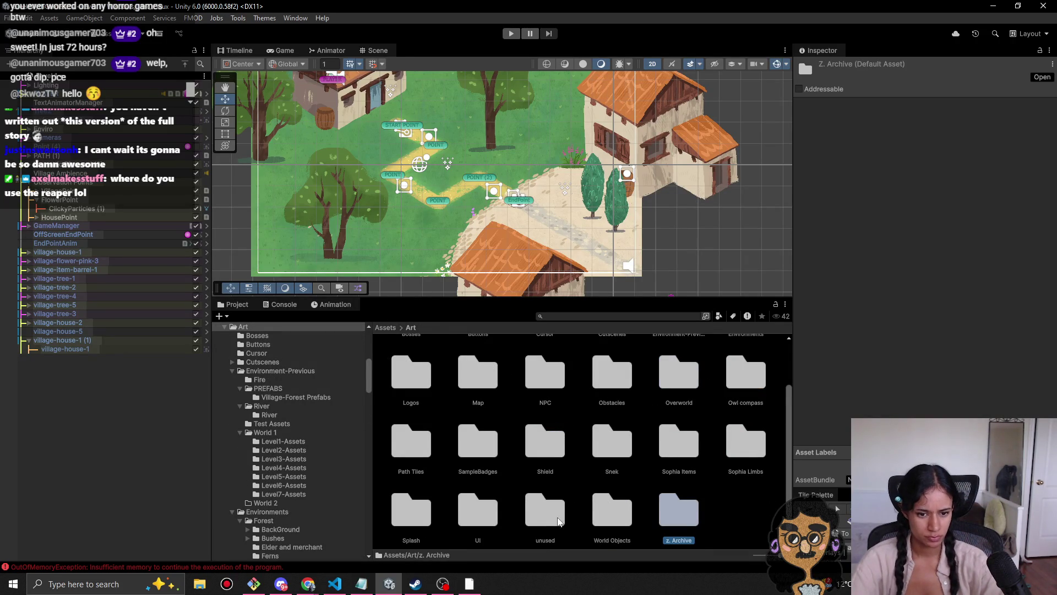
pyautogui.scroll(2, 558, 512)
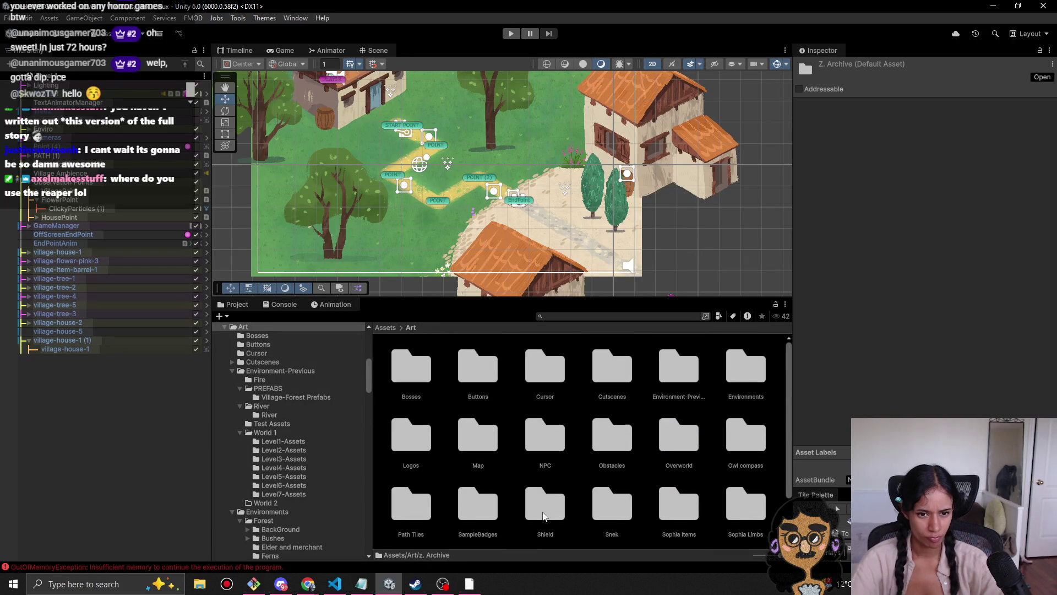
# Step: Browse the Environment-Previous, Map (IMG_2867 1) and Owl compass folders in Art
pyautogui.doubleClick(690, 378)
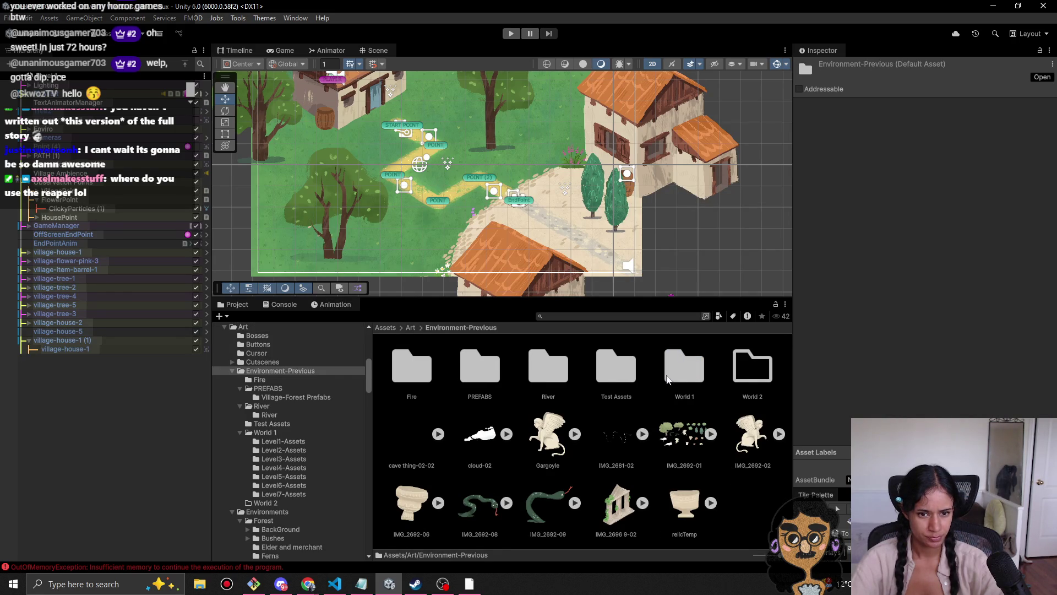
pyautogui.click(410, 327)
pyautogui.scroll(-2, 664, 425)
pyautogui.scroll(-1, 664, 425)
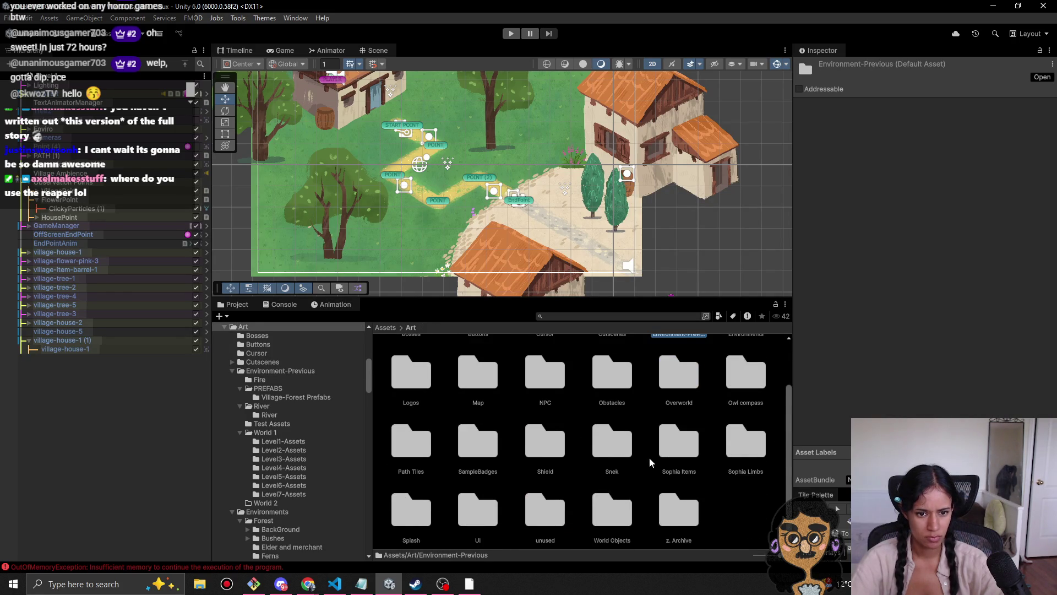
pyautogui.doubleClick(470, 377)
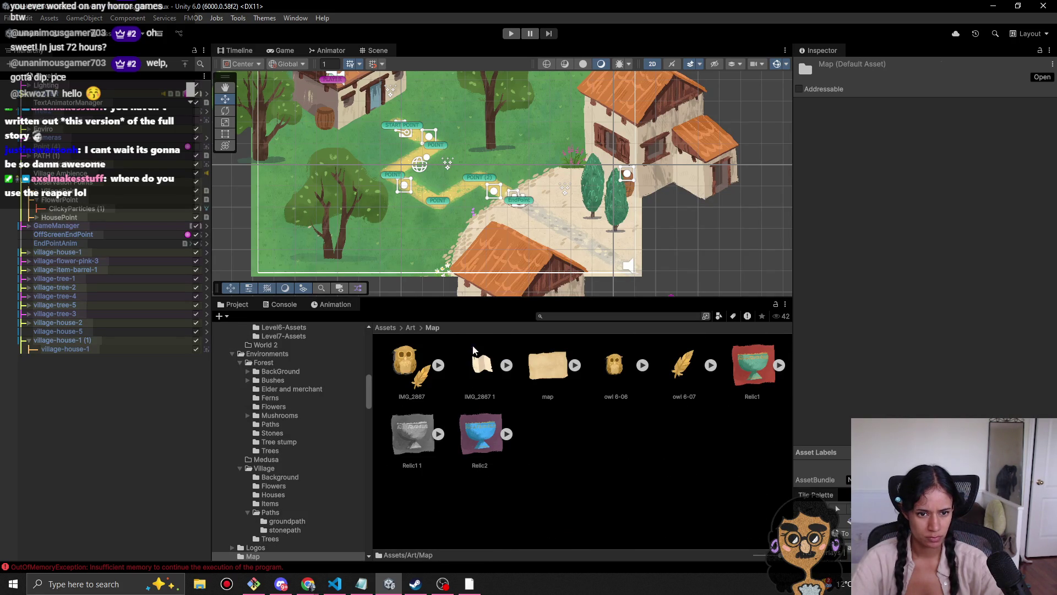
pyautogui.click(411, 327)
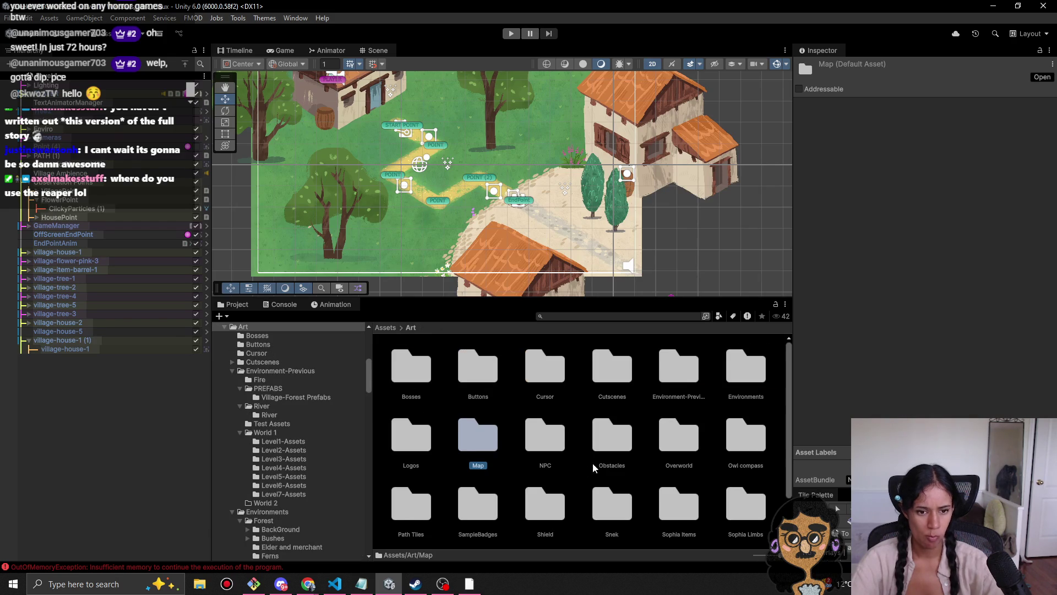
pyautogui.doubleClick(479, 431)
pyautogui.click(489, 368)
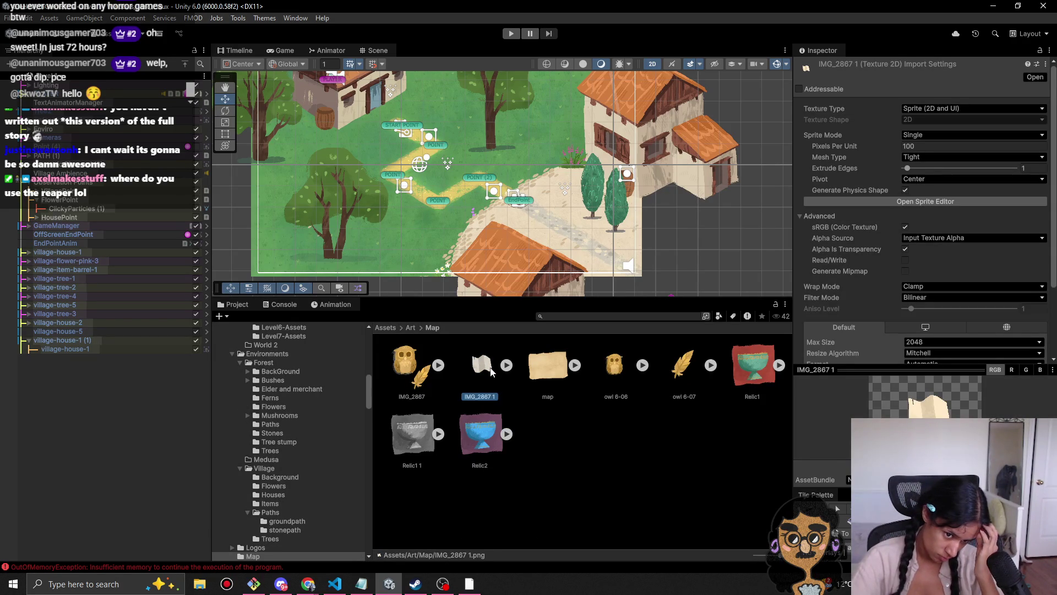
pyautogui.click(411, 327)
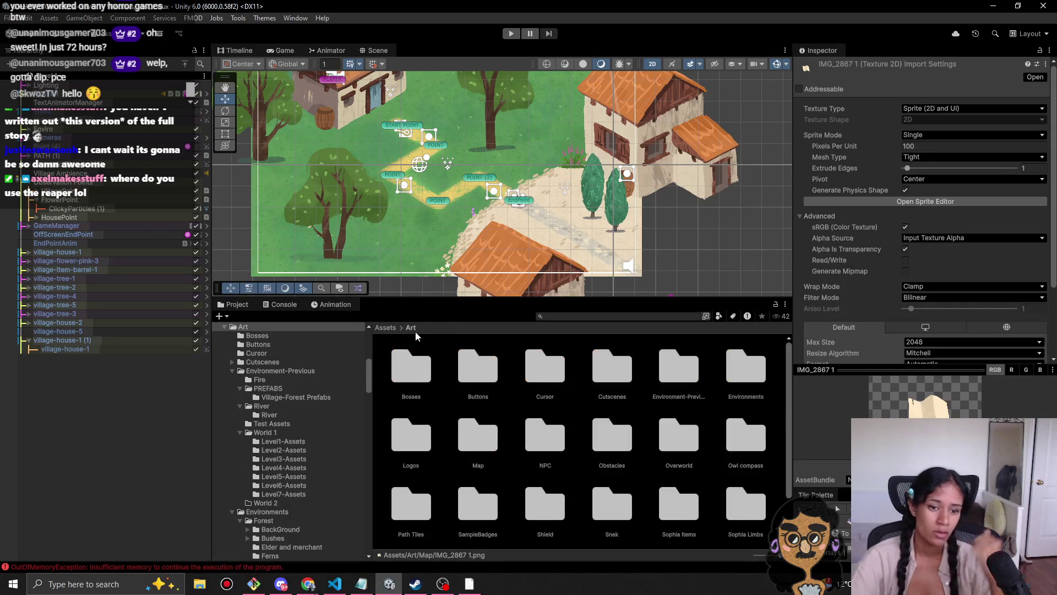
pyautogui.doubleClick(722, 457)
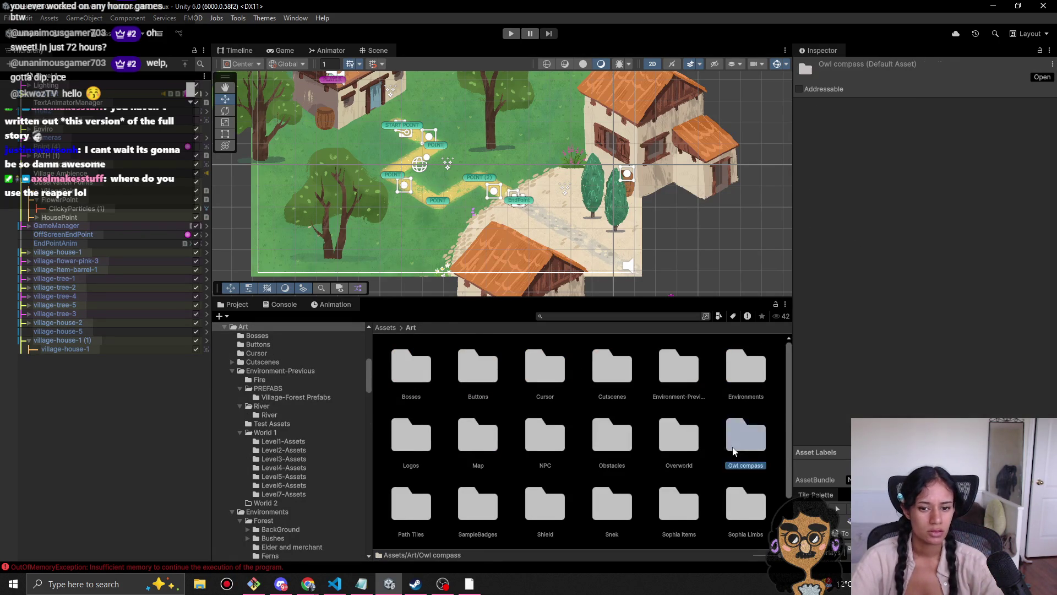
pyautogui.click(410, 328)
# Step: Delete the snip-02 sprite from the Buttons folder
pyautogui.doubleClick(487, 389)
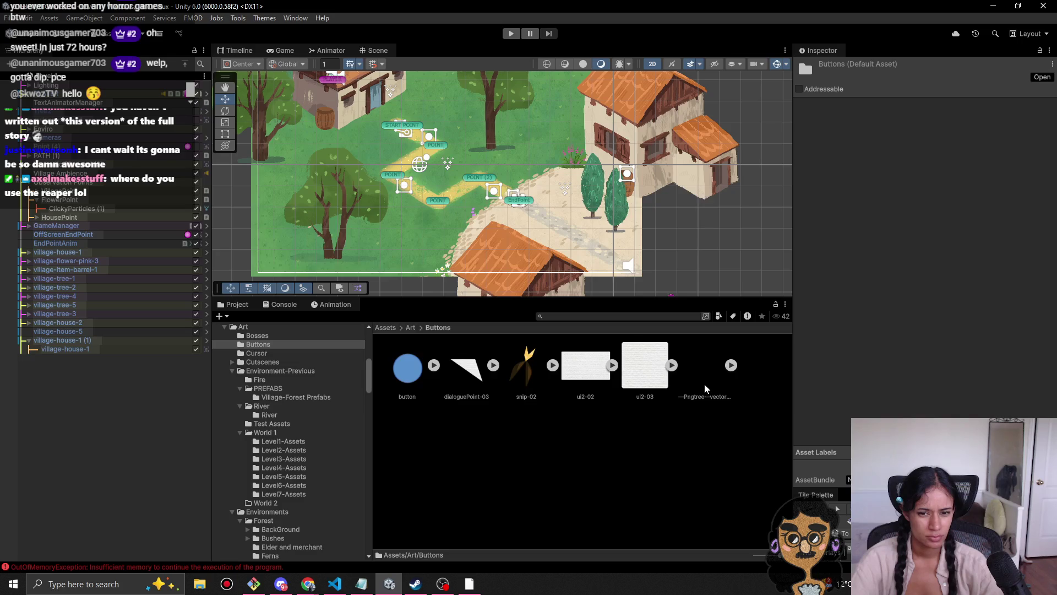
pyautogui.click(531, 378)
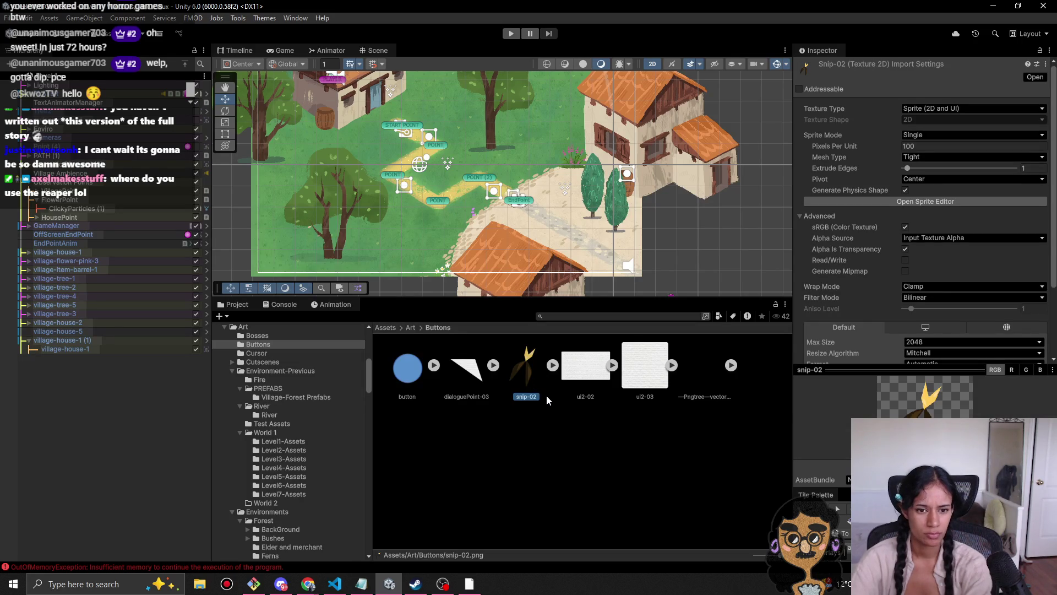
pyautogui.press('Delete')
pyautogui.press('Return')
pyautogui.click(470, 388)
# Step: Inspect the remaining Buttons sprites (ui2-02, ui2-03, button), then return to Art
pyautogui.click(520, 381)
pyautogui.click(600, 380)
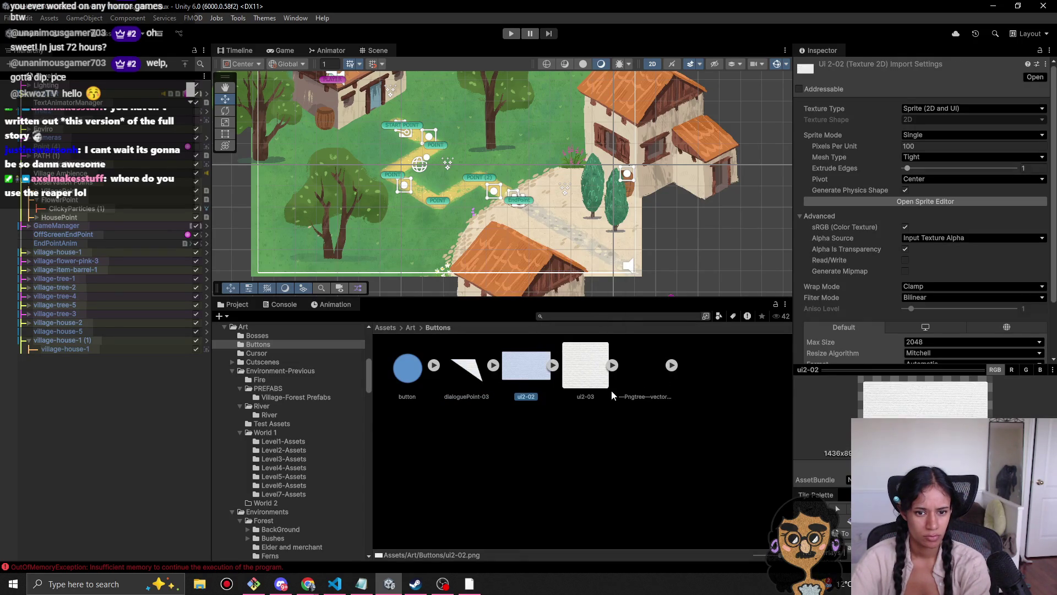
pyautogui.click(645, 390)
pyautogui.click(414, 377)
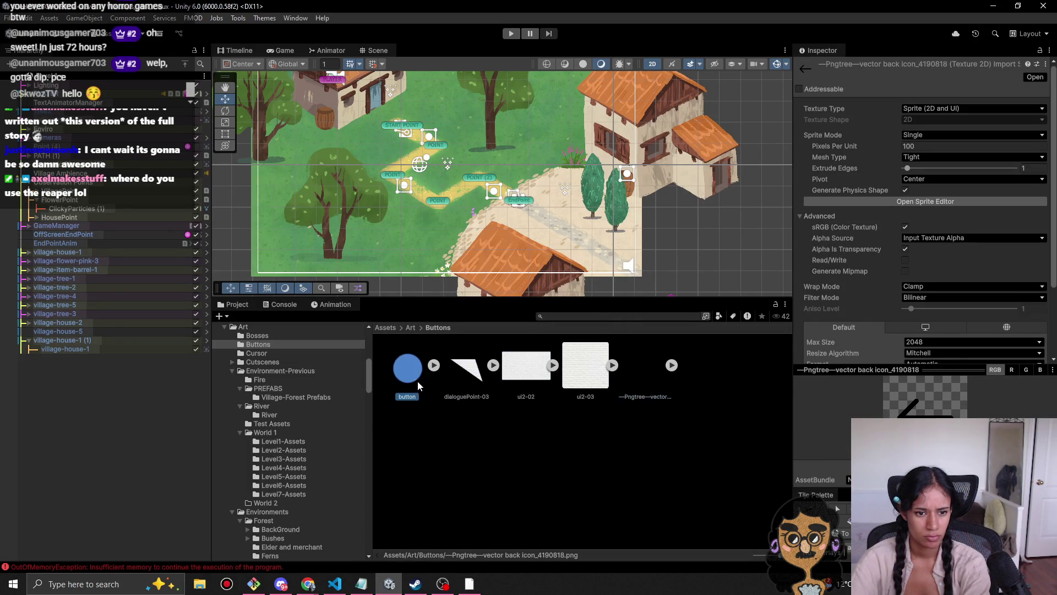
pyautogui.click(411, 328)
pyautogui.scroll(-2, 550, 468)
pyautogui.doubleClick(486, 438)
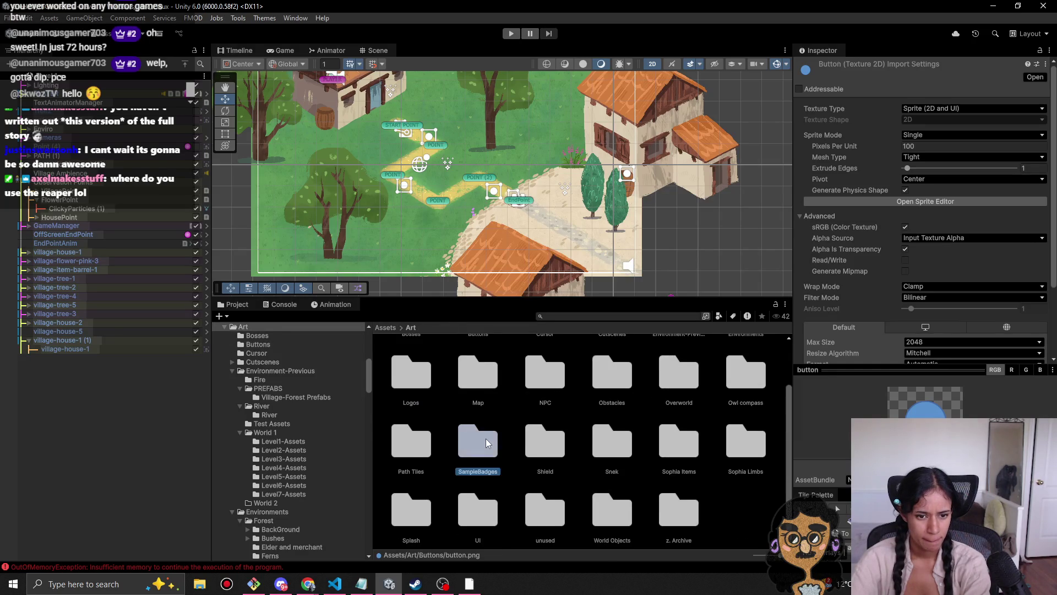
# Step: Replace 'Sample' with 'Level' so the folder reads LevelBadges
pyautogui.click(409, 327)
pyautogui.press('Home')
pyautogui.press('Delete')
pyautogui.press('Delete')
pyautogui.press('Delete')
pyautogui.write('Le')
pyautogui.press('Return')
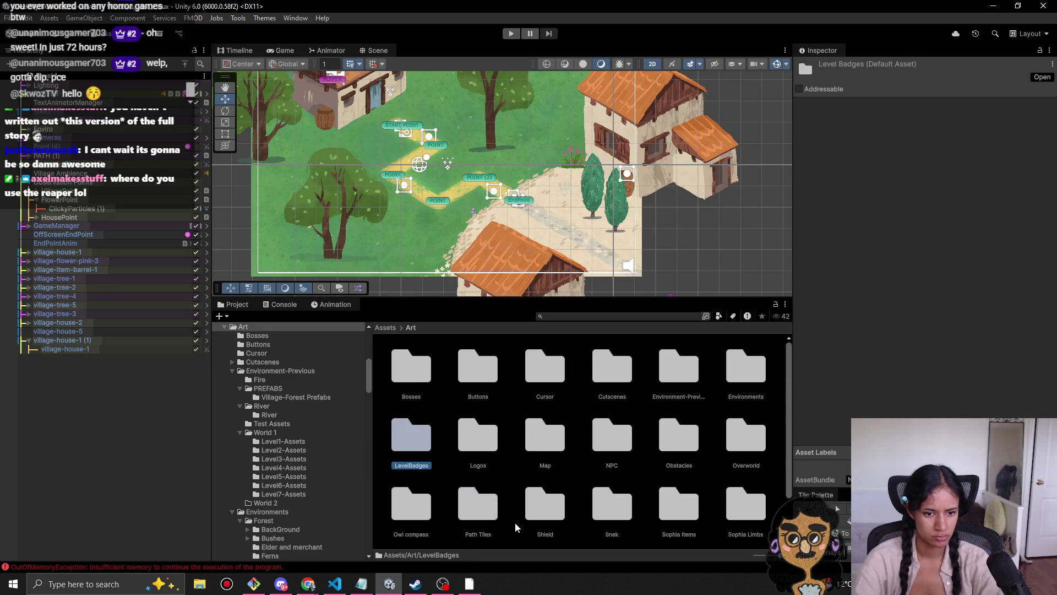
pyautogui.scroll(-1, 442, 497)
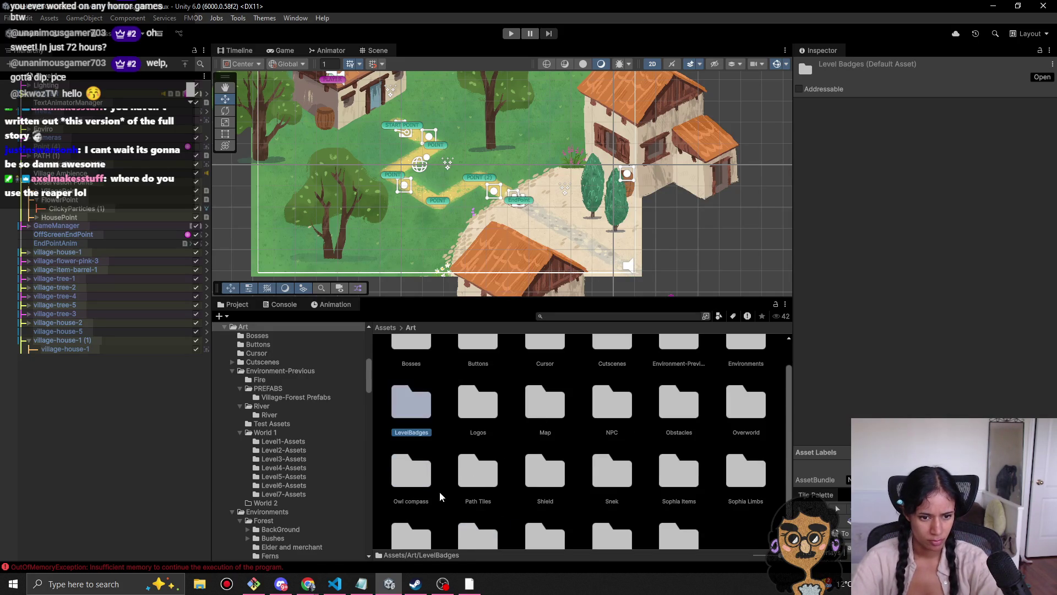
pyautogui.doubleClick(487, 497)
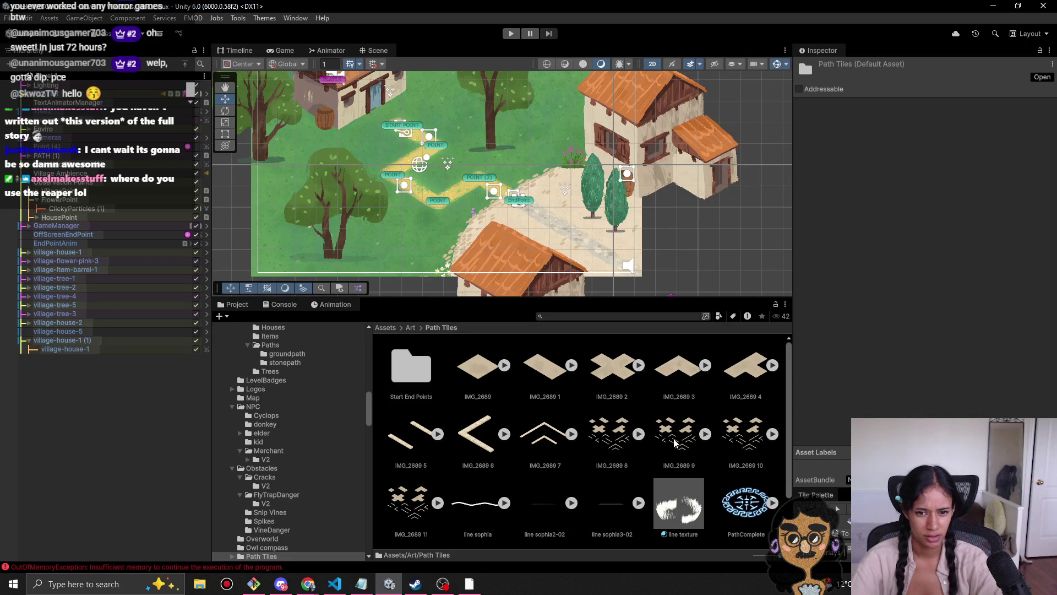
# Step: Inspect the IMG_2689 9, IMG_2689 8 and PathComplete sprites, then enter Play mode
pyautogui.click(675, 442)
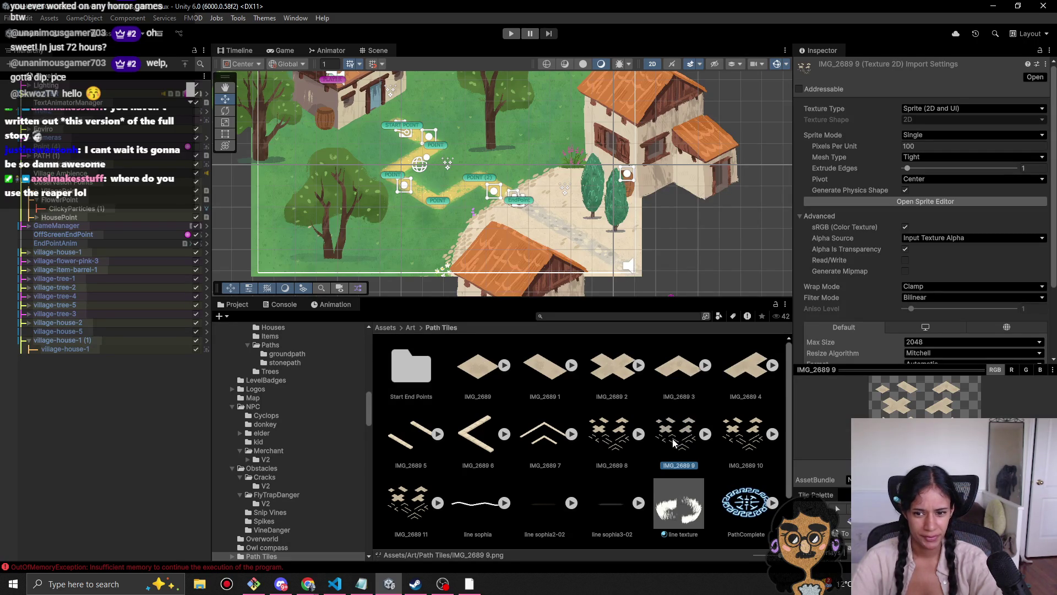
pyautogui.click(622, 442)
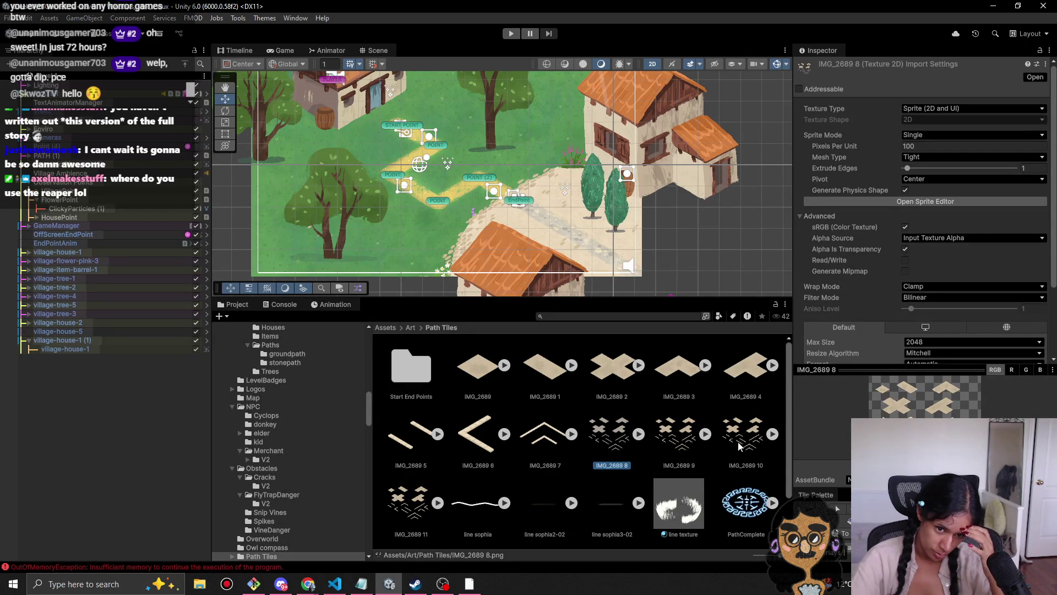
pyautogui.scroll(-2, 458, 465)
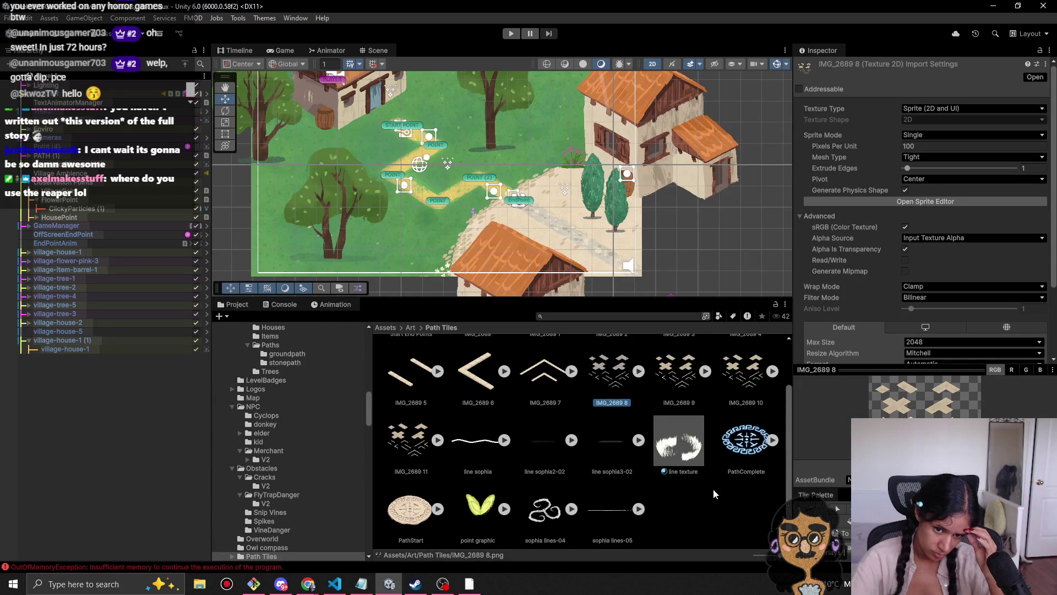
pyautogui.click(746, 461)
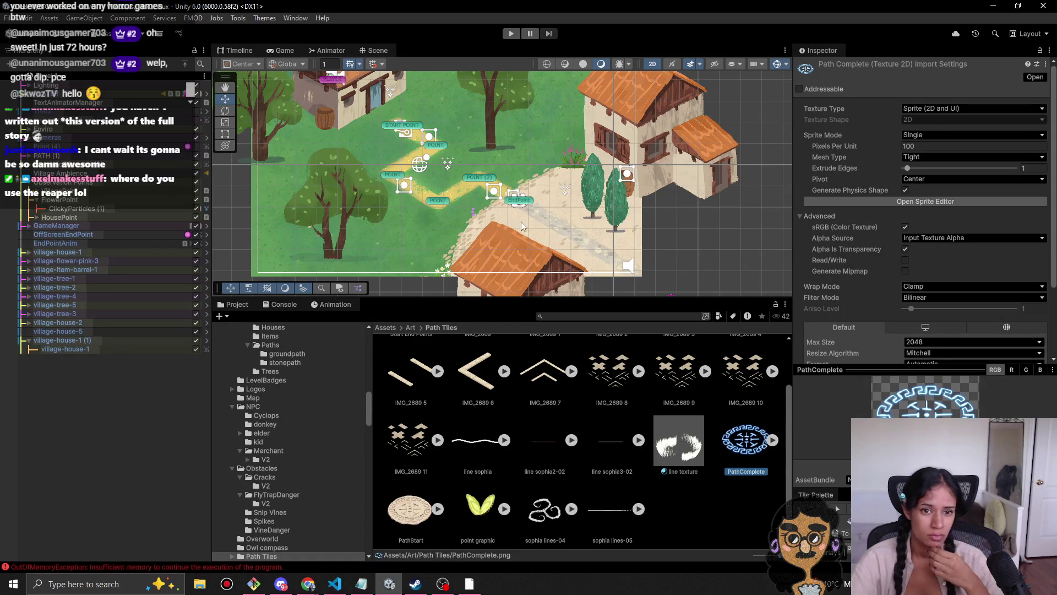
pyautogui.click(511, 34)
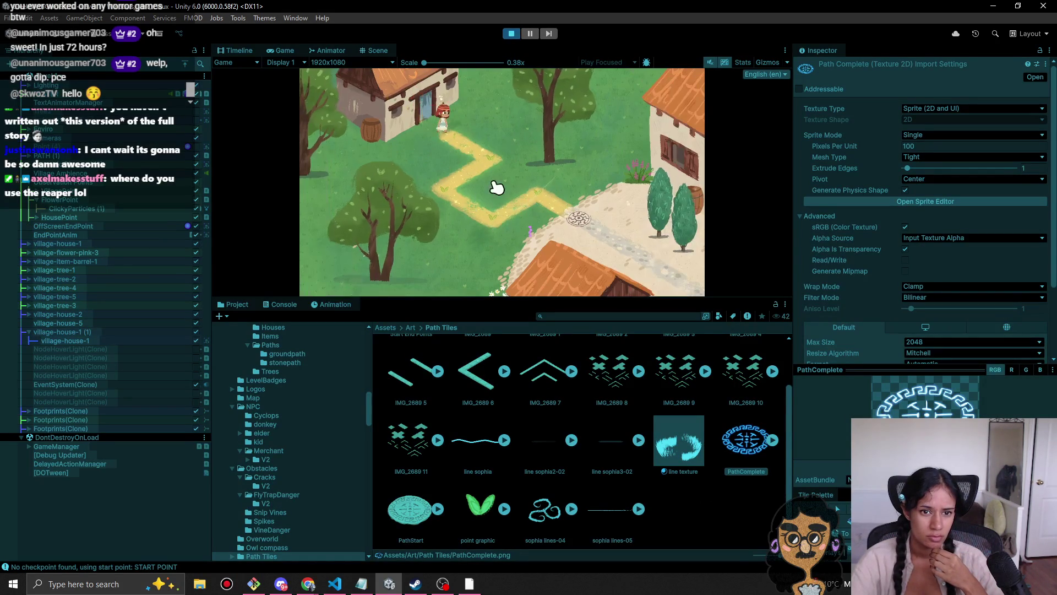
# Step: Walk the character down the yellow path to the end-point marker, then stop Play mode
pyautogui.click(474, 206)
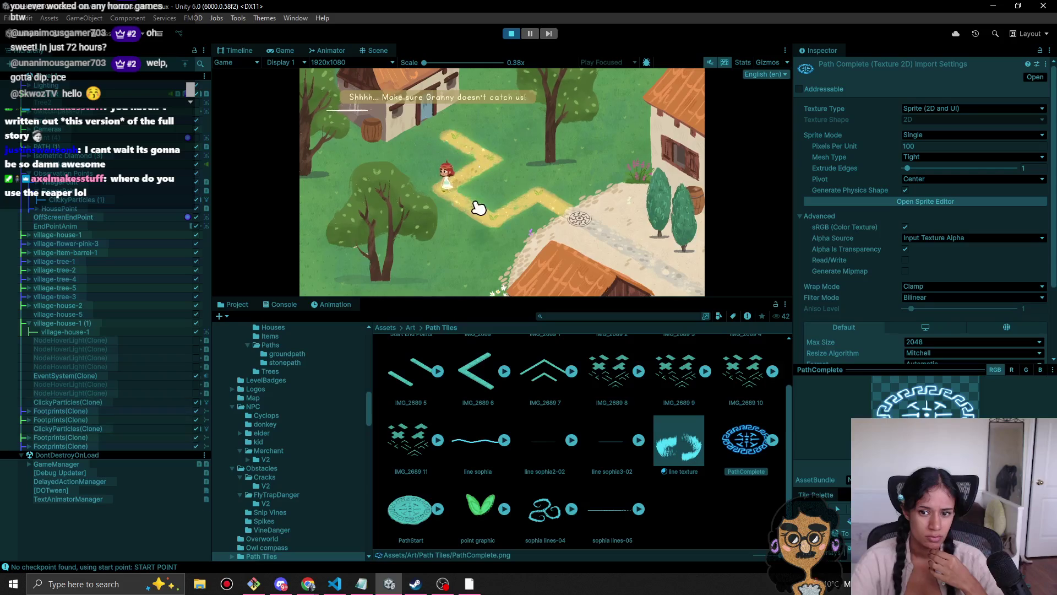
pyautogui.click(599, 231)
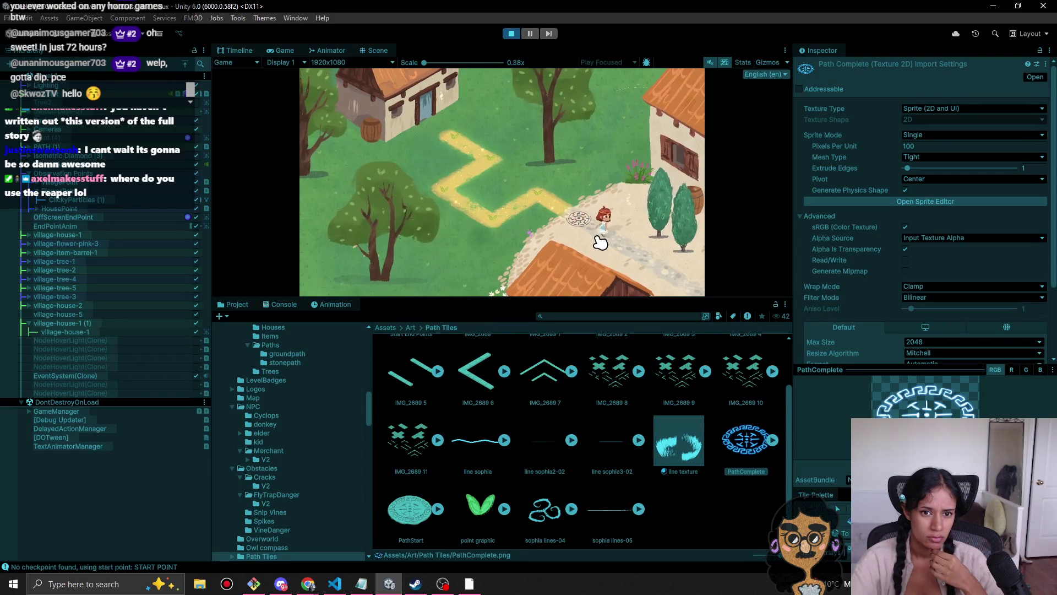
pyautogui.click(512, 34)
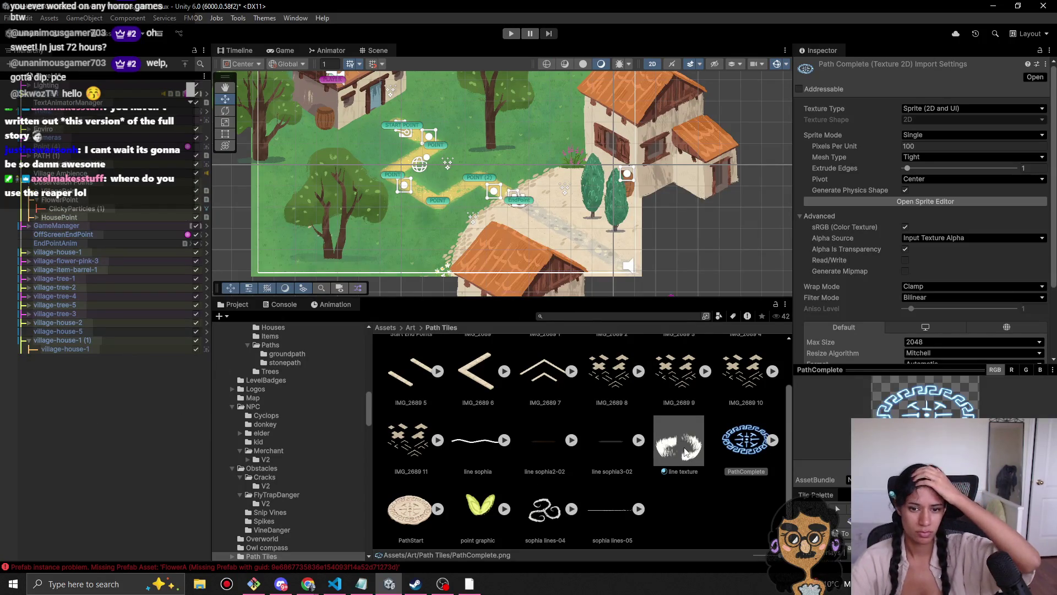
# Step: Select sophia lines-04 and point graphic, and check endPointSpritesheet inside Start End Points
pyautogui.click(555, 487)
pyautogui.scroll(3, 556, 491)
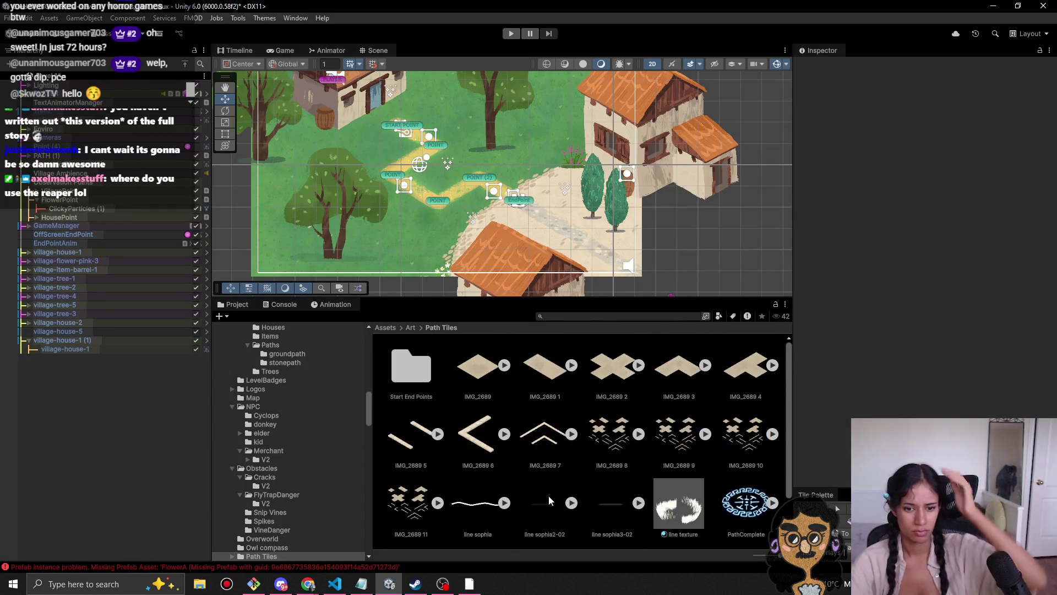
pyautogui.scroll(-3, 552, 499)
pyautogui.click(550, 504)
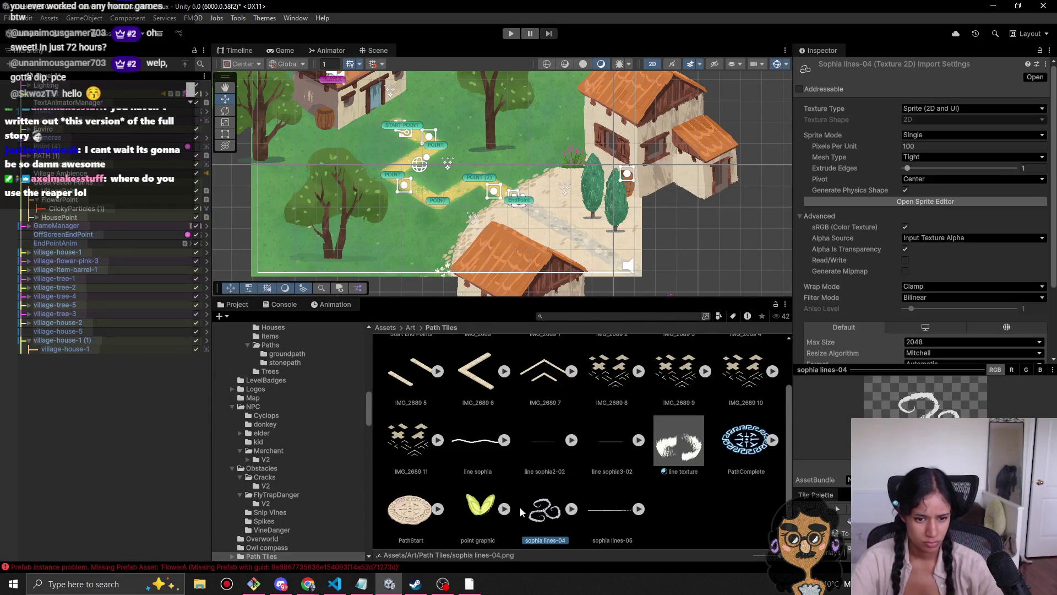
pyautogui.keyDown('ctrl'); pyautogui.click(479, 506); pyautogui.keyUp('ctrl')
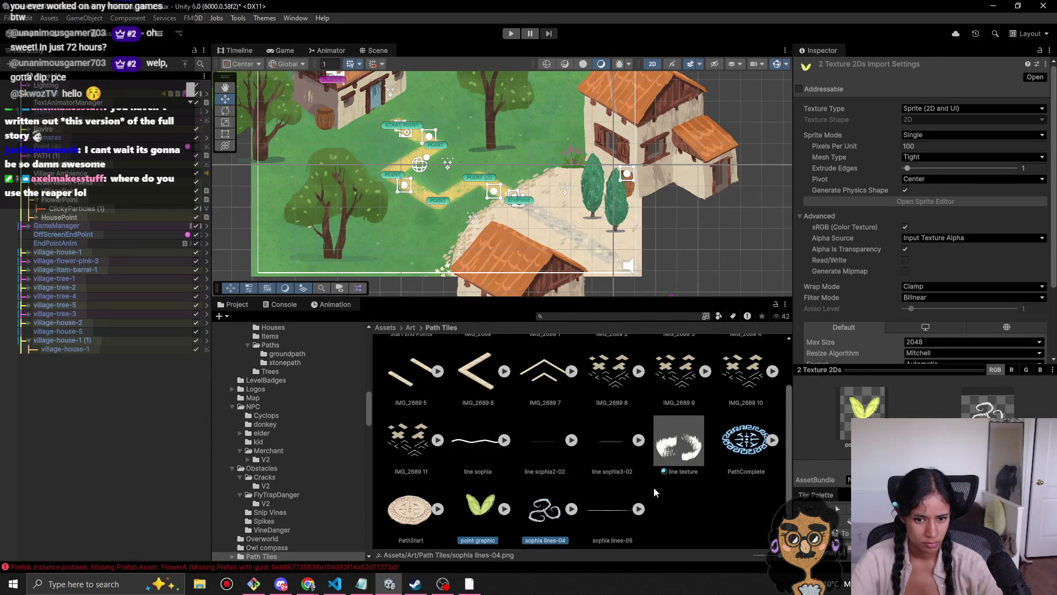
pyautogui.scroll(2, 655, 490)
pyautogui.scroll(-2, 655, 490)
pyautogui.scroll(2, 655, 490)
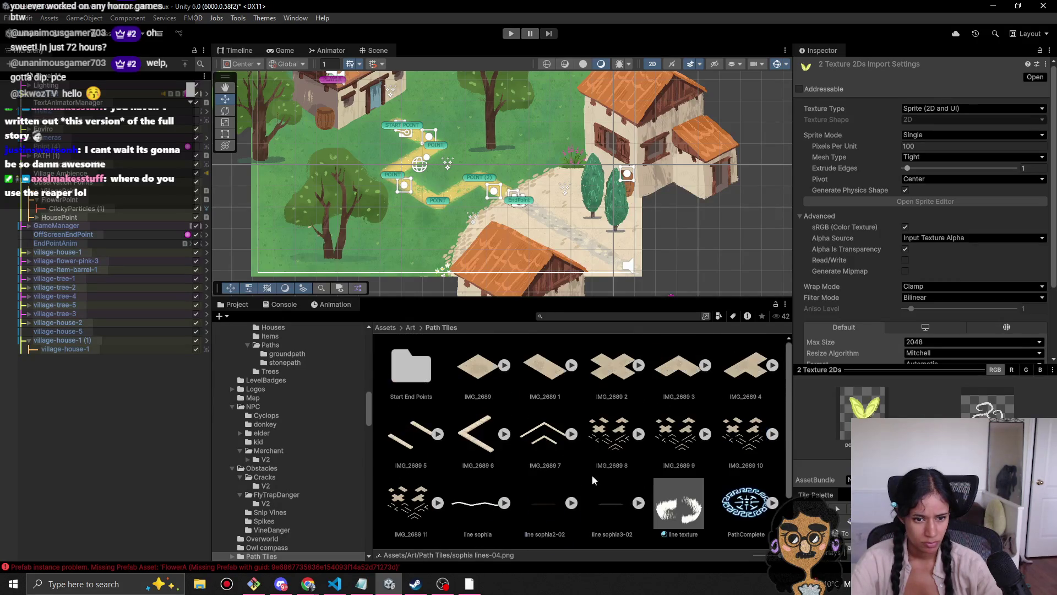
pyautogui.click(427, 380)
pyautogui.doubleClick(427, 380)
pyautogui.click(462, 372)
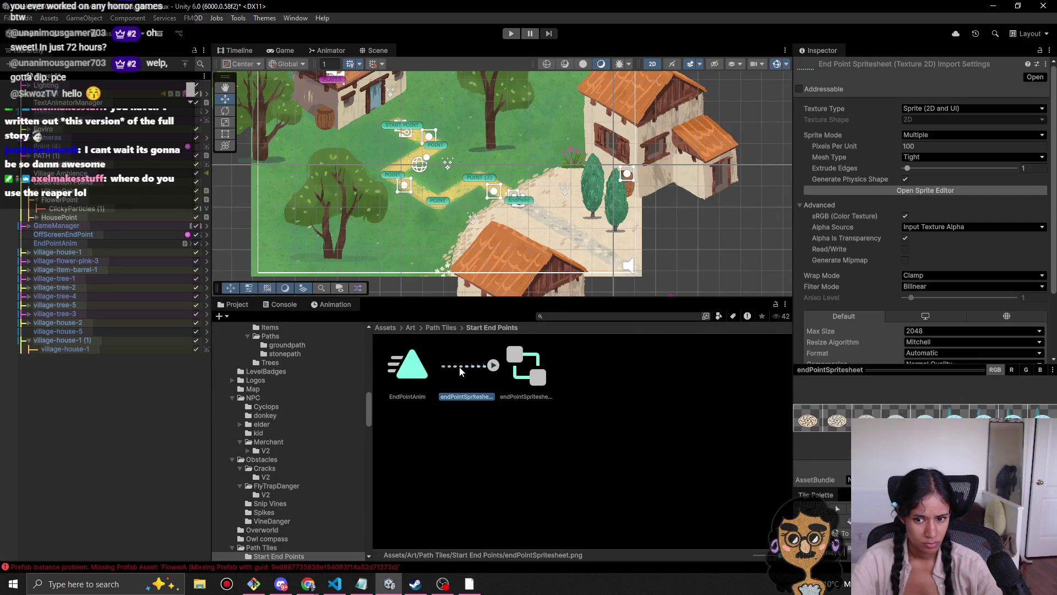
pyautogui.click(441, 327)
# Step: Drag sophia lines-04 and point graphic into Start End Points, leaving that folder directly in Art
pyautogui.scroll(-1, 589, 500)
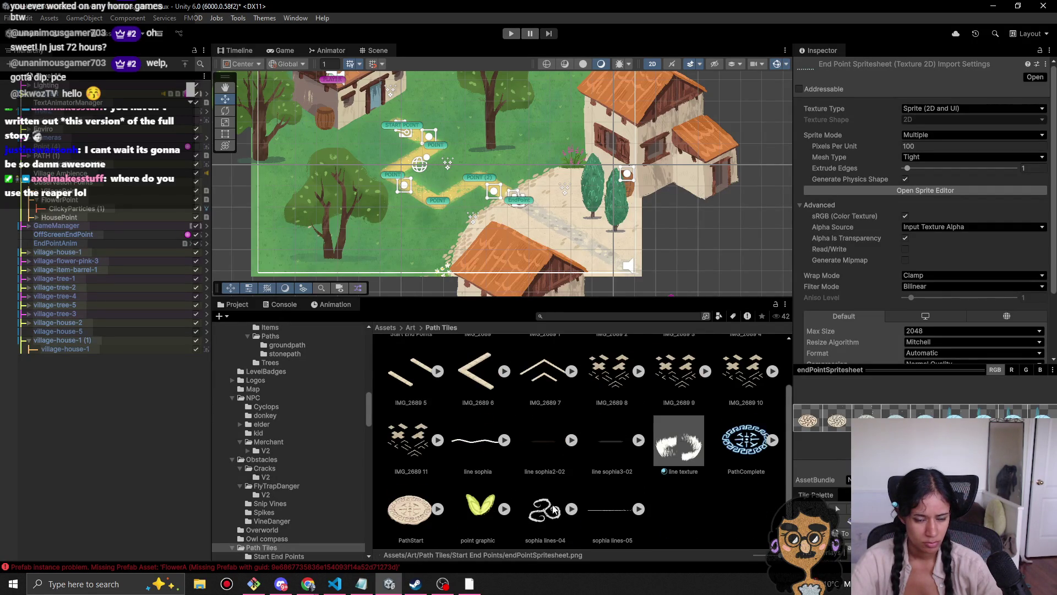
pyautogui.click(552, 512)
pyautogui.keyDown('ctrl'); pyautogui.click(487, 520); pyautogui.keyUp('ctrl')
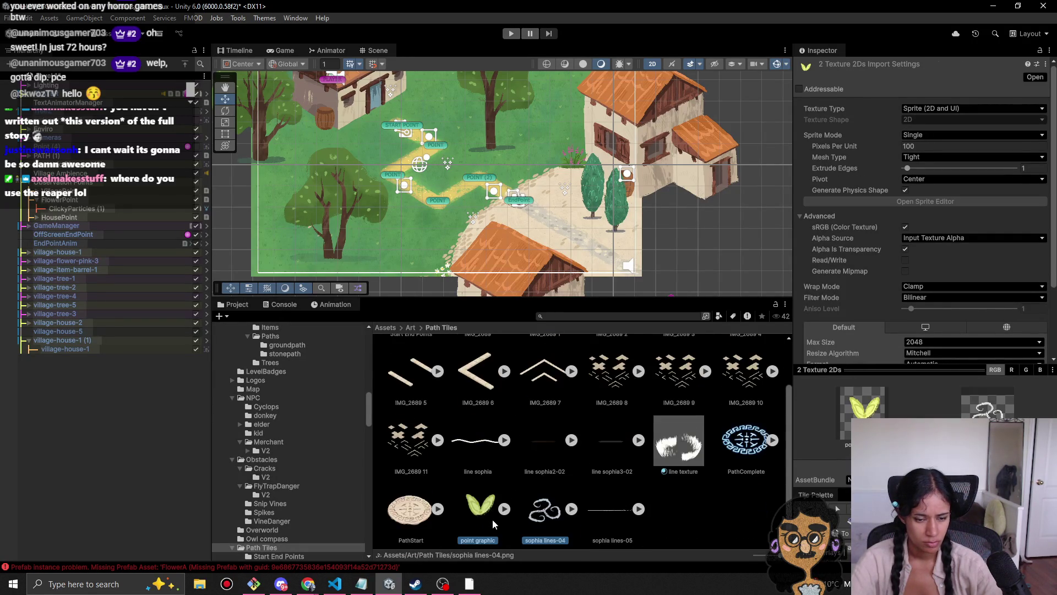
pyautogui.moveTo(426, 351); pyautogui.dragTo(417, 343)
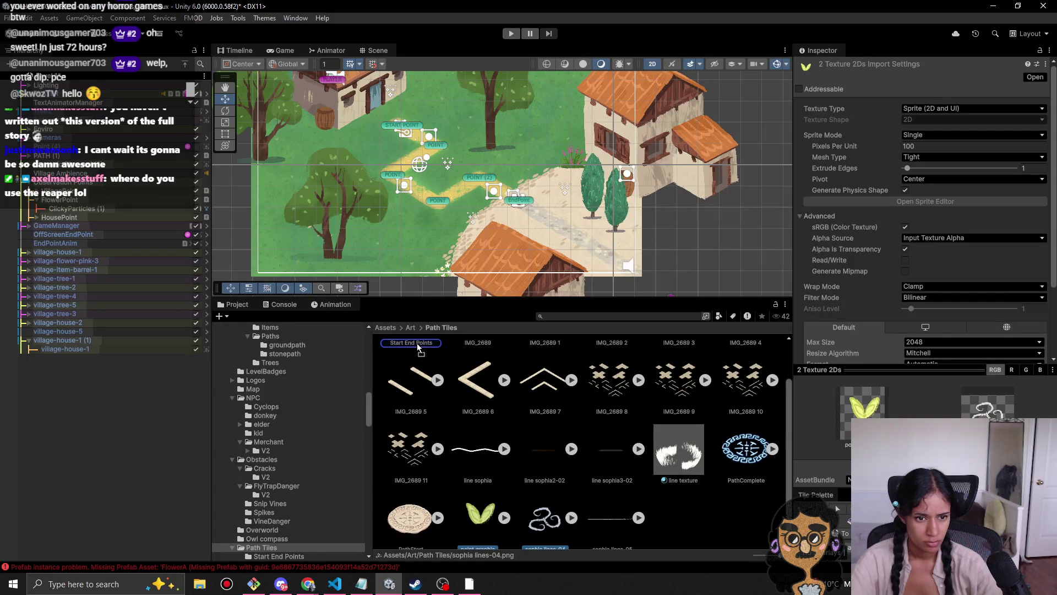
pyautogui.scroll(1, 421, 348)
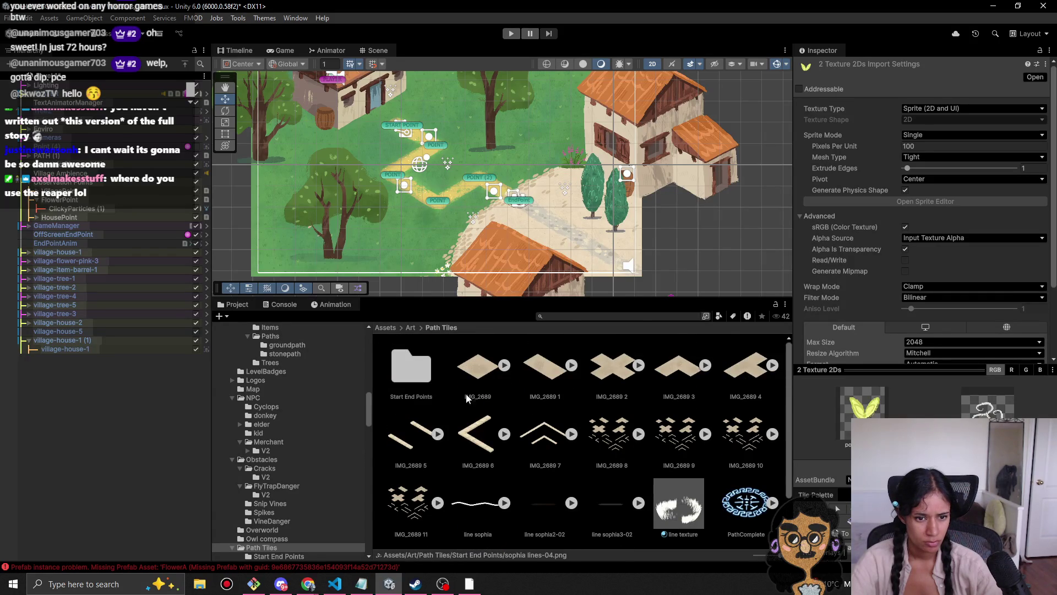
pyautogui.moveTo(409, 330)
pyautogui.mouseDown()
pyautogui.moveTo(297, 528)
pyautogui.moveTo(297, 553)
pyautogui.moveTo(304, 322)
pyautogui.moveTo(294, 365)
pyautogui.moveTo(317, 326)
pyautogui.moveTo(308, 348)
pyautogui.moveTo(305, 334)
pyautogui.mouseUp()
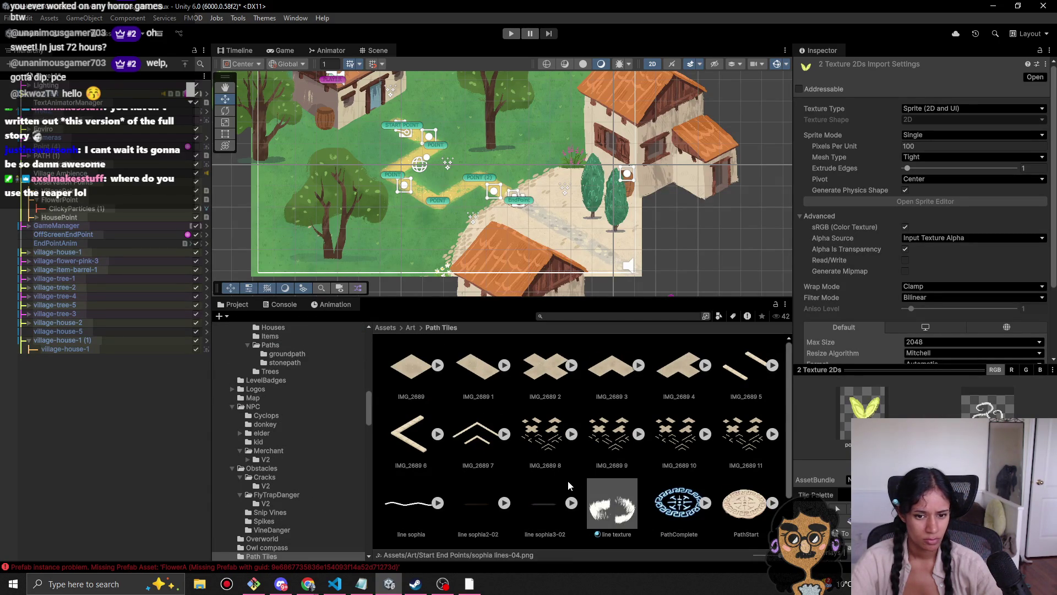
# Step: Inspect the line sophia, line texture, PathComplete, PathStart and sophia lines-05 sprites in Path Tiles
pyautogui.scroll(-2, 579, 480)
pyautogui.click(421, 441)
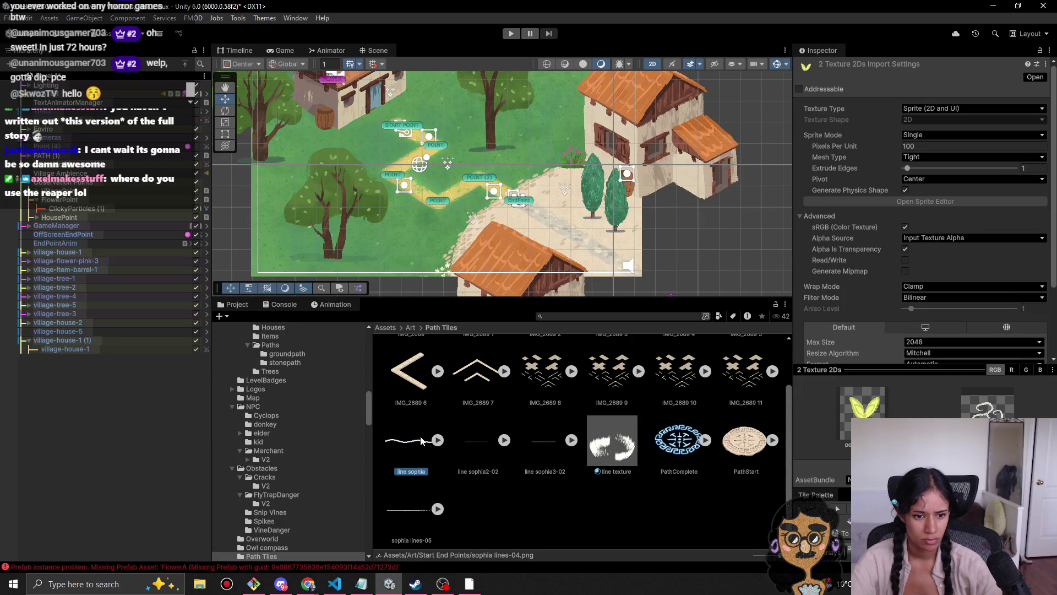
pyautogui.click(485, 439)
pyautogui.click(552, 446)
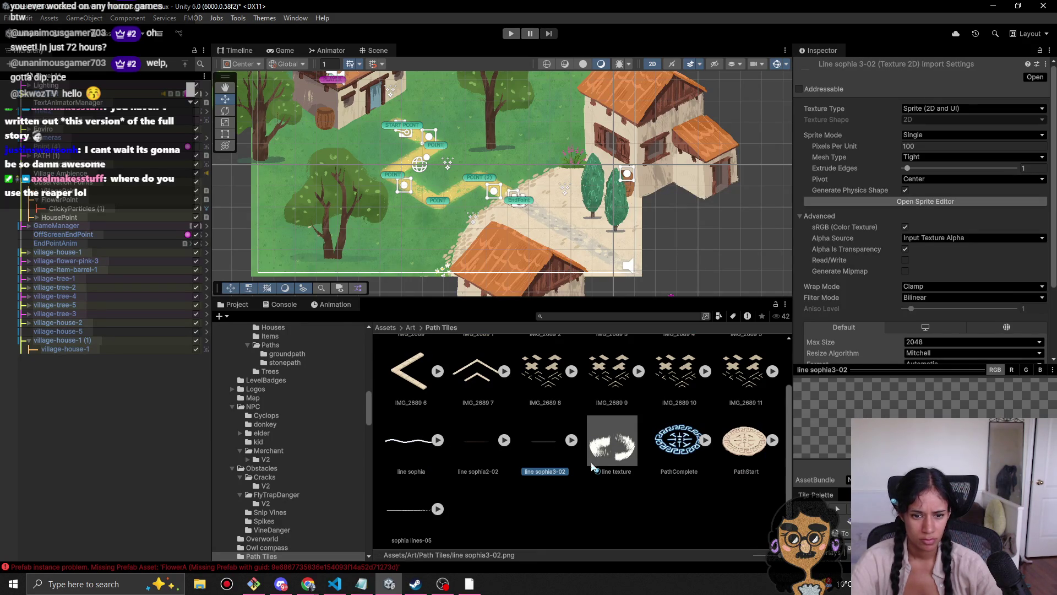
pyautogui.click(611, 446)
pyautogui.click(678, 445)
pyautogui.click(740, 448)
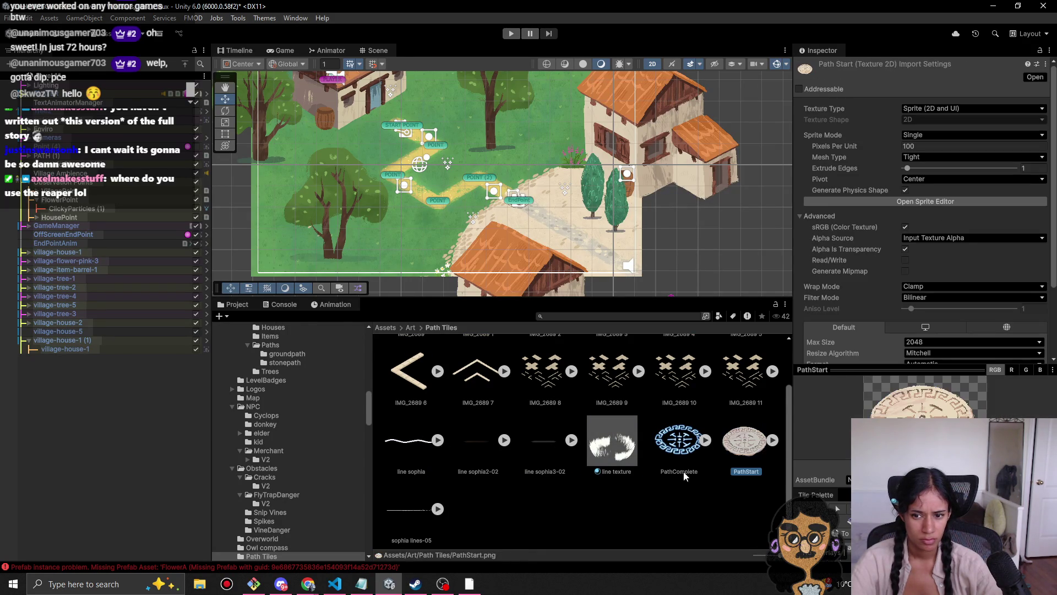
pyautogui.click(389, 520)
pyautogui.scroll(1, 517, 517)
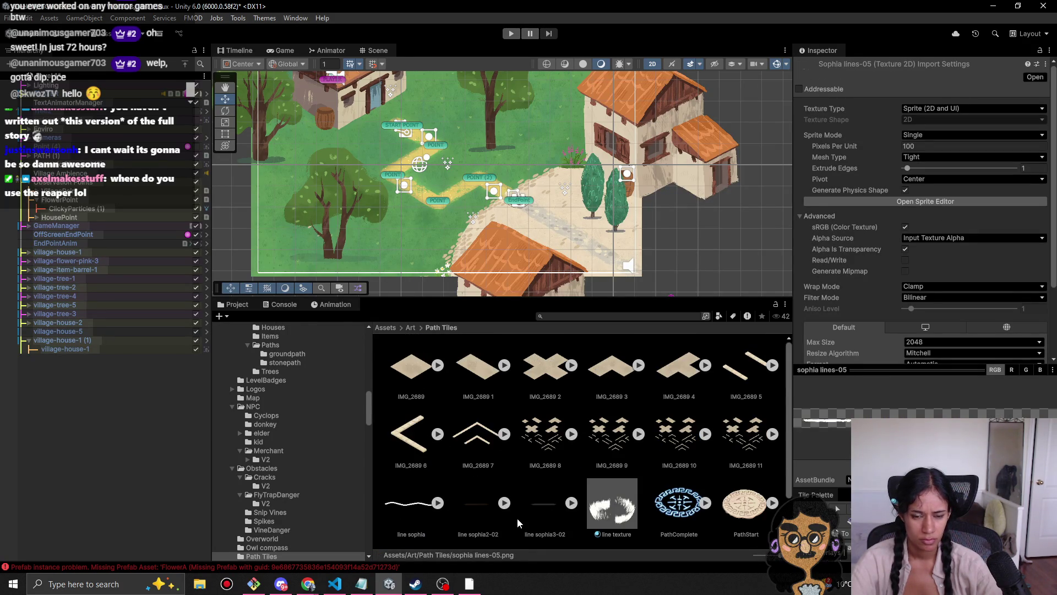
pyautogui.click(422, 331)
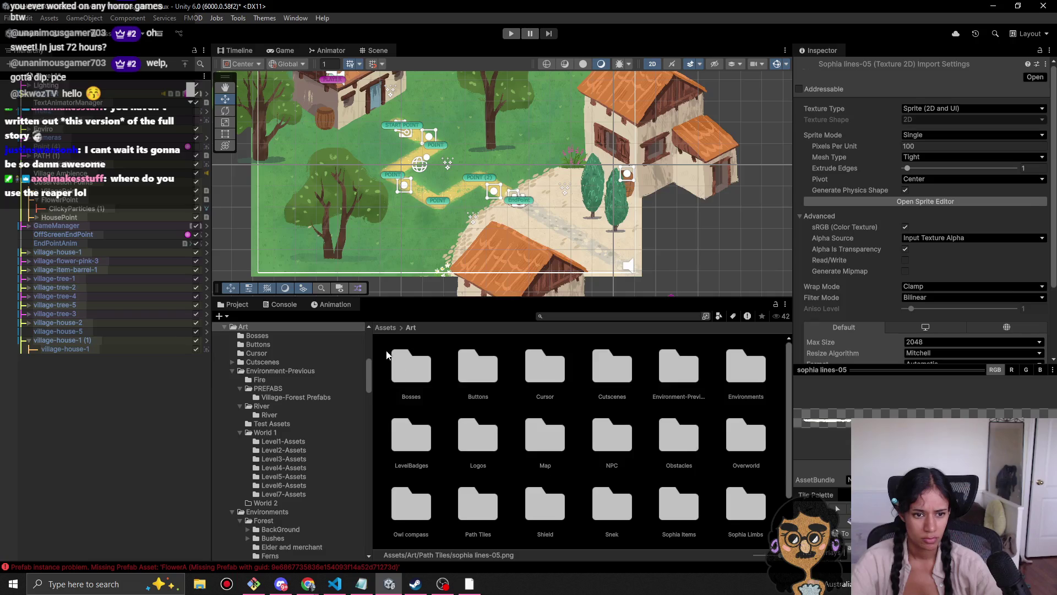
pyautogui.scroll(-1, 497, 435)
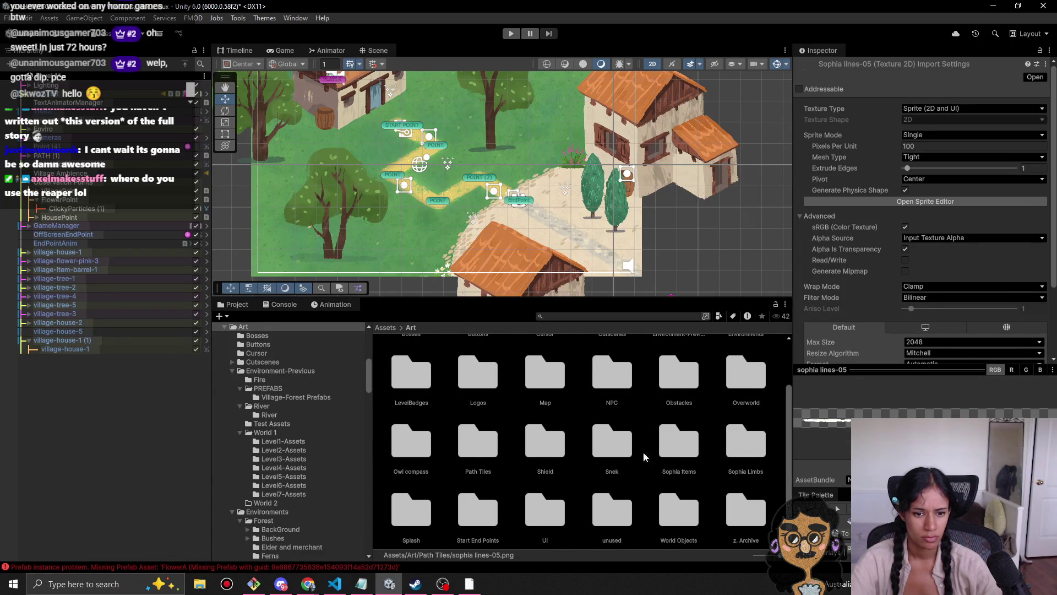
pyautogui.scroll(1, 481, 463)
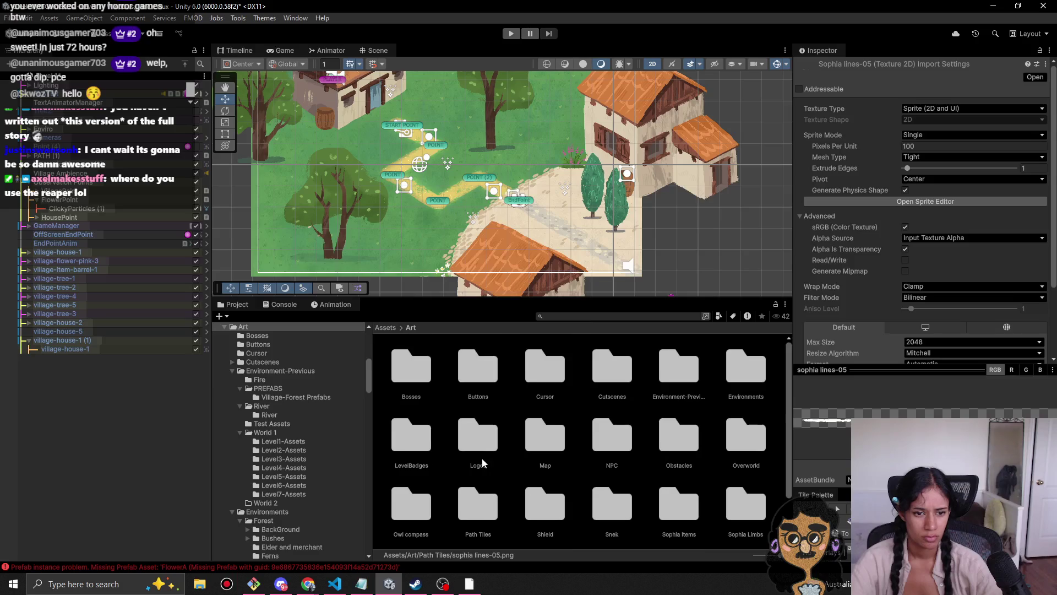
pyautogui.scroll(-1, 738, 404)
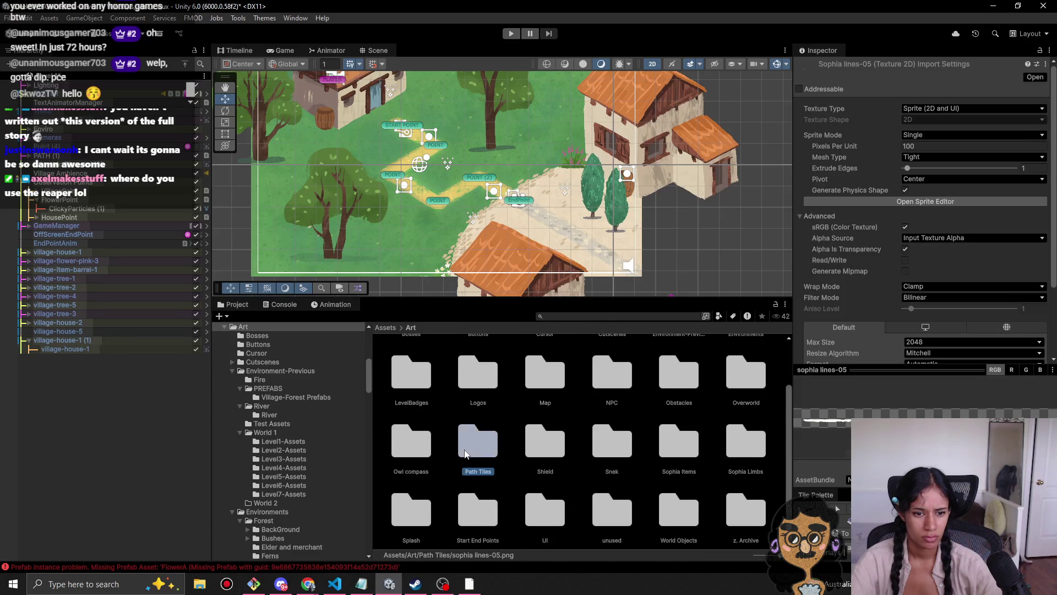
# Step: Select the four sophia line sprites and drag them into Start End Points
pyautogui.doubleClick(464, 453)
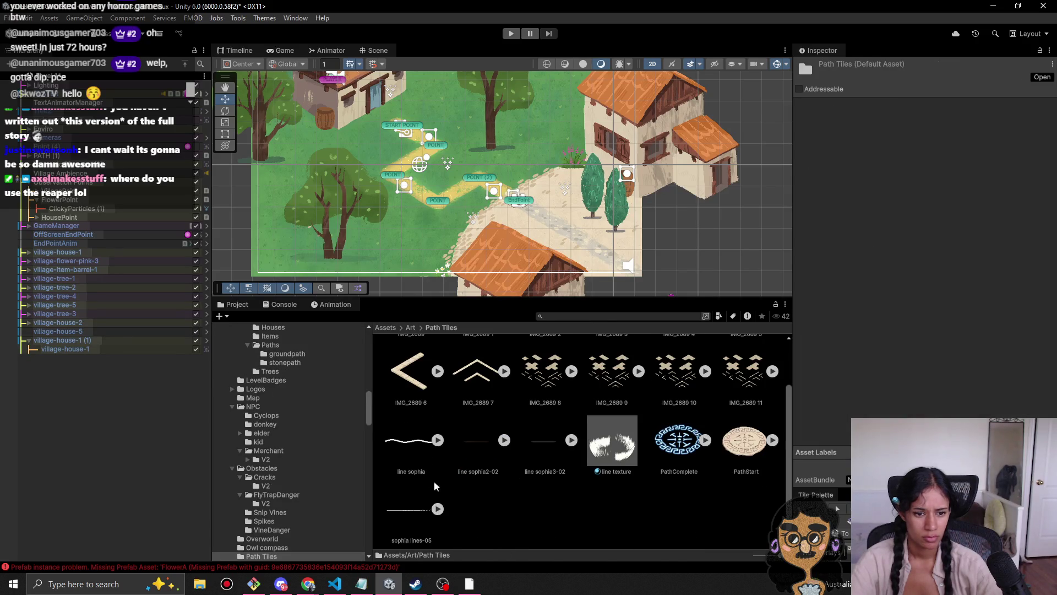
pyautogui.keyDown('ctrl'); pyautogui.click(547, 448); pyautogui.keyUp('ctrl')
pyautogui.keyDown('ctrl'); pyautogui.click(472, 453); pyautogui.keyUp('ctrl')
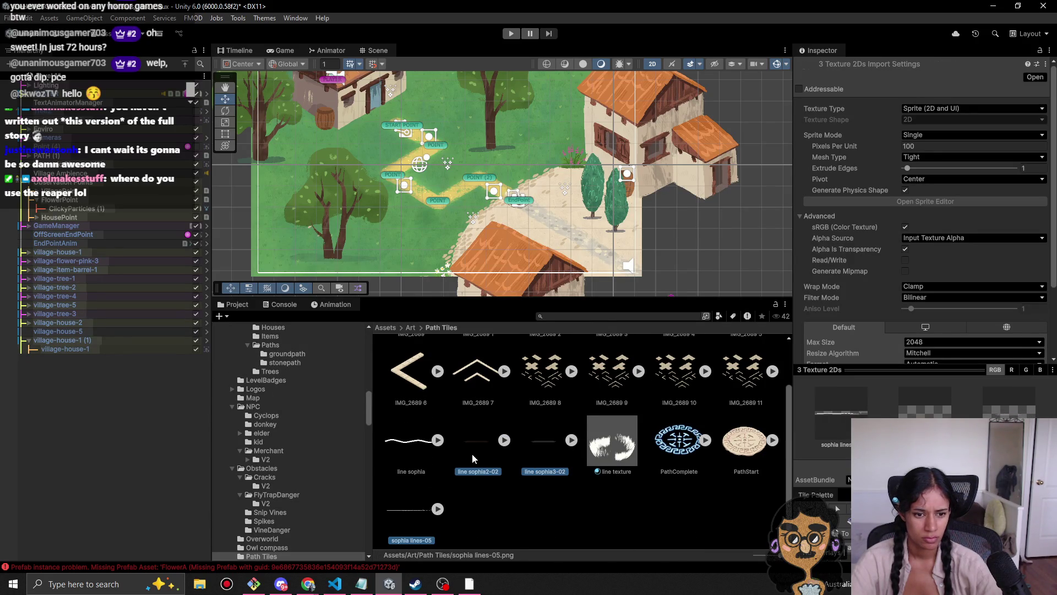
pyautogui.keyDown('ctrl'); pyautogui.click(412, 447); pyautogui.keyUp('ctrl')
pyautogui.scroll(-4, 361, 487)
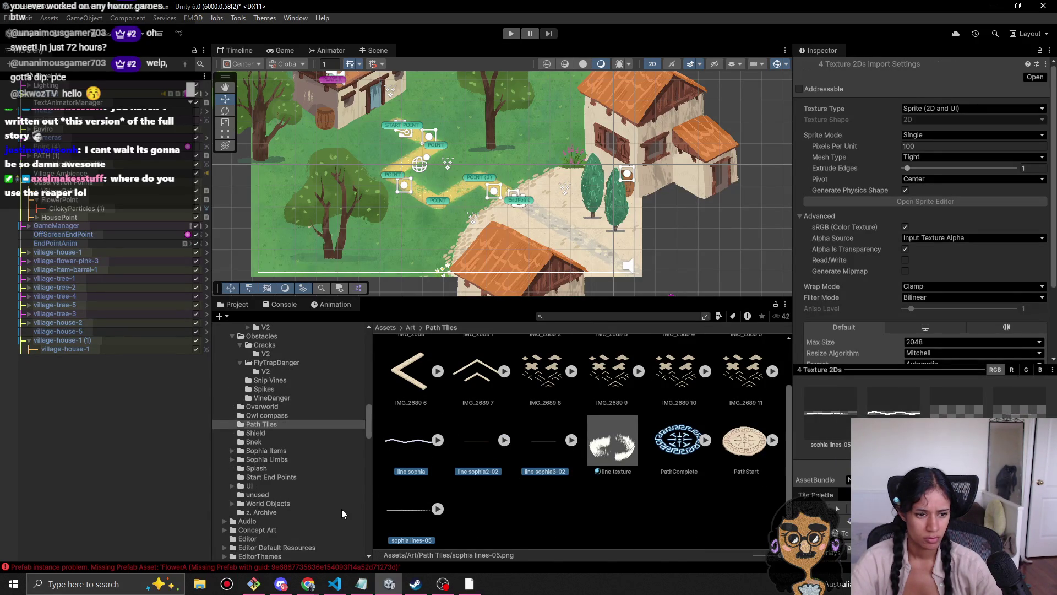
pyautogui.moveTo(412, 453)
pyautogui.mouseDown()
pyautogui.moveTo(308, 485)
pyautogui.moveTo(275, 477)
pyautogui.mouseUp()
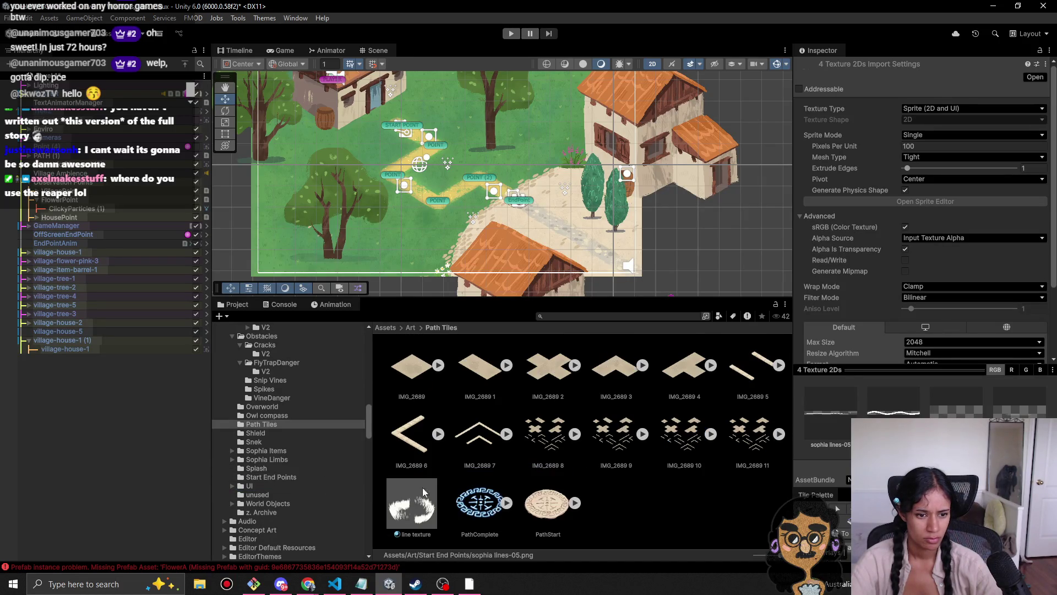
pyautogui.click(673, 497)
pyautogui.click(411, 327)
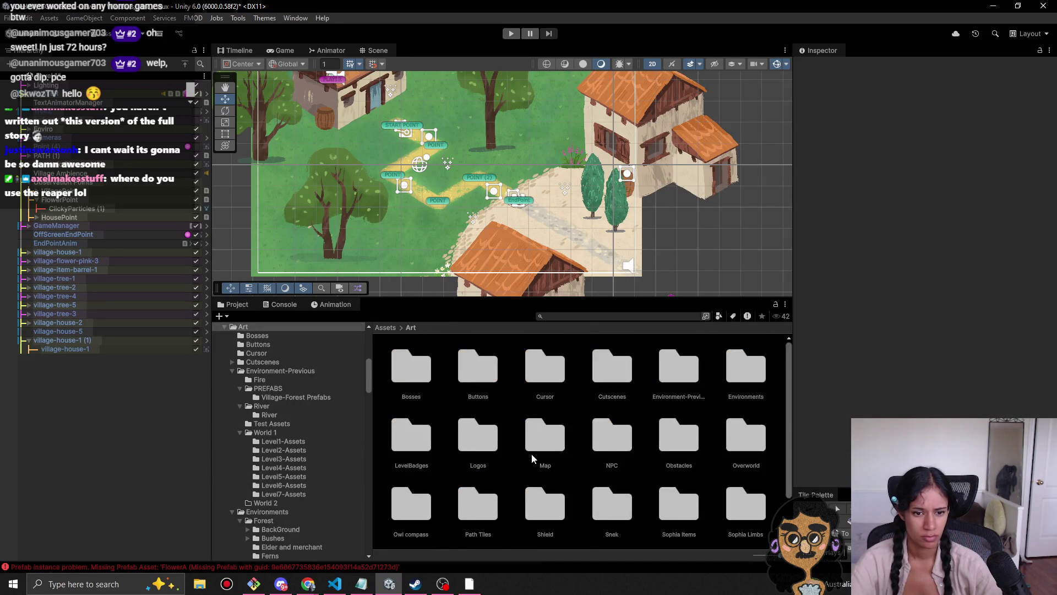
# Step: Delete the empty Path Tiles folder from Art and confirm
pyautogui.scroll(-1, 531, 458)
pyautogui.click(497, 483)
pyautogui.press('Delete')
pyautogui.press('Return')
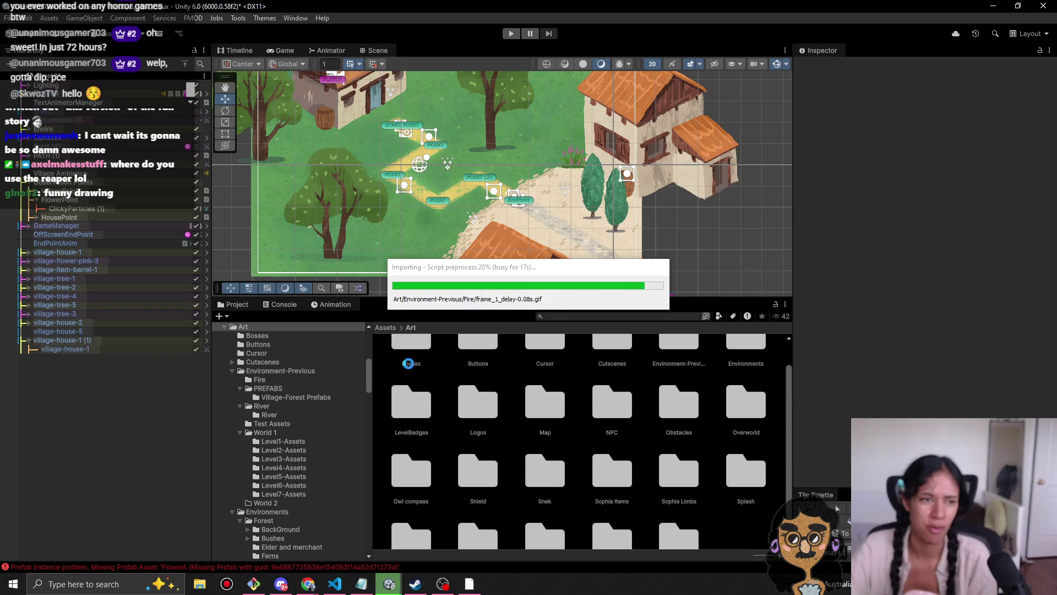
pyautogui.click(48, 82)
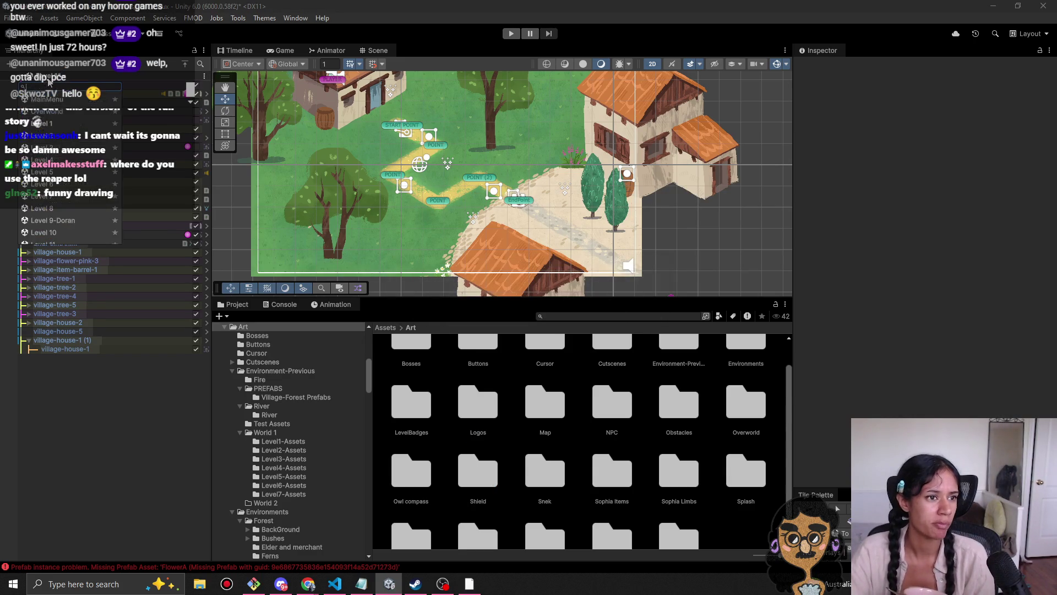
# Step: Pick a later level from the scene list and open it with Don't Save
pyautogui.scroll(-10, 67, 208)
pyautogui.scroll(-6, 68, 211)
pyautogui.scroll(-3, 69, 213)
pyautogui.scroll(2, 72, 143)
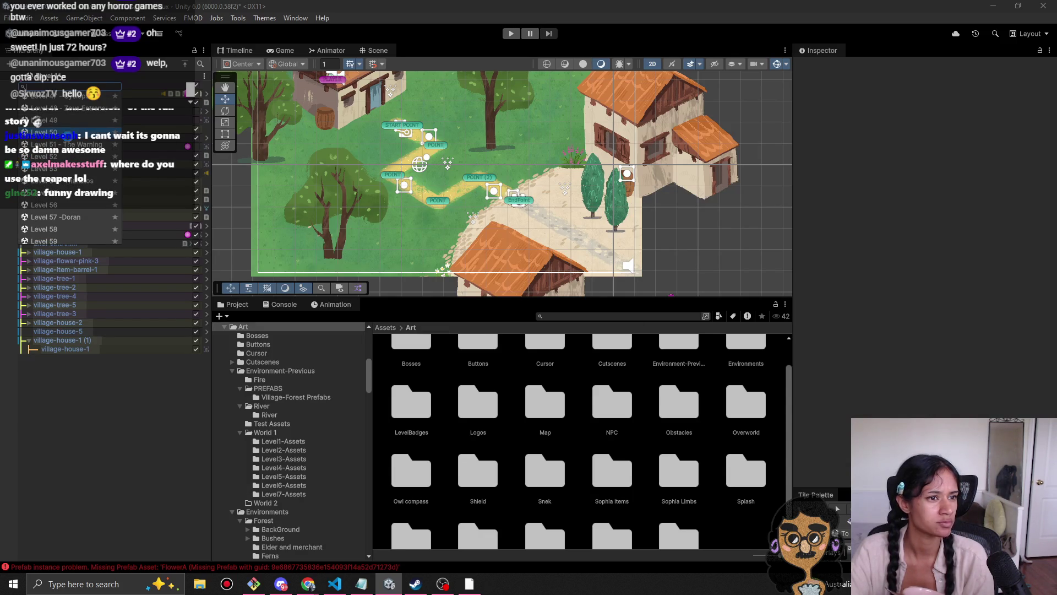
pyautogui.click(69, 142)
pyautogui.click(552, 314)
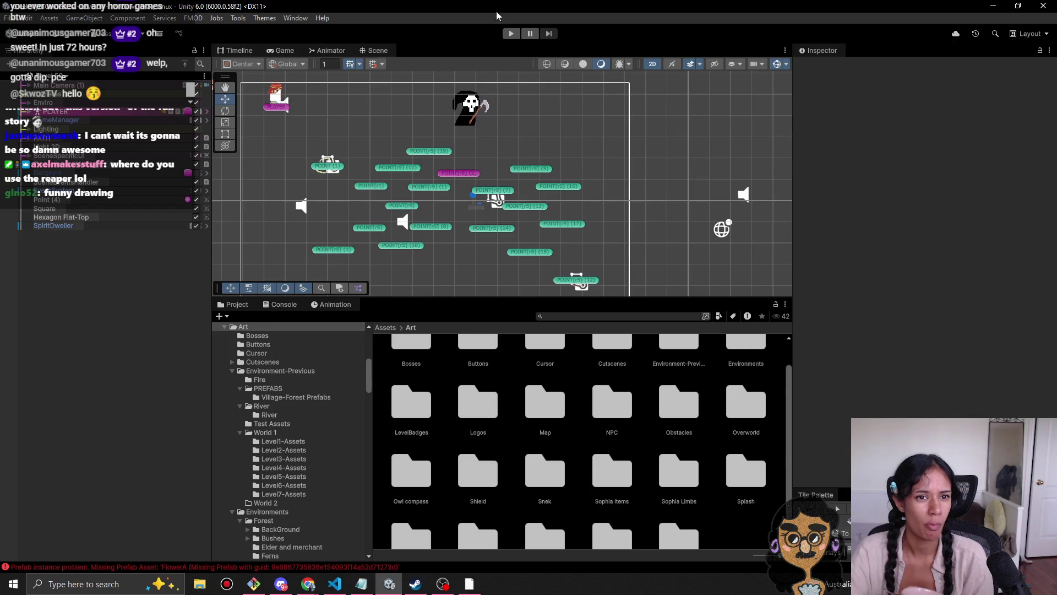
# Step: Play-test the level, walking the girl along the yellow path past the top node and rightward, then stop
pyautogui.click(511, 33)
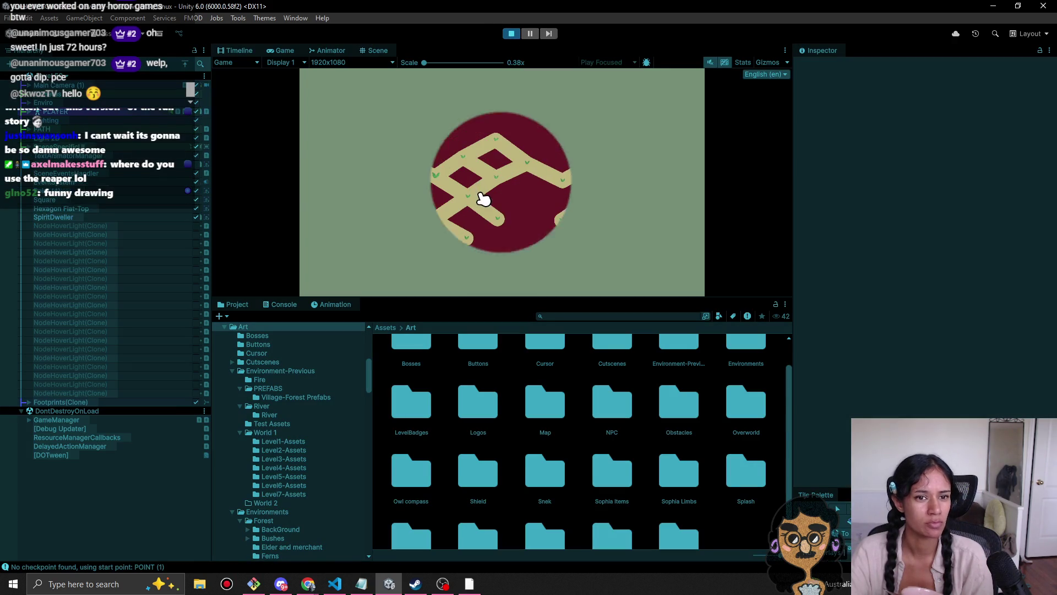
pyautogui.click(443, 165)
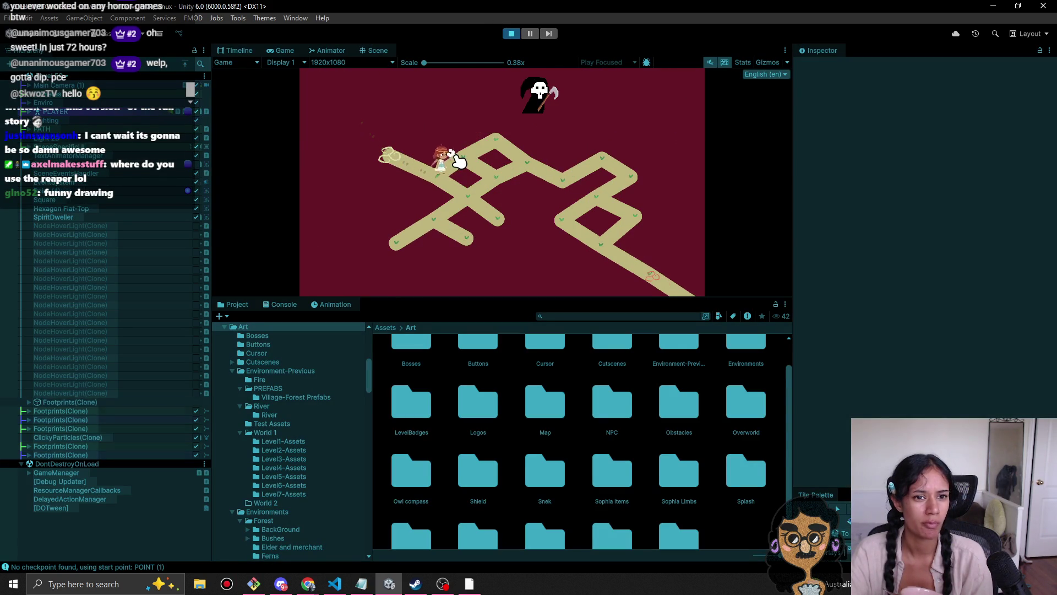
pyautogui.click(487, 149)
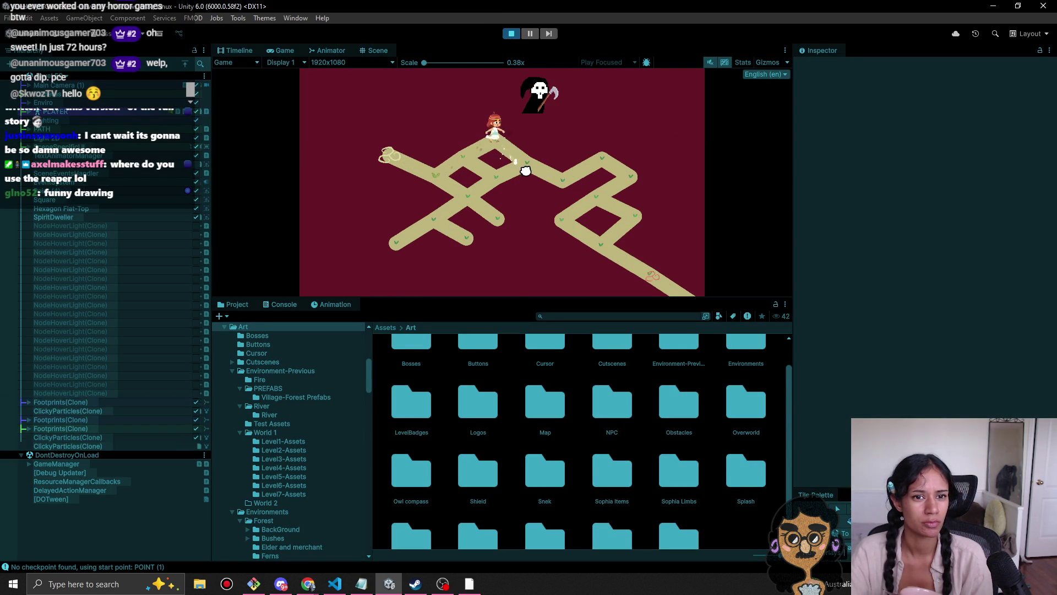
pyautogui.click(504, 145)
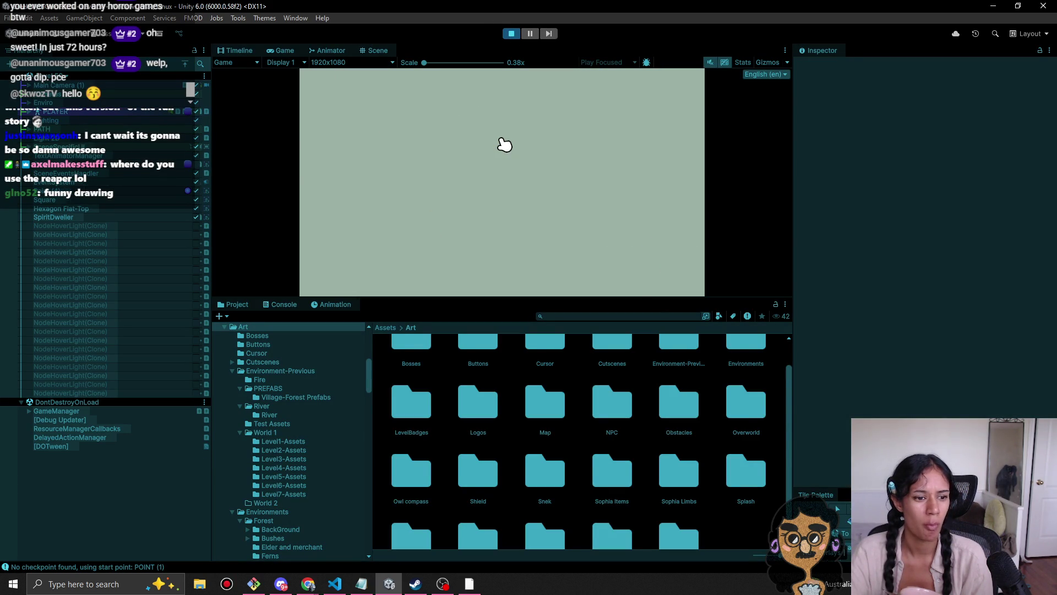
pyautogui.click(437, 179)
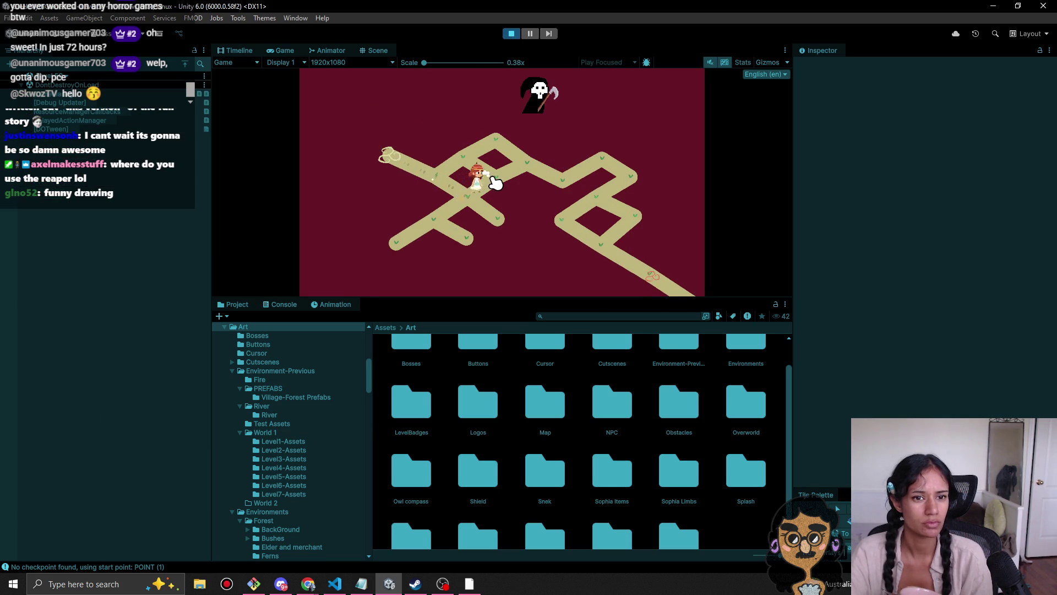
pyautogui.click(473, 168)
pyautogui.click(525, 173)
pyautogui.click(556, 183)
pyautogui.click(597, 160)
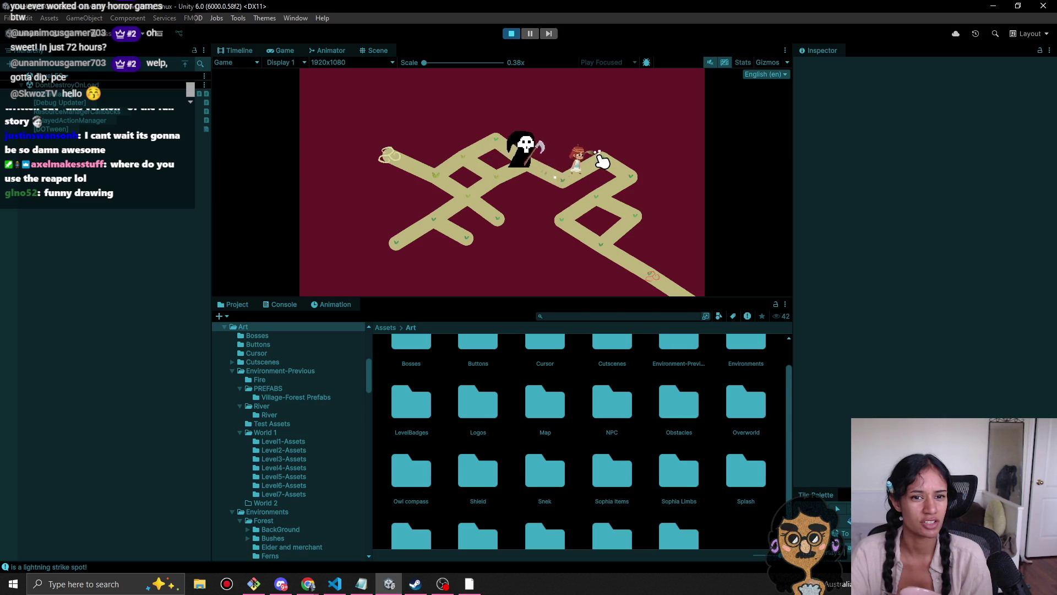
pyautogui.click(619, 177)
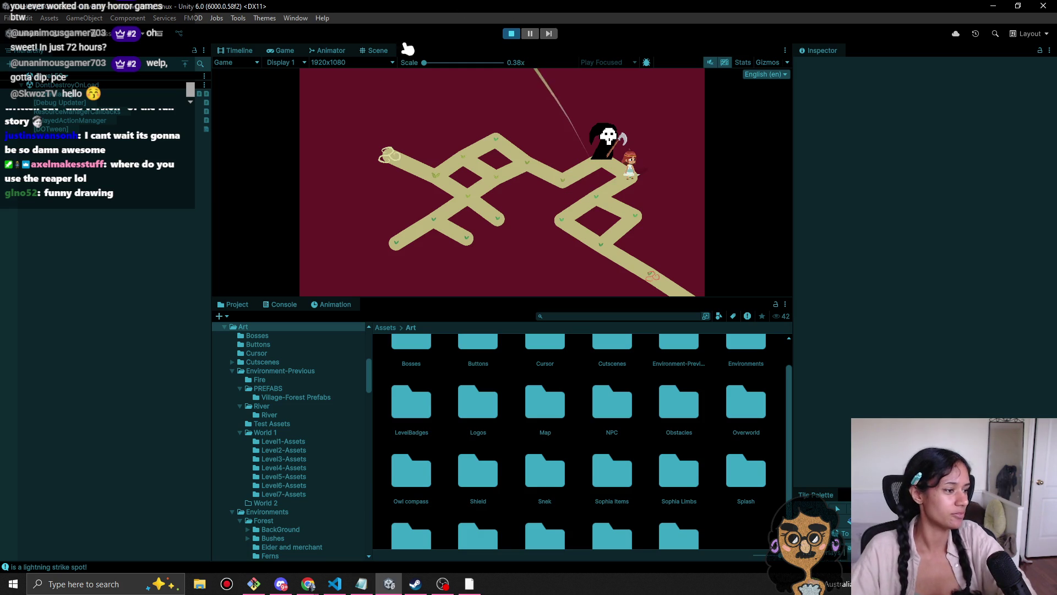
pyautogui.hotkey('alt', 'Tab')
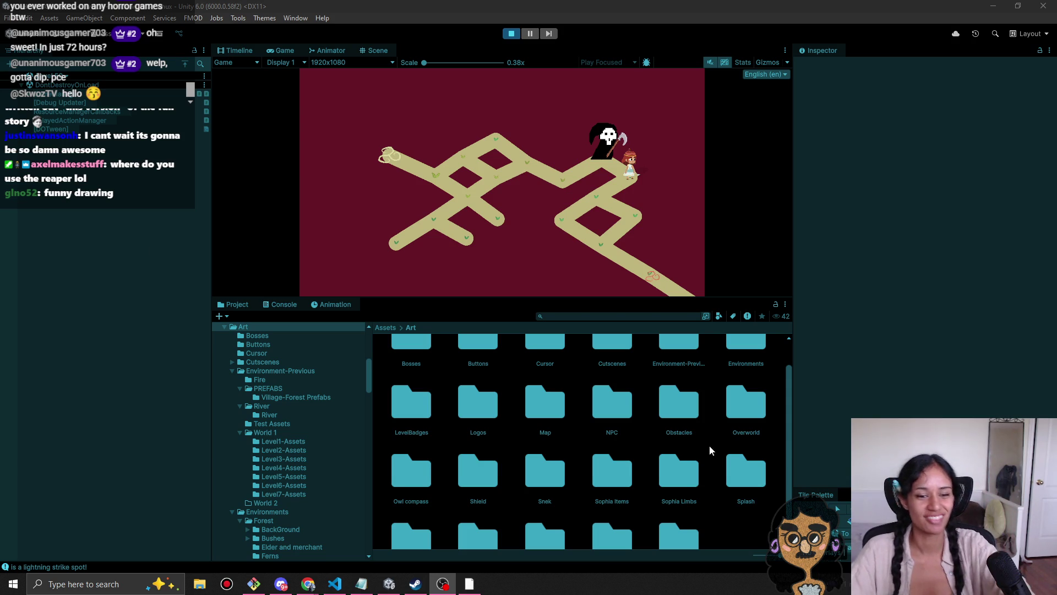
pyautogui.click(512, 34)
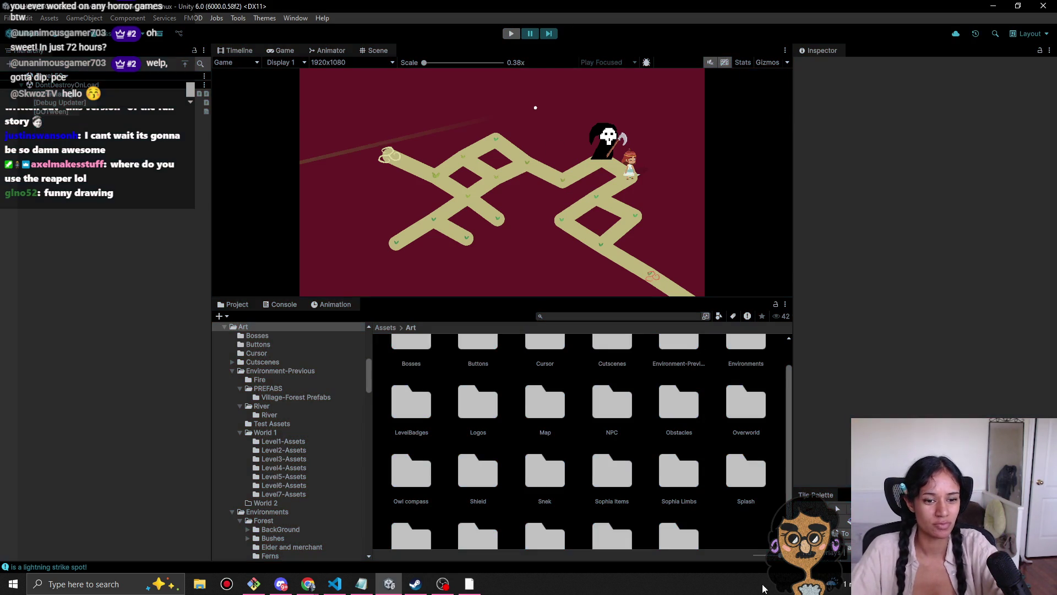
# Step: Browse the Snek, Shield, Sophia Items and Splash folders inside Art, returning to Art each time
pyautogui.scroll(-1, 593, 498)
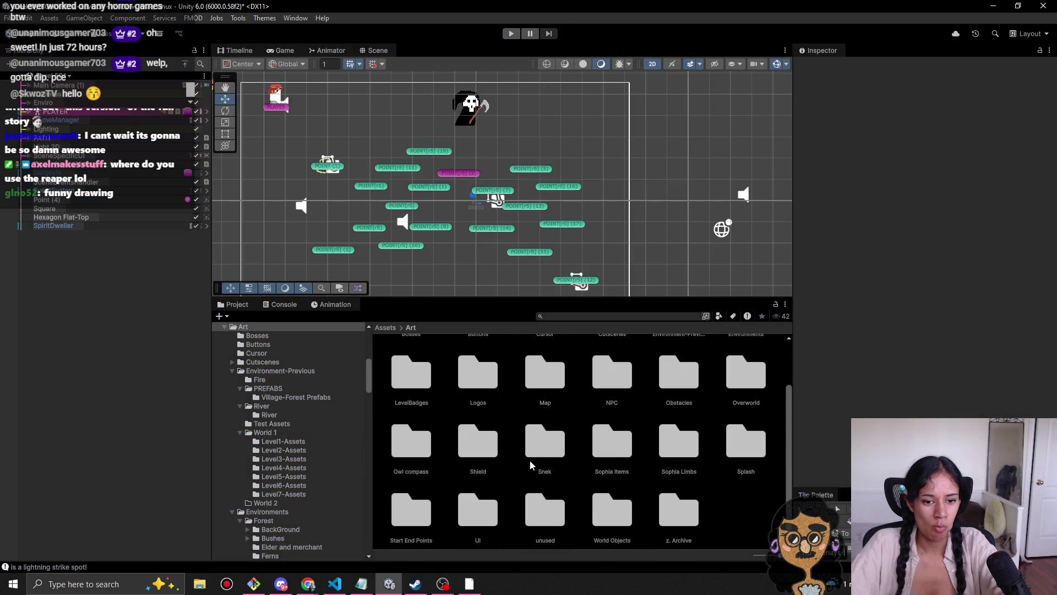
pyautogui.doubleClick(543, 446)
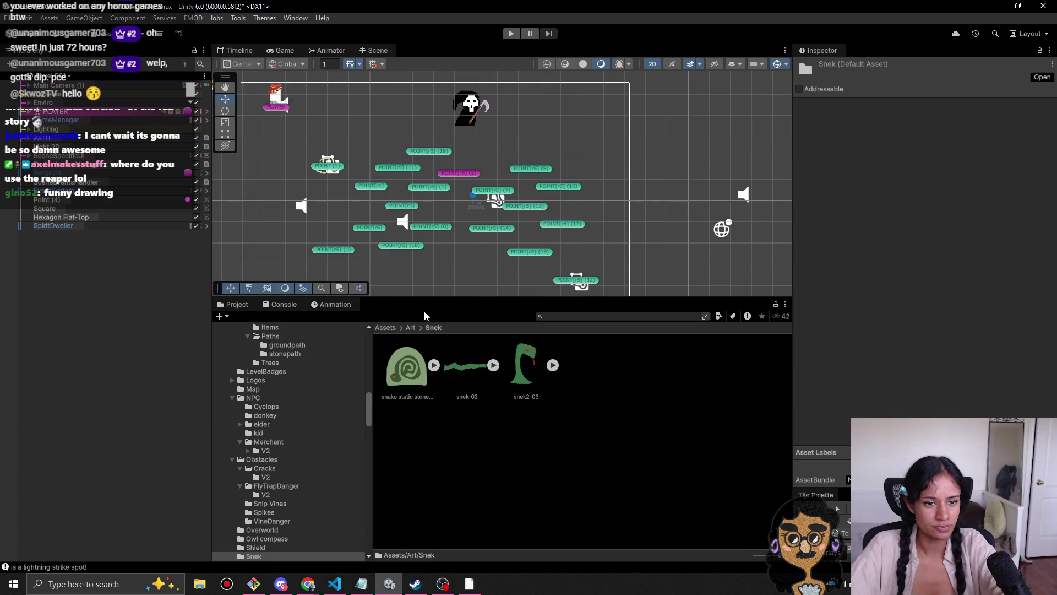
pyautogui.click(412, 328)
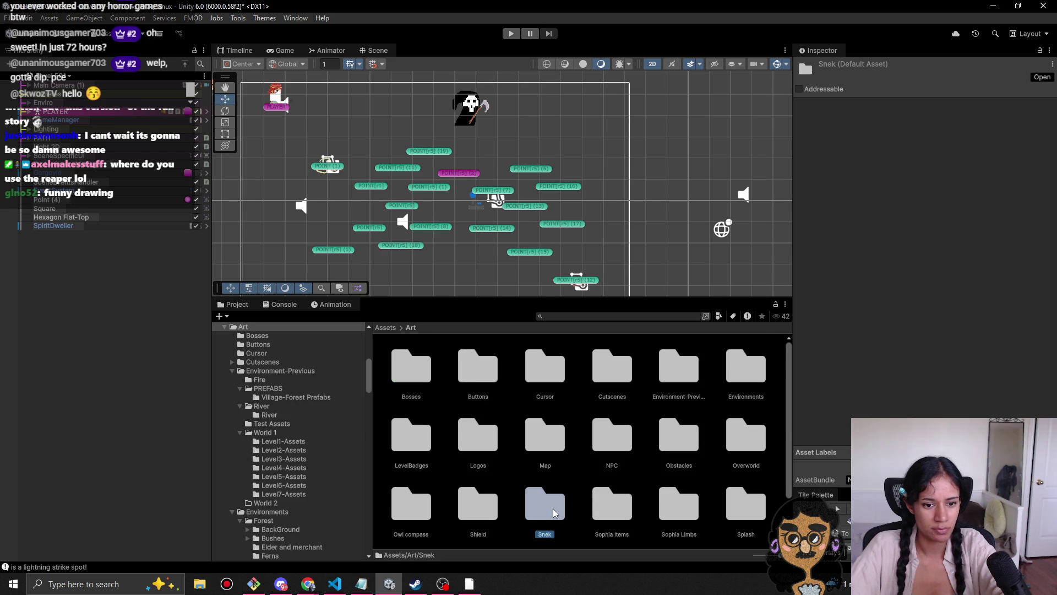
pyautogui.scroll(-1, 554, 513)
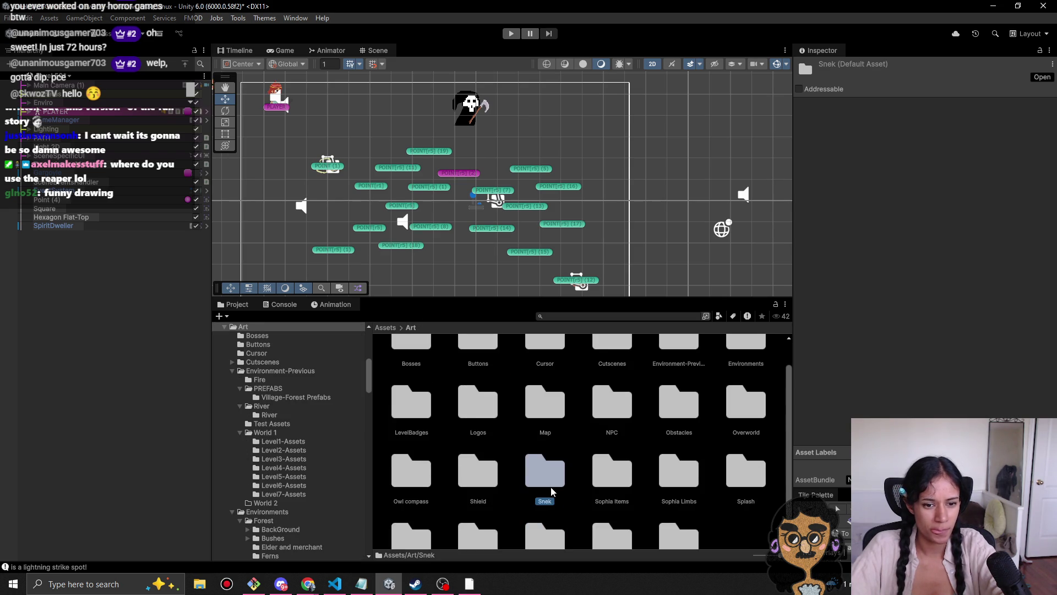
pyautogui.doubleClick(488, 496)
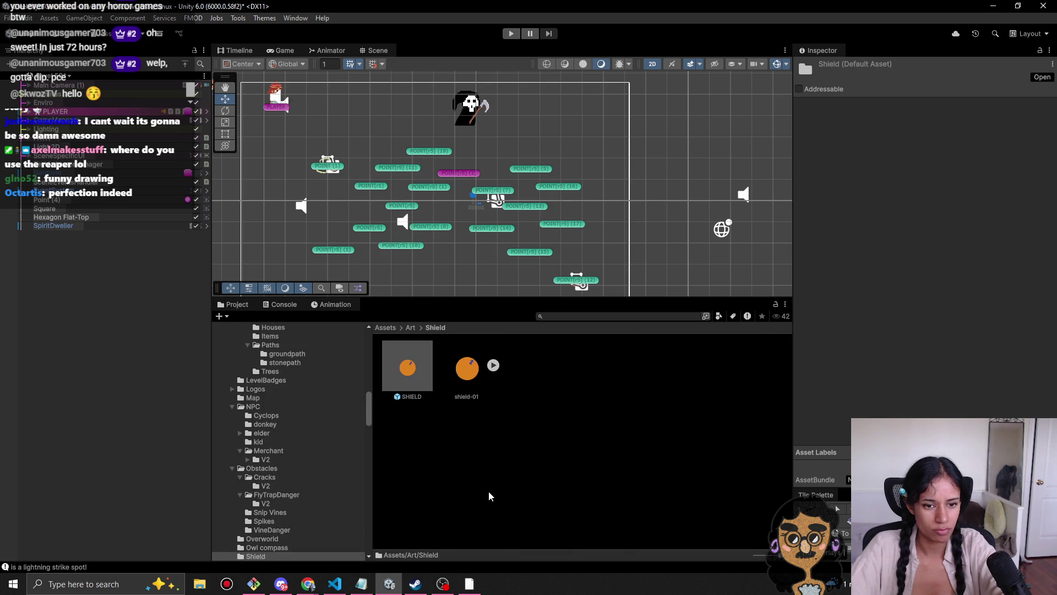
pyautogui.click(411, 328)
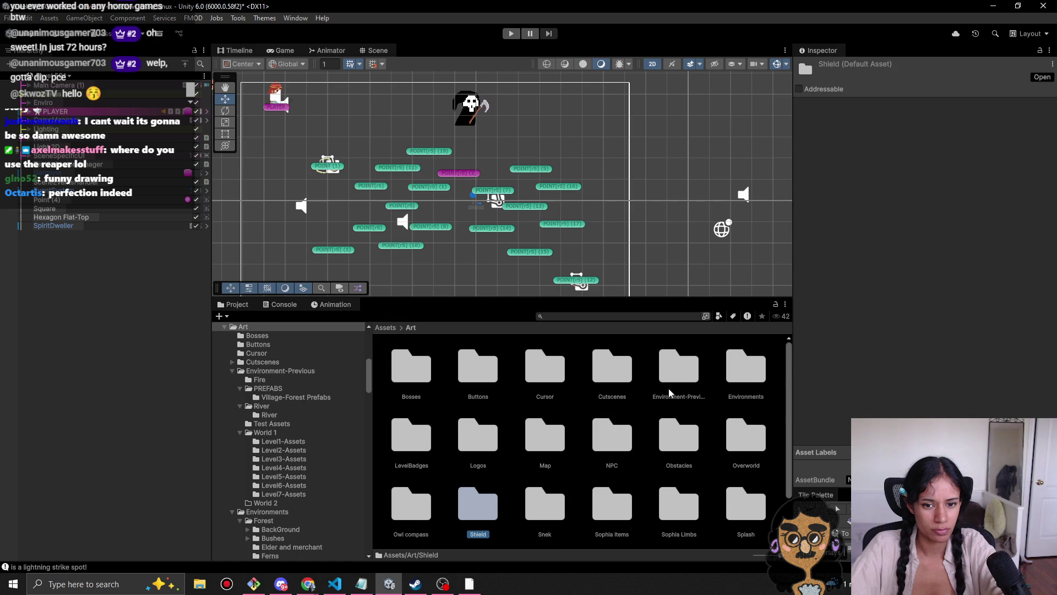
pyautogui.scroll(-2, 595, 457)
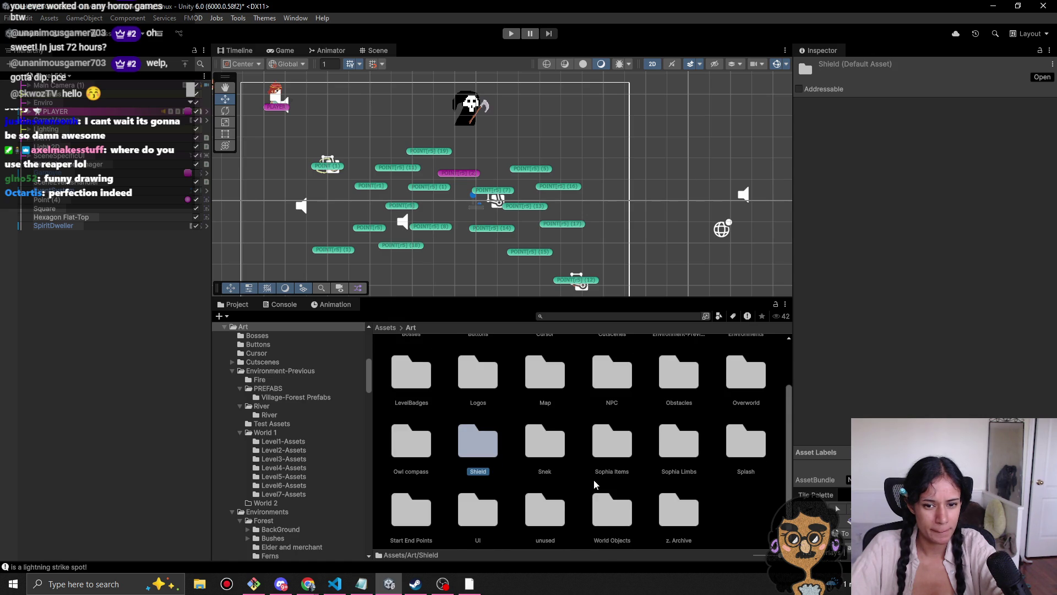
pyautogui.scroll(1, 598, 483)
pyautogui.scroll(-1, 599, 484)
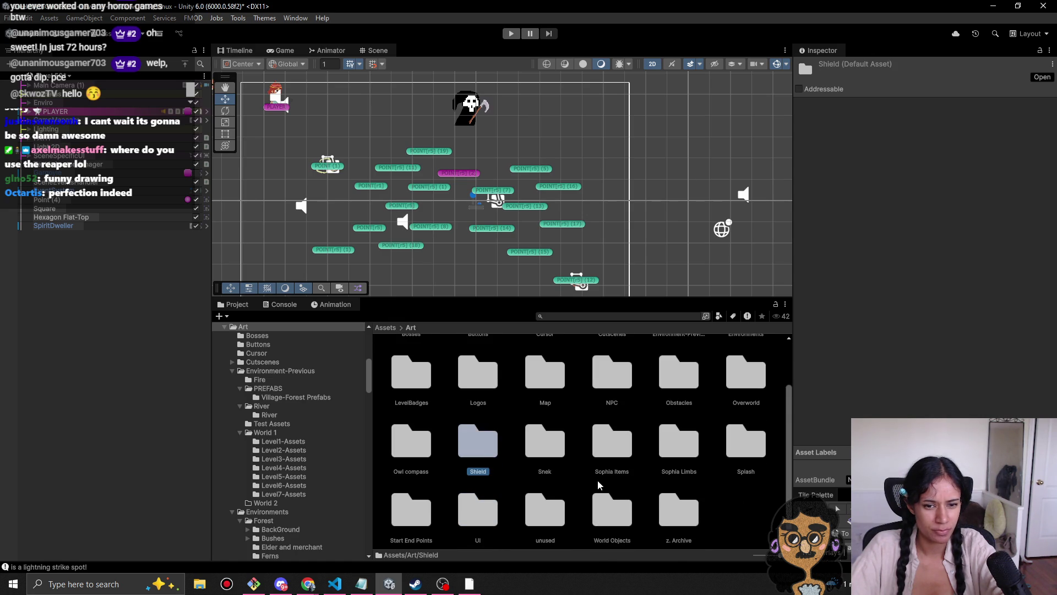
pyautogui.rightClick(752, 520)
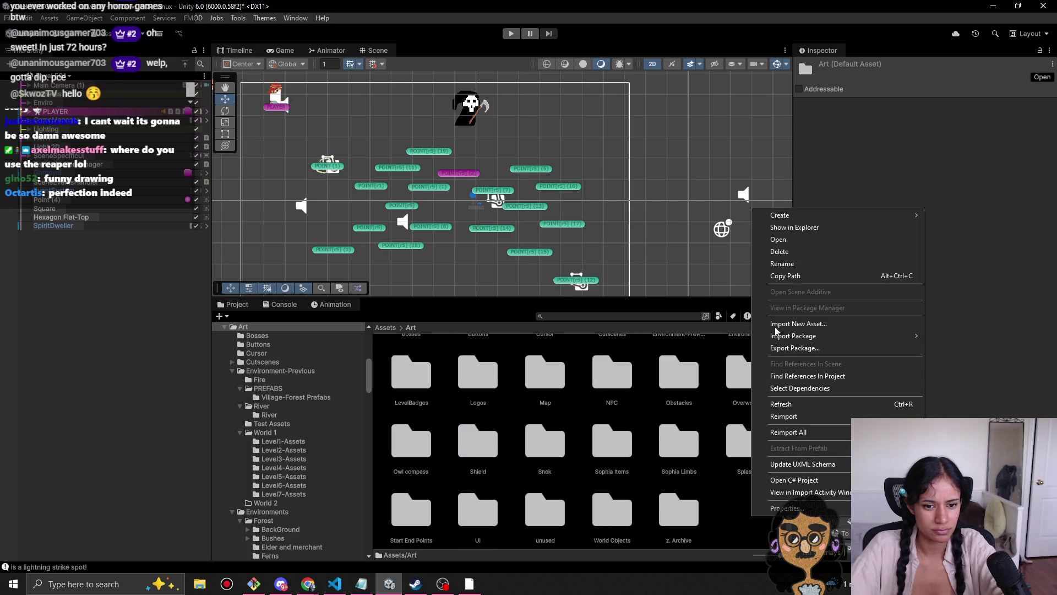
pyautogui.click(727, 543)
pyautogui.doubleClick(603, 459)
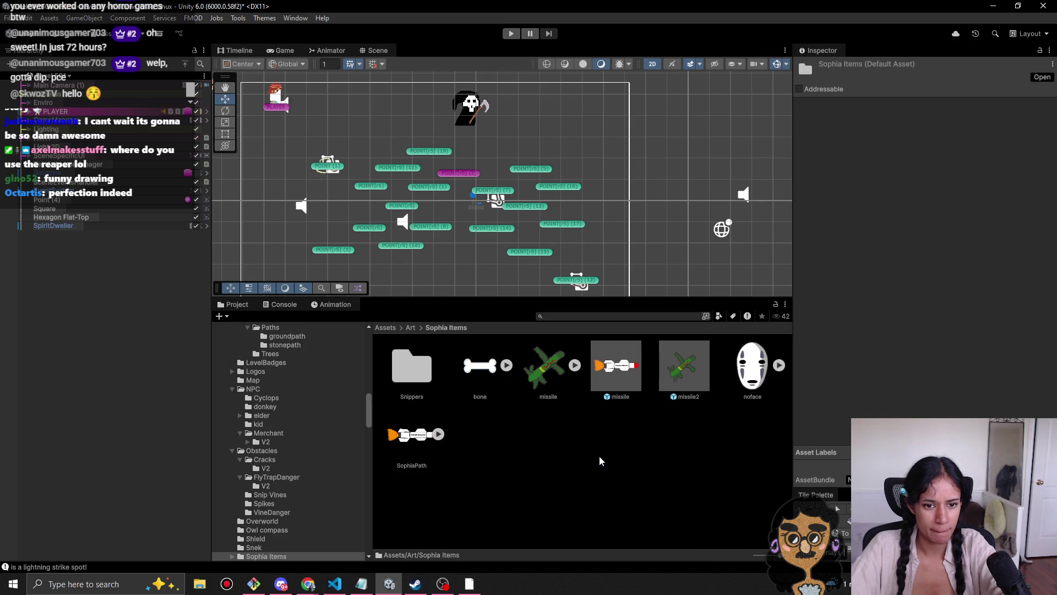
pyautogui.click(410, 328)
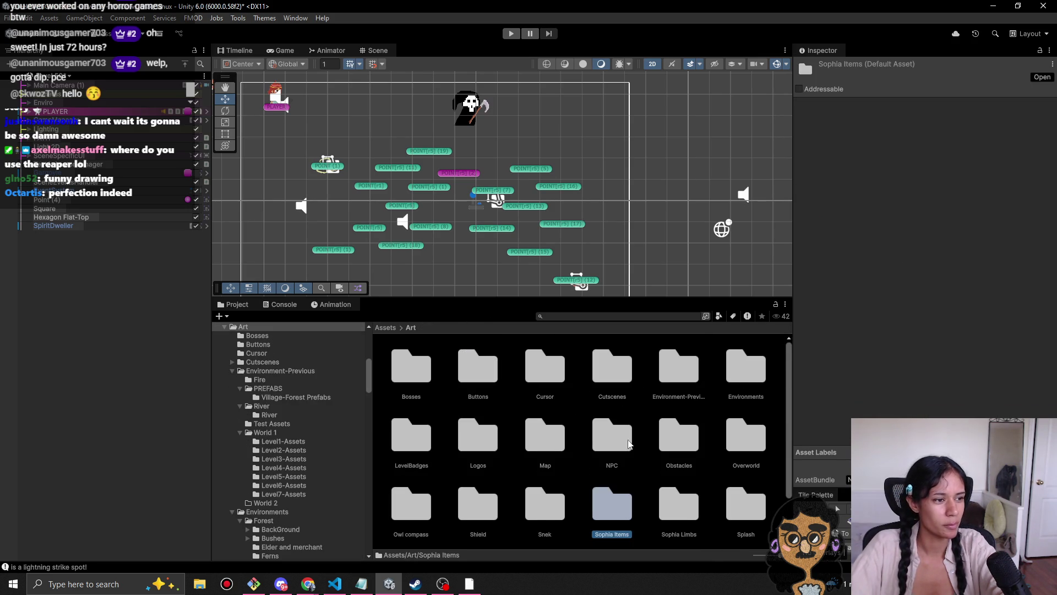
pyautogui.scroll(-1, 644, 465)
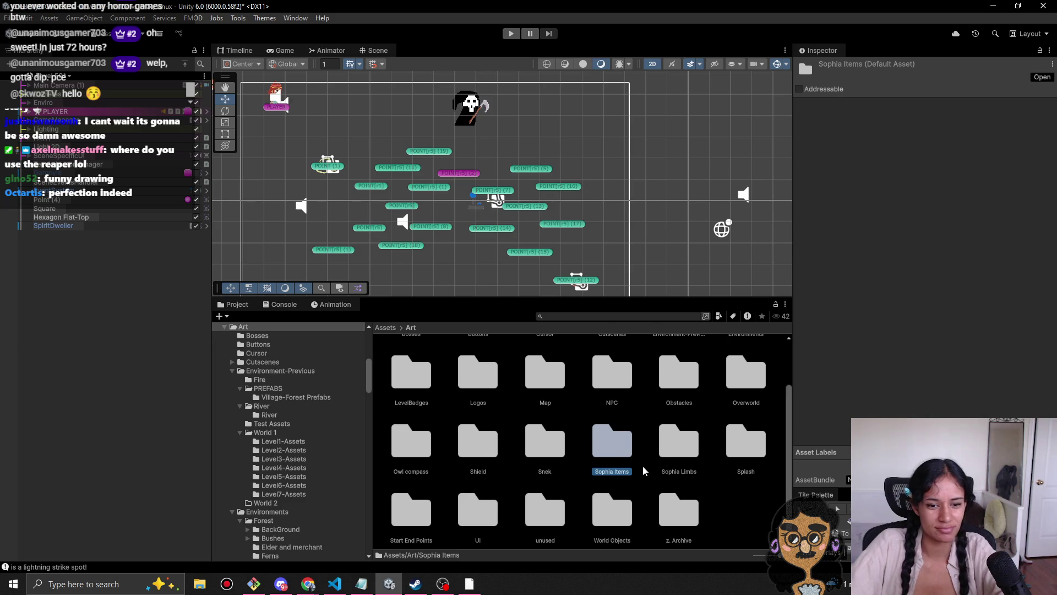
pyautogui.doubleClick(737, 458)
pyautogui.click(410, 328)
# Step: Open Art/Sophia Limbs and view the Weasel sprite's import settings in the Inspector
pyautogui.click(696, 502)
pyautogui.doubleClick(697, 502)
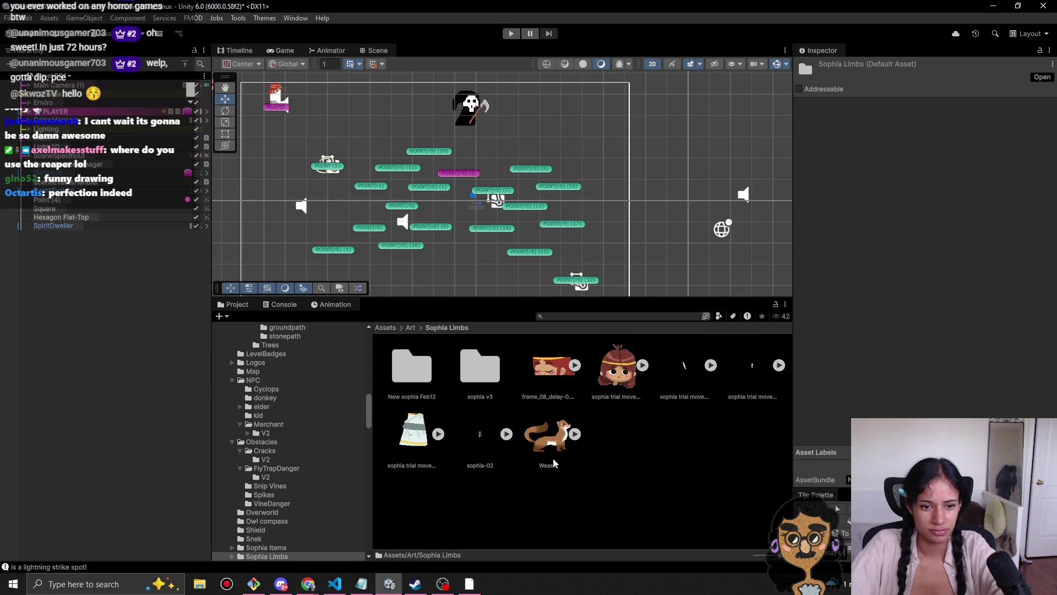
pyautogui.click(627, 383)
pyautogui.click(563, 454)
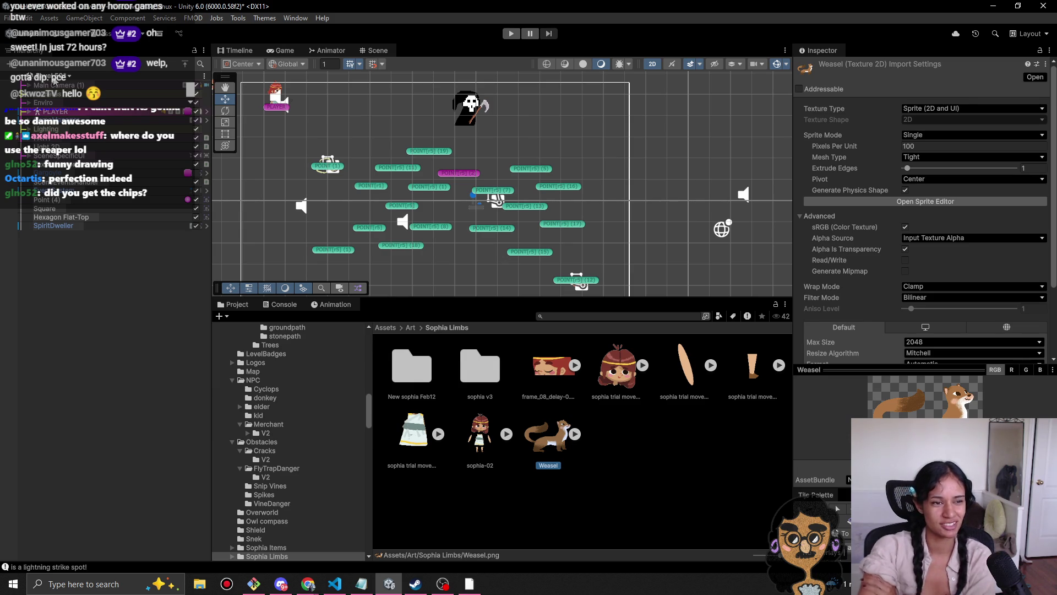
# Step: Switch to the Level 35 Pandora scene, saving Level 50's changes, and start Play mode
pyautogui.click(55, 79)
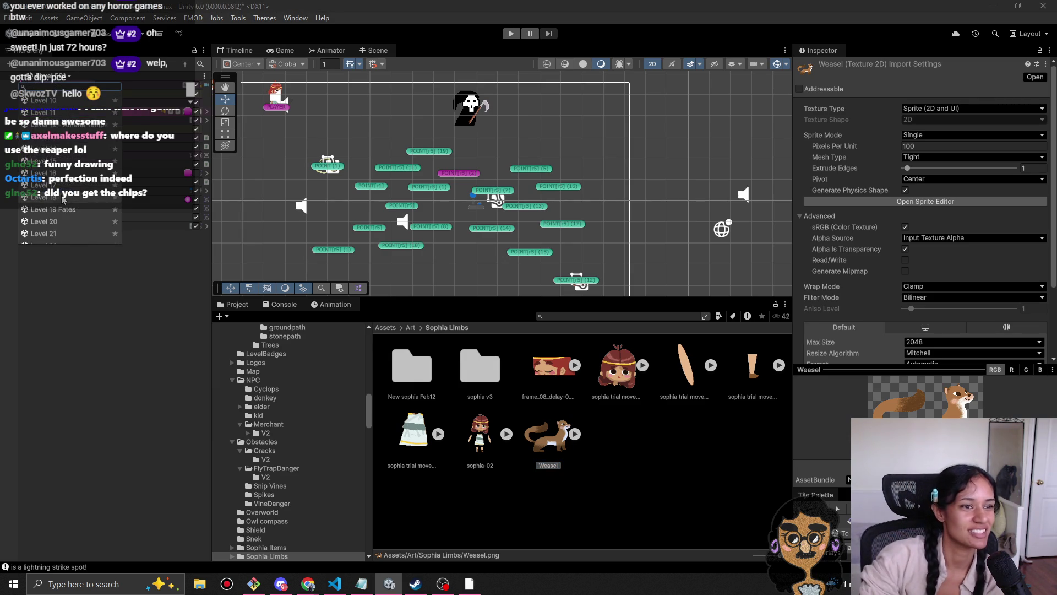
pyautogui.scroll(-5, 62, 201)
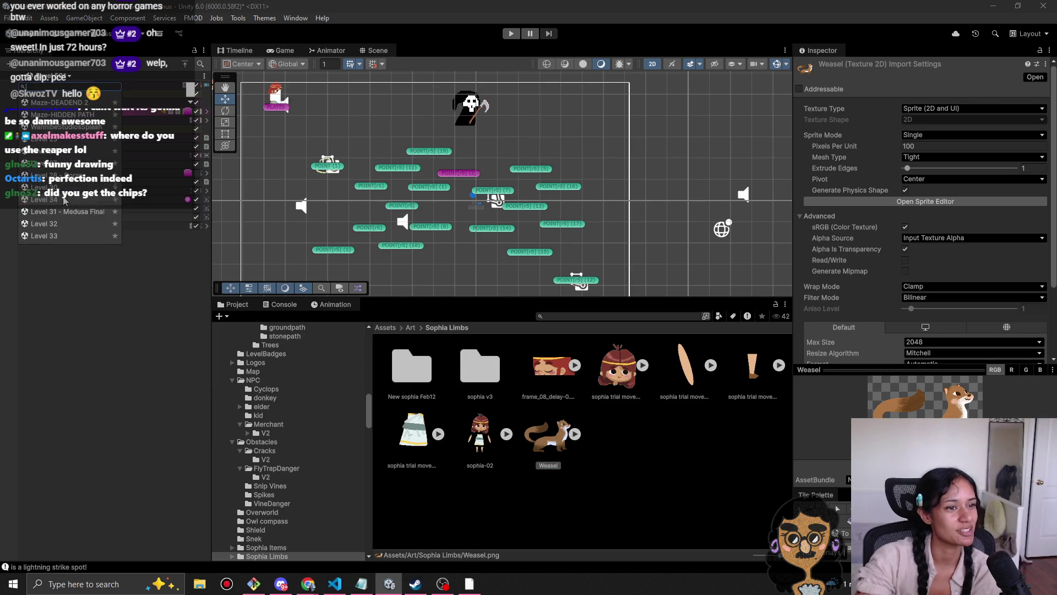
pyautogui.scroll(-3, 69, 204)
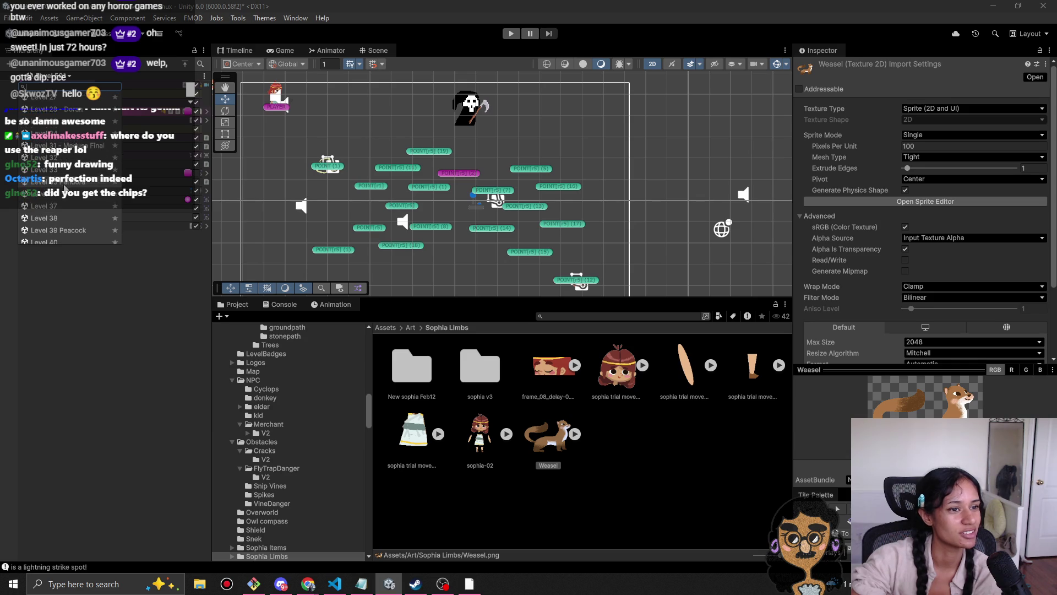
pyautogui.scroll(-3, 70, 204)
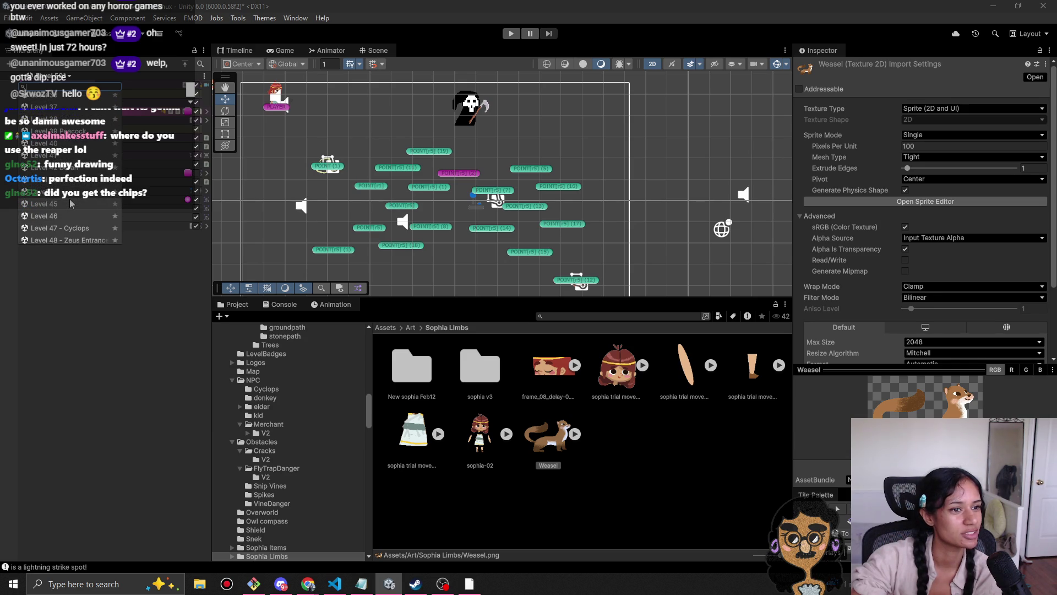
pyautogui.scroll(-1, 70, 204)
pyautogui.scroll(2, 70, 204)
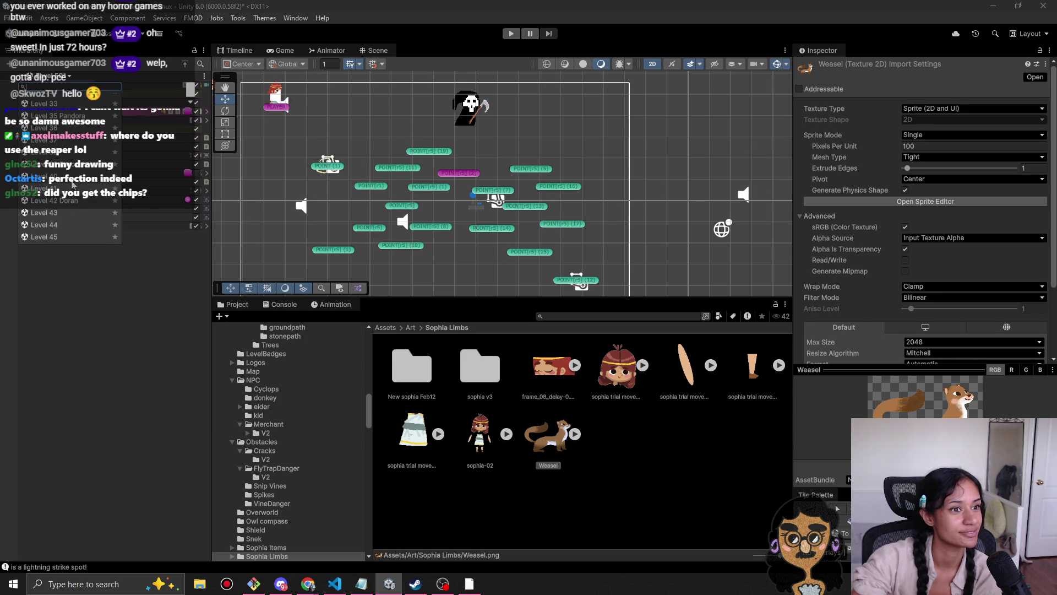
pyautogui.click(58, 116)
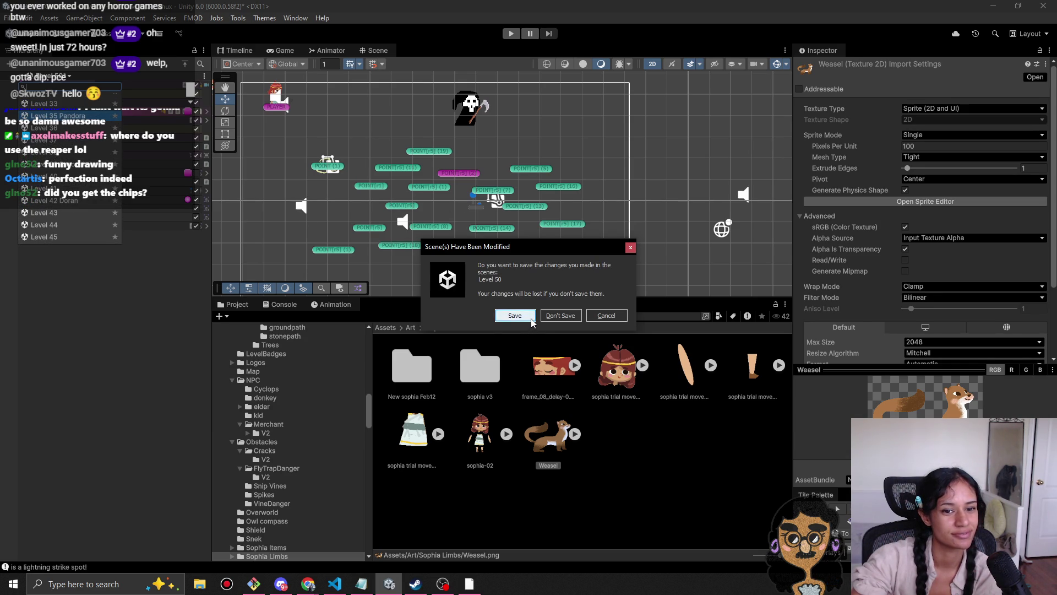
pyautogui.click(572, 318)
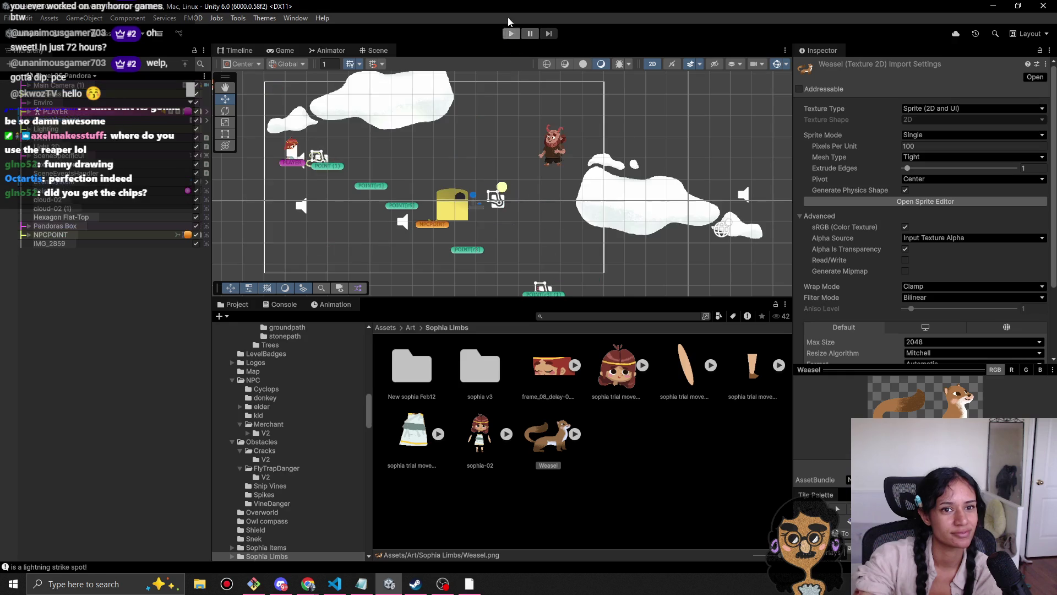
pyautogui.click(505, 33)
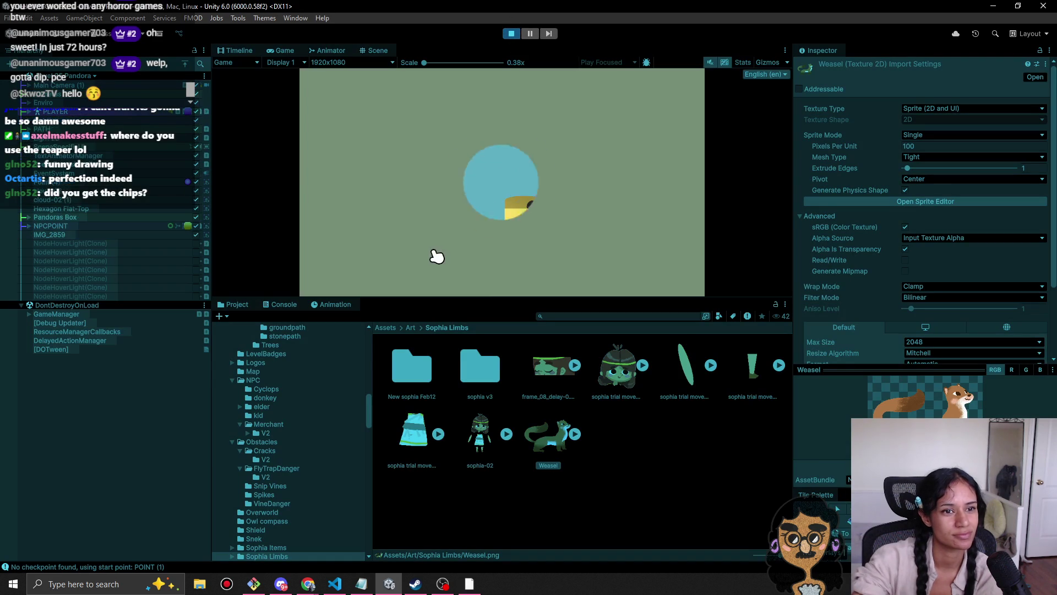
# Step: Walk the girl to the yellow box, enlarge the Game view, and choose OPEN THE BOX
pyautogui.click(465, 223)
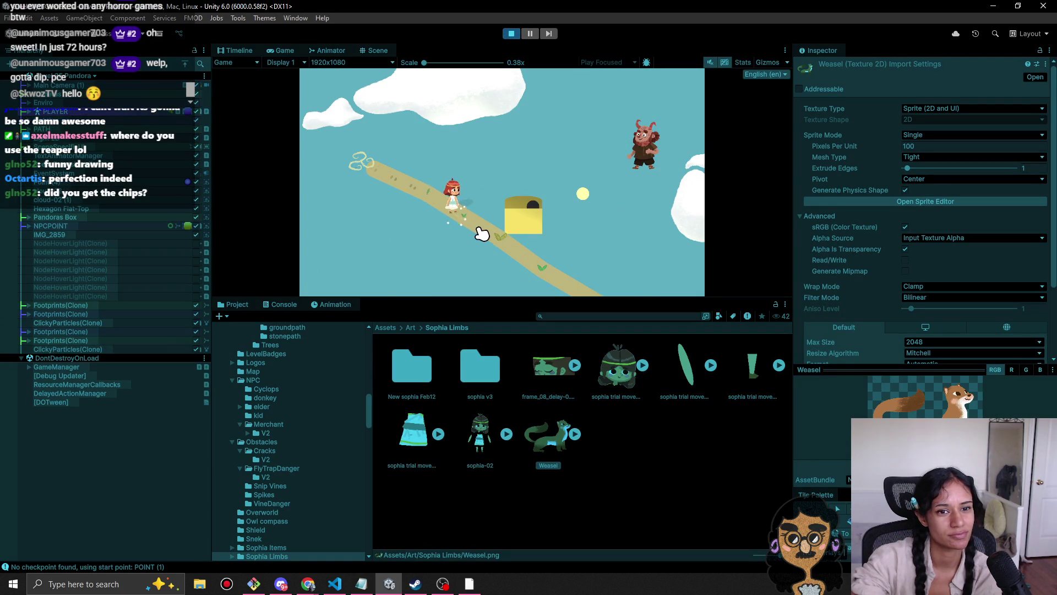
pyautogui.click(498, 241)
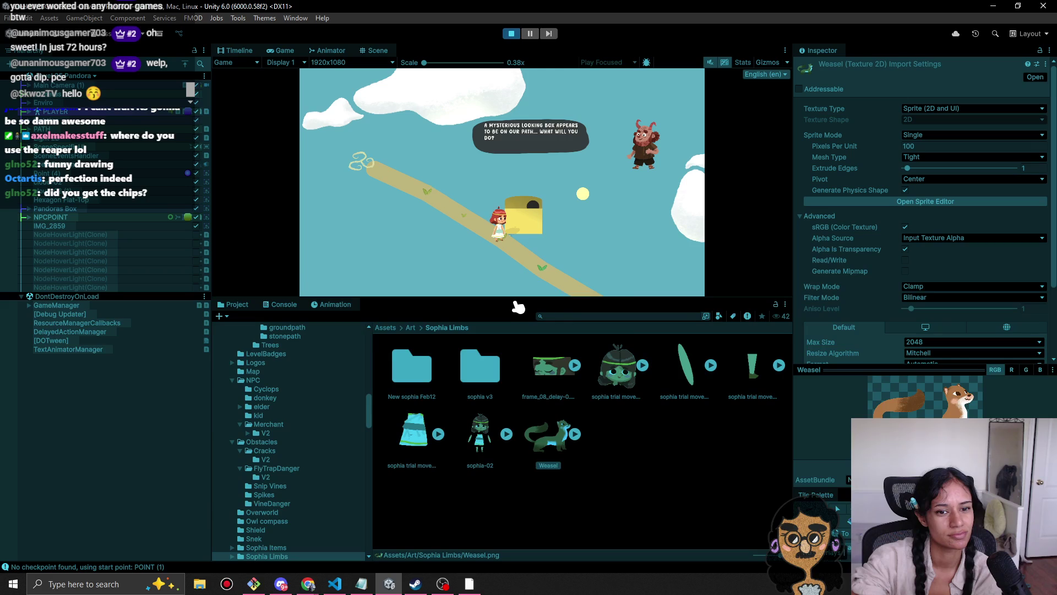
pyautogui.moveTo(515, 301); pyautogui.dragTo(516, 404)
pyautogui.click(541, 295)
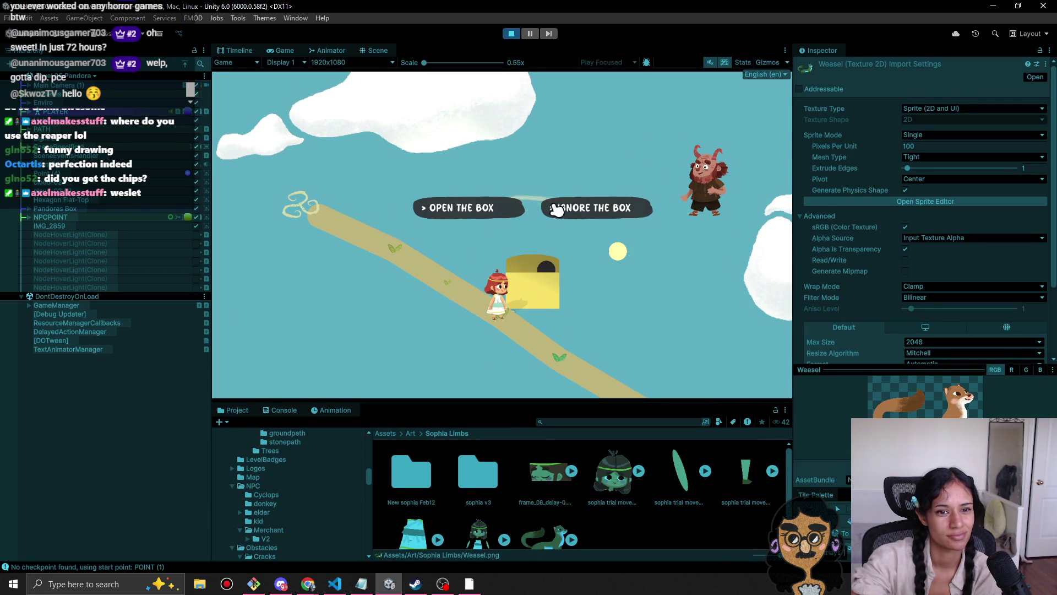
pyautogui.click(471, 208)
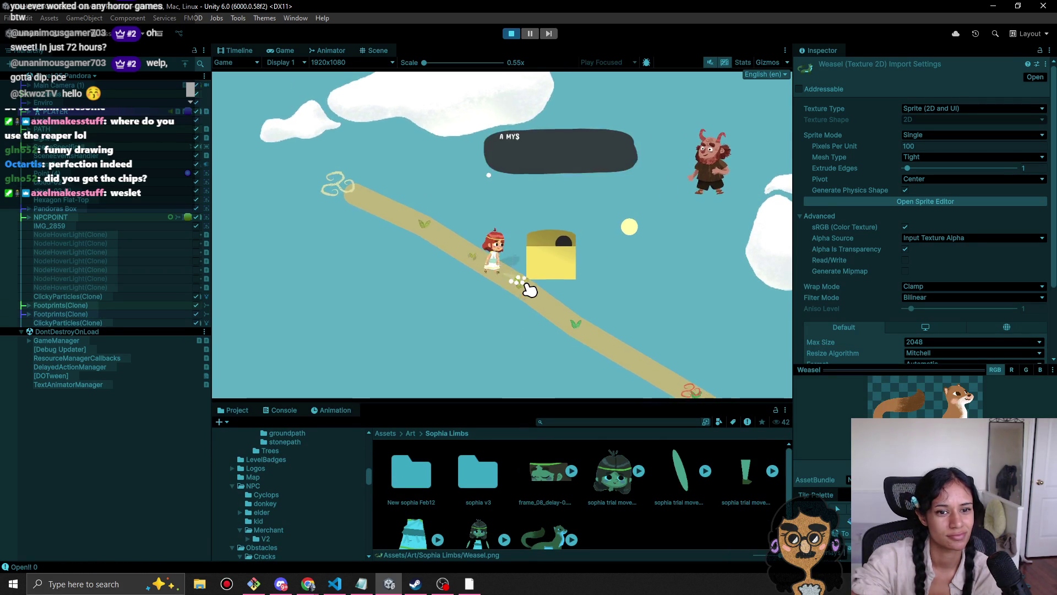
pyautogui.click(541, 282)
pyautogui.click(545, 278)
pyautogui.click(545, 277)
pyautogui.click(548, 279)
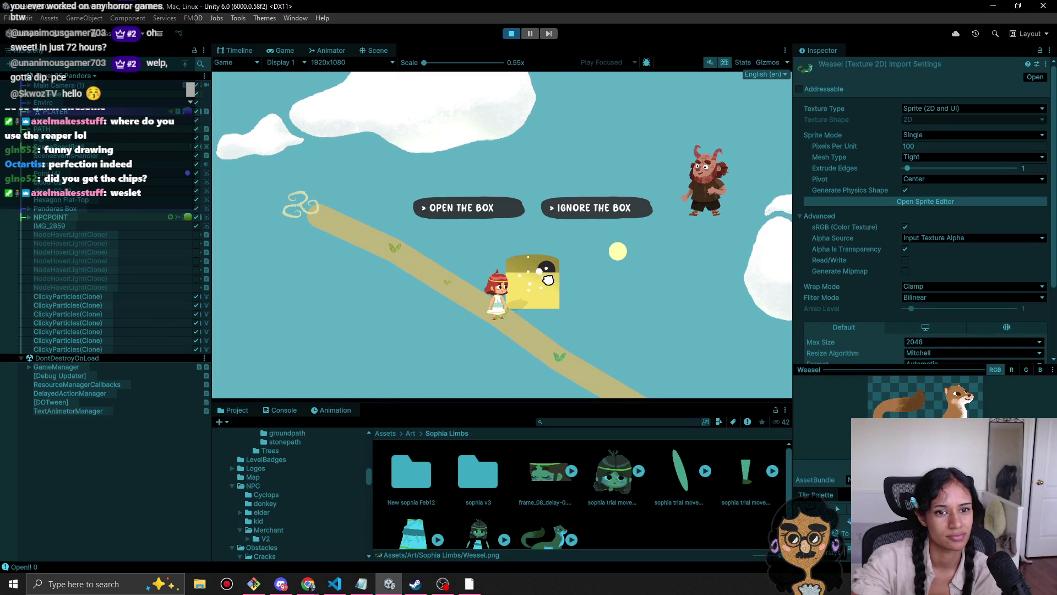
pyautogui.click(487, 208)
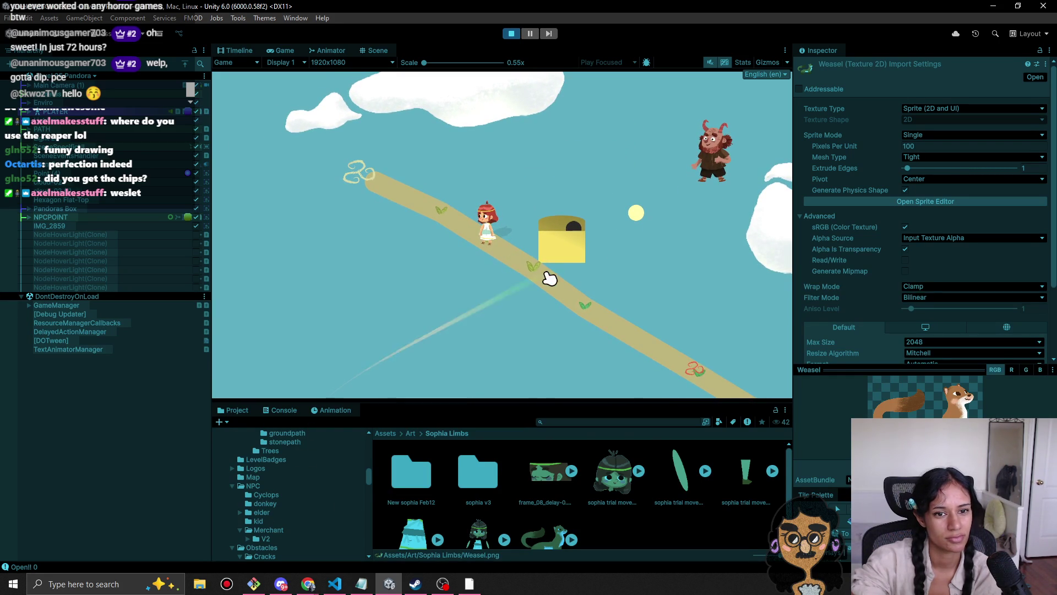
# Step: Return to the box, choose IGNORE THE BOX, and stop the game
pyautogui.click(548, 275)
pyautogui.click(559, 273)
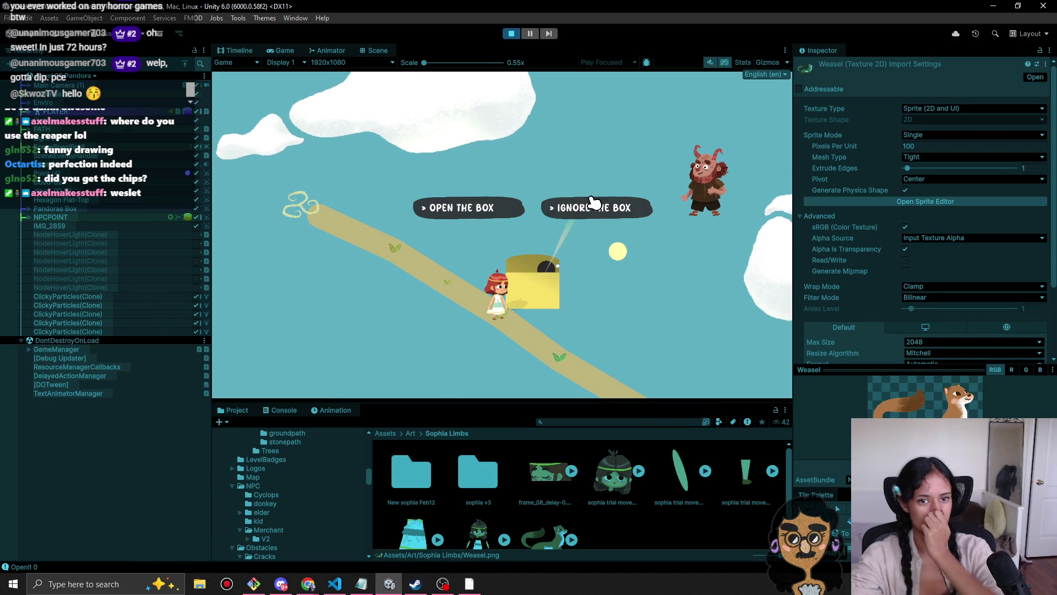
pyautogui.click(593, 208)
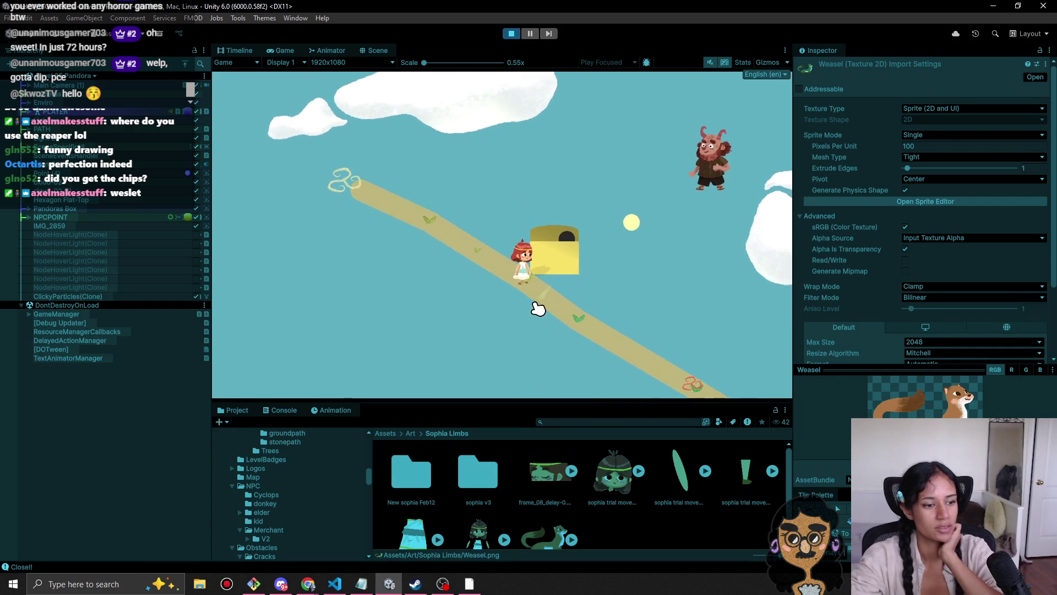
pyautogui.click(512, 34)
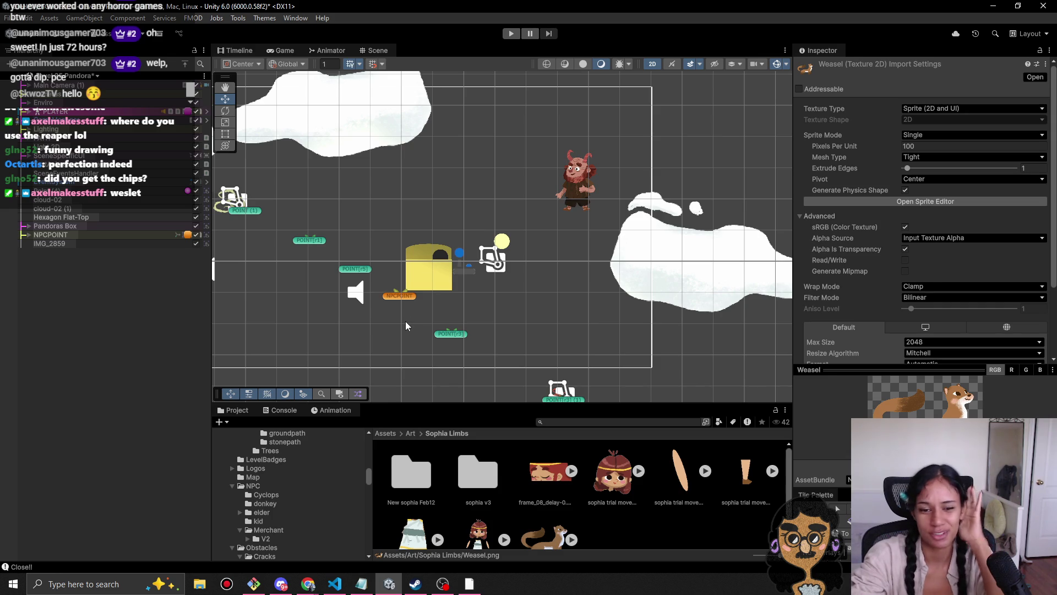
# Step: Check the Art/unused folder's contents and move it into z. Archive
pyautogui.scroll(-1, 527, 482)
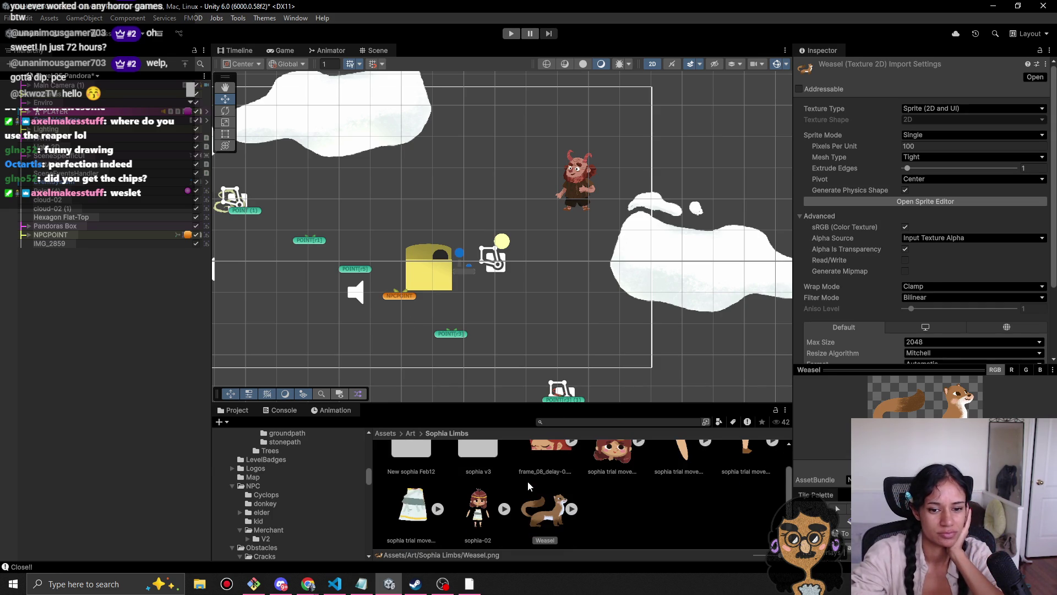
pyautogui.scroll(1, 450, 484)
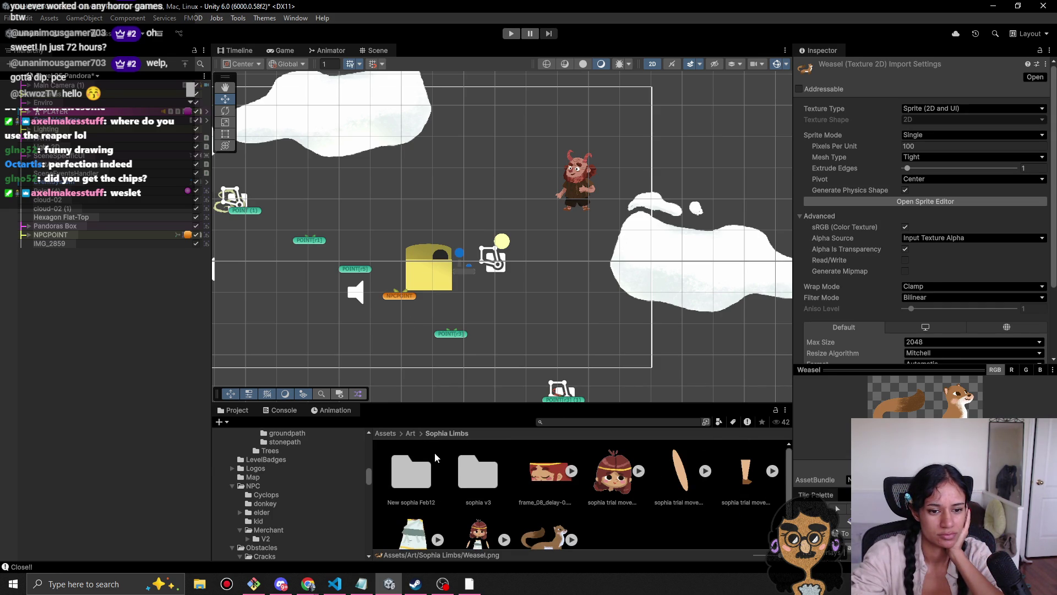
pyautogui.click(411, 433)
pyautogui.moveTo(532, 404); pyautogui.dragTo(533, 292)
pyautogui.scroll(-2, 586, 454)
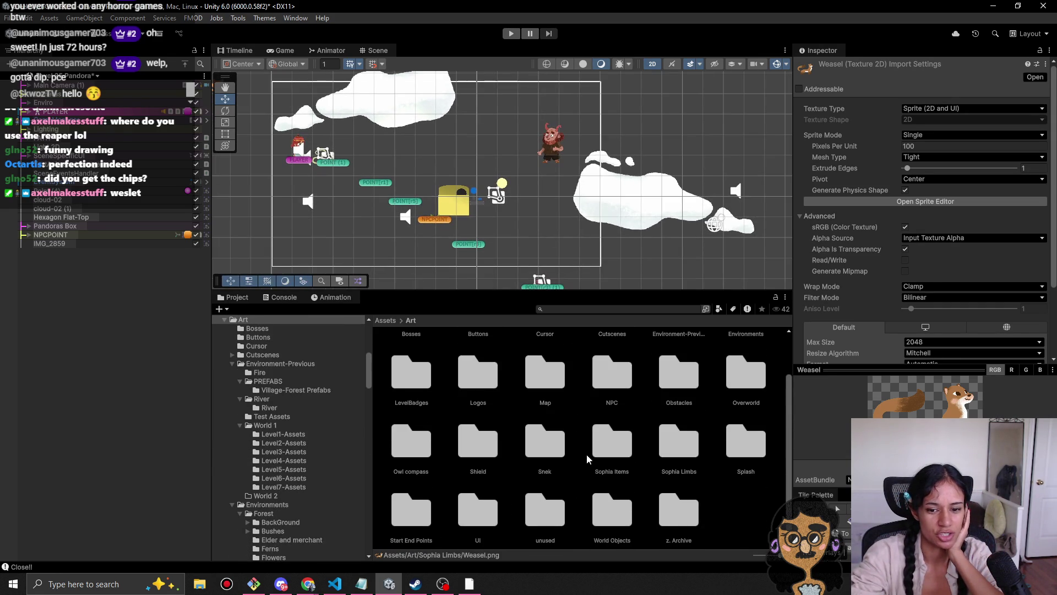
pyautogui.doubleClick(541, 509)
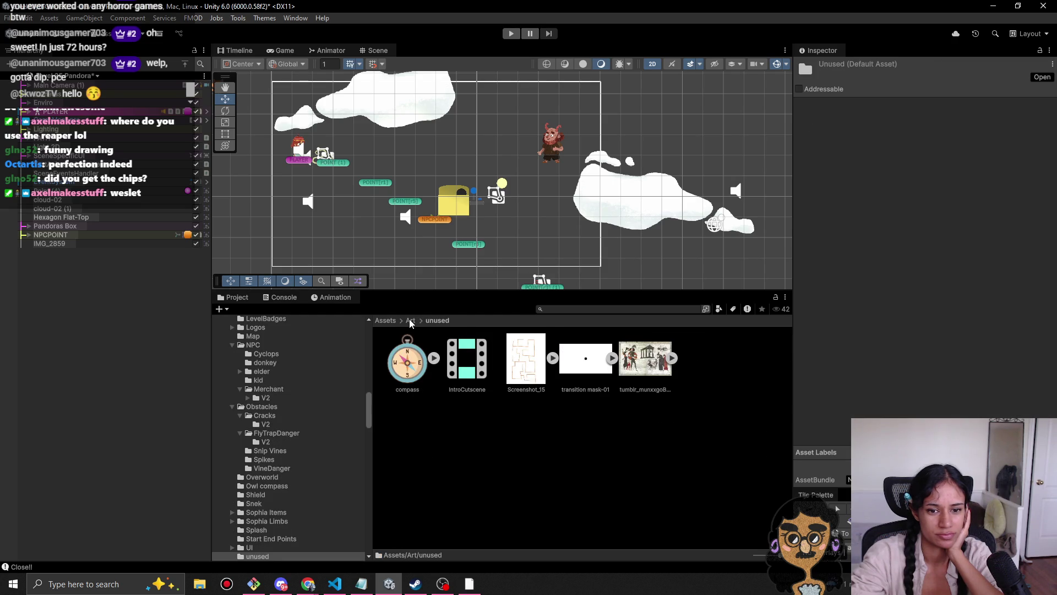
pyautogui.click(410, 320)
pyautogui.moveTo(546, 523); pyautogui.dragTo(678, 517)
# Step: Browse the World Objects Cart and Debris subfolders, then return to Art
pyautogui.doubleClick(542, 512)
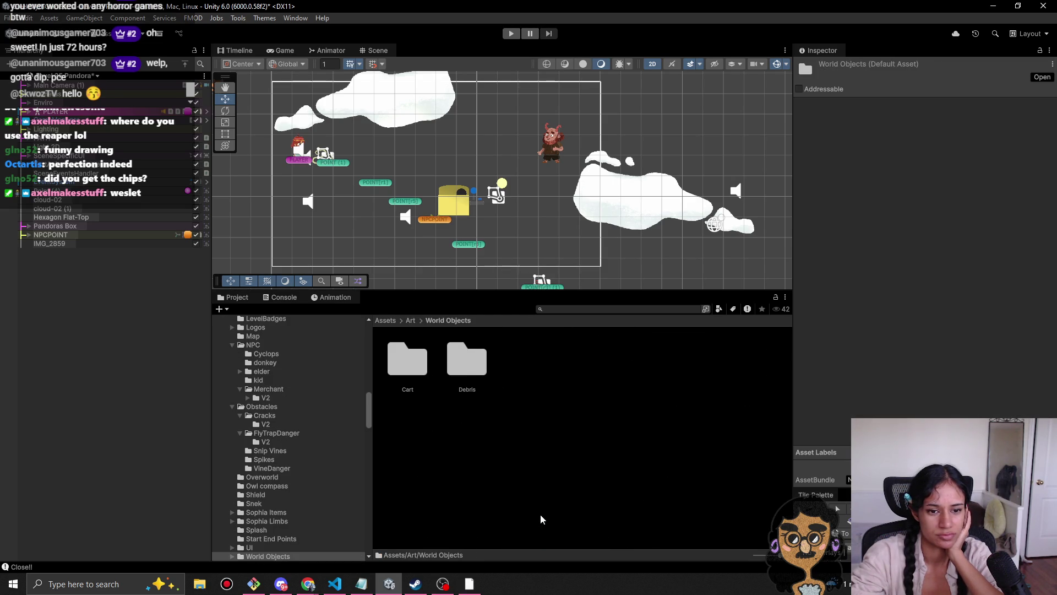
pyautogui.doubleClick(410, 363)
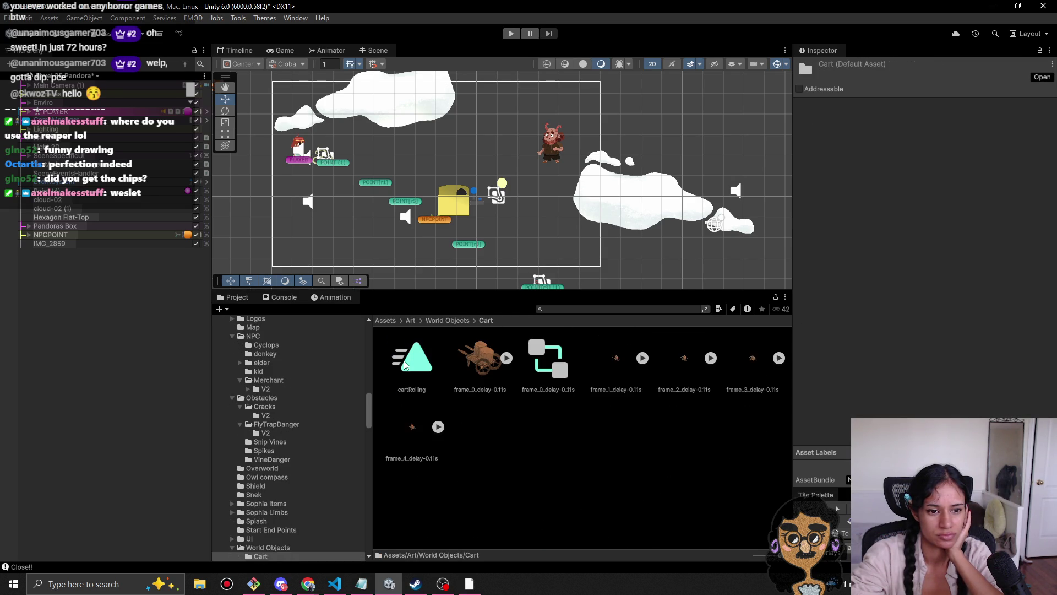
pyautogui.click(447, 320)
pyautogui.doubleClick(467, 366)
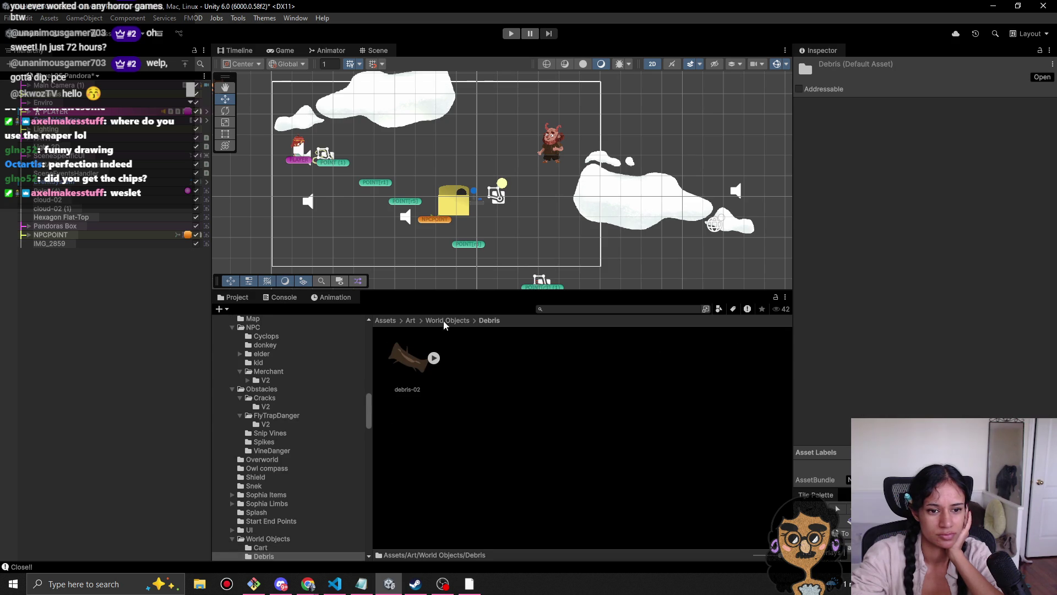
pyautogui.click(443, 321)
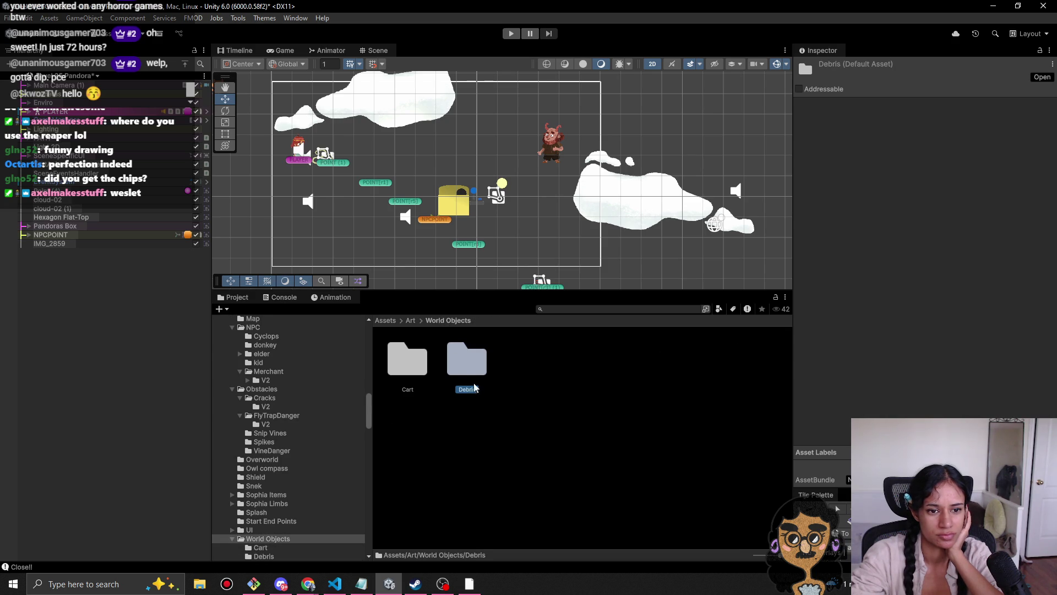
pyautogui.click(412, 320)
pyautogui.scroll(-2, 551, 452)
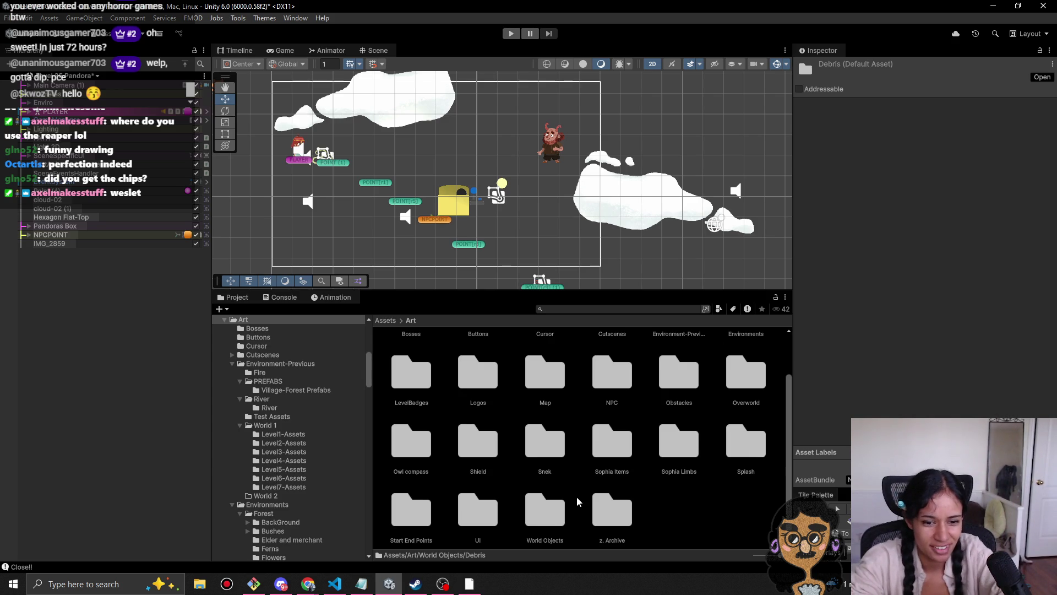
pyautogui.scroll(2, 576, 478)
pyautogui.scroll(-2, 570, 481)
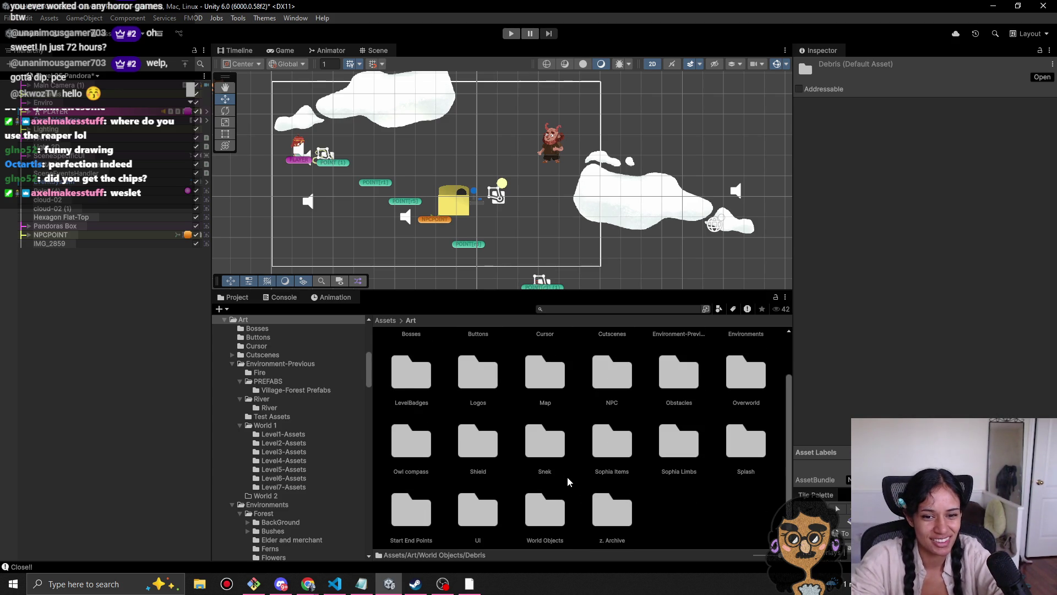
pyautogui.scroll(2, 499, 468)
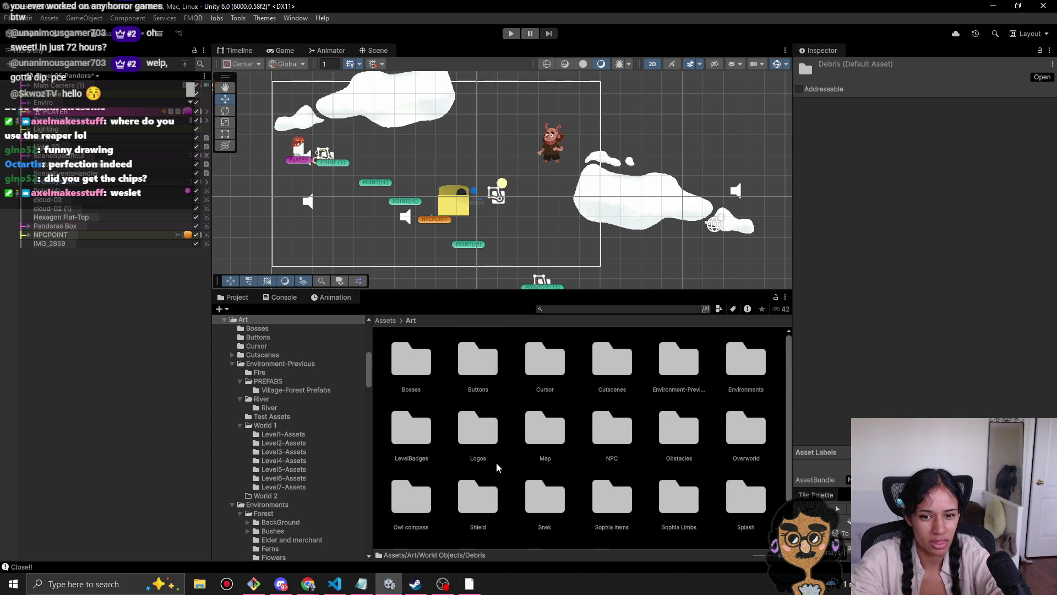
pyautogui.scroll(-2, 749, 452)
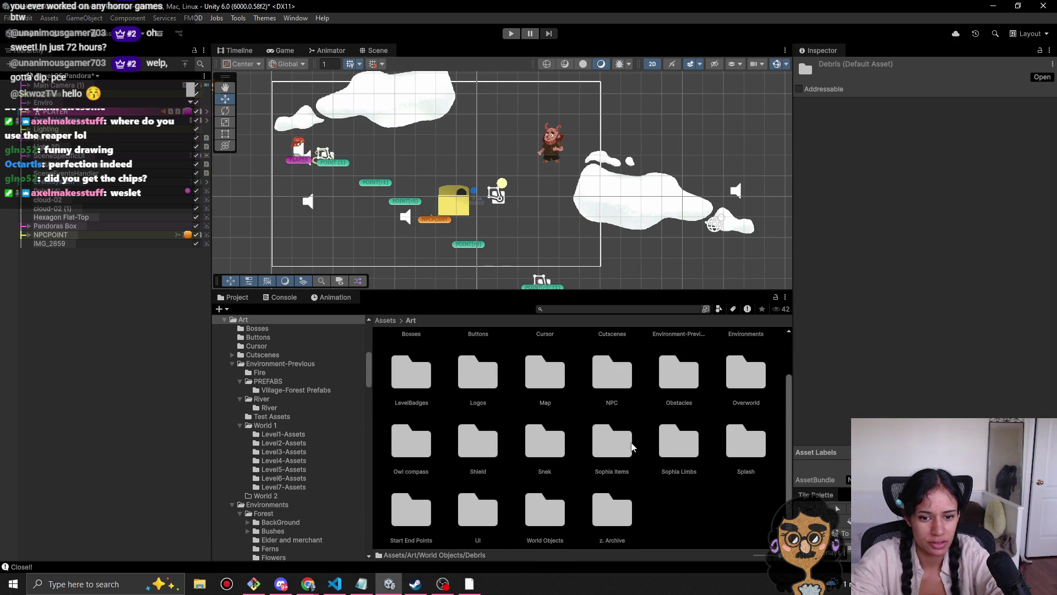
pyautogui.scroll(2, 473, 510)
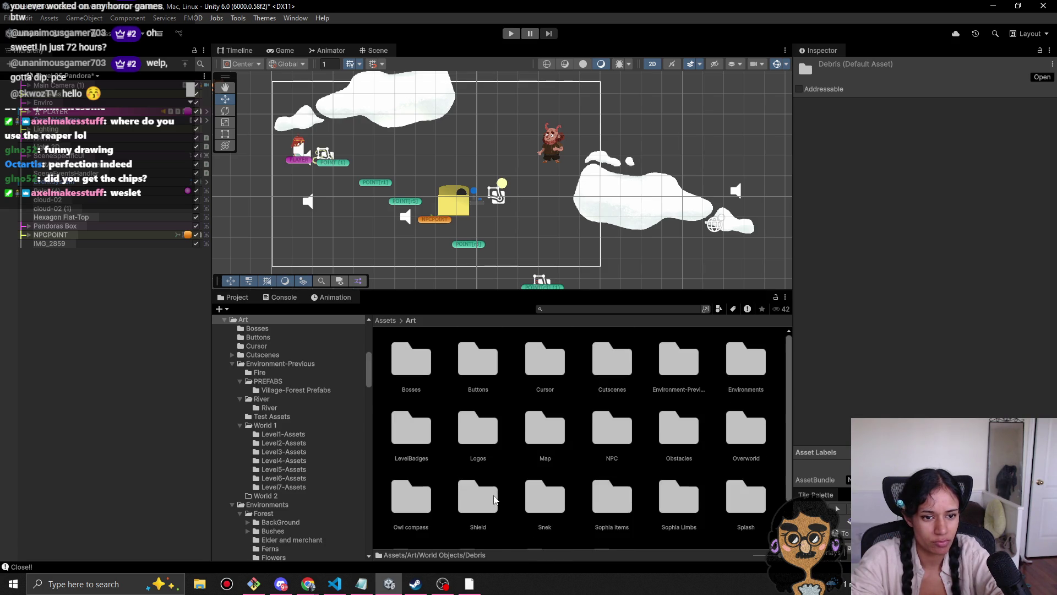
pyautogui.scroll(-2, 494, 500)
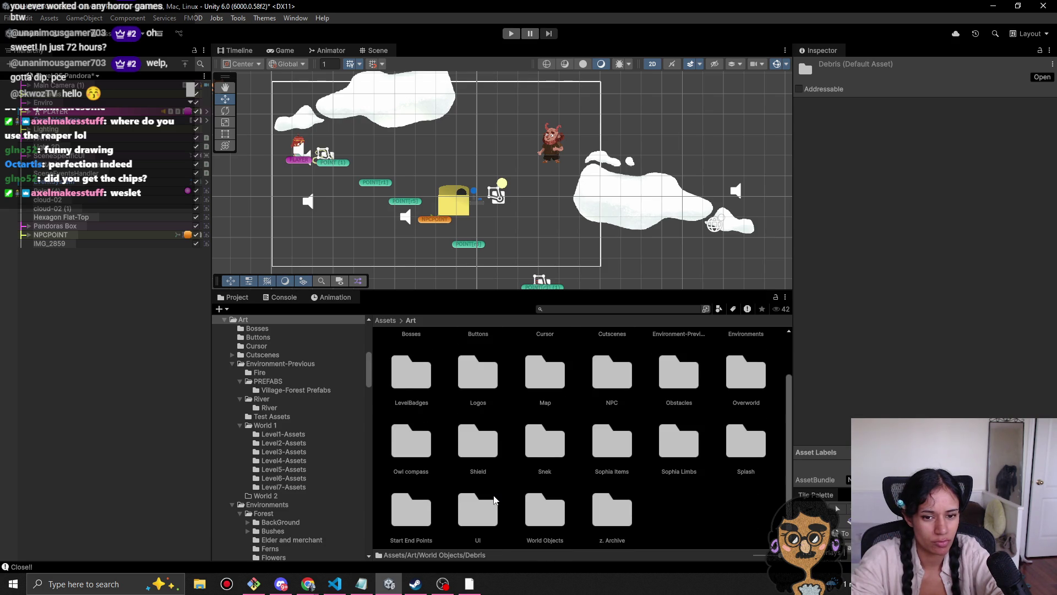
pyautogui.click(655, 529)
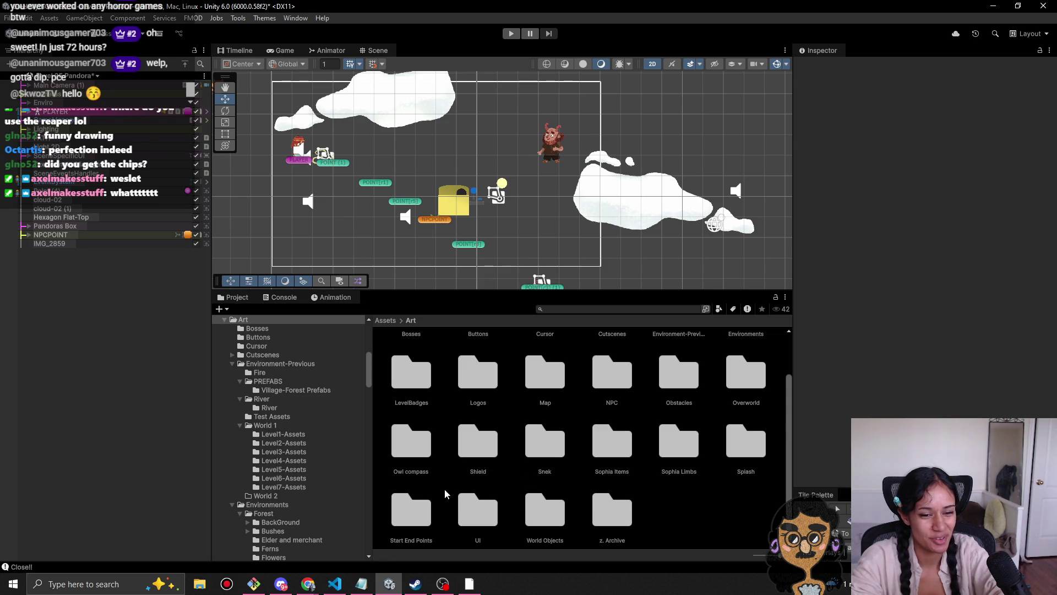
pyautogui.scroll(2, 679, 510)
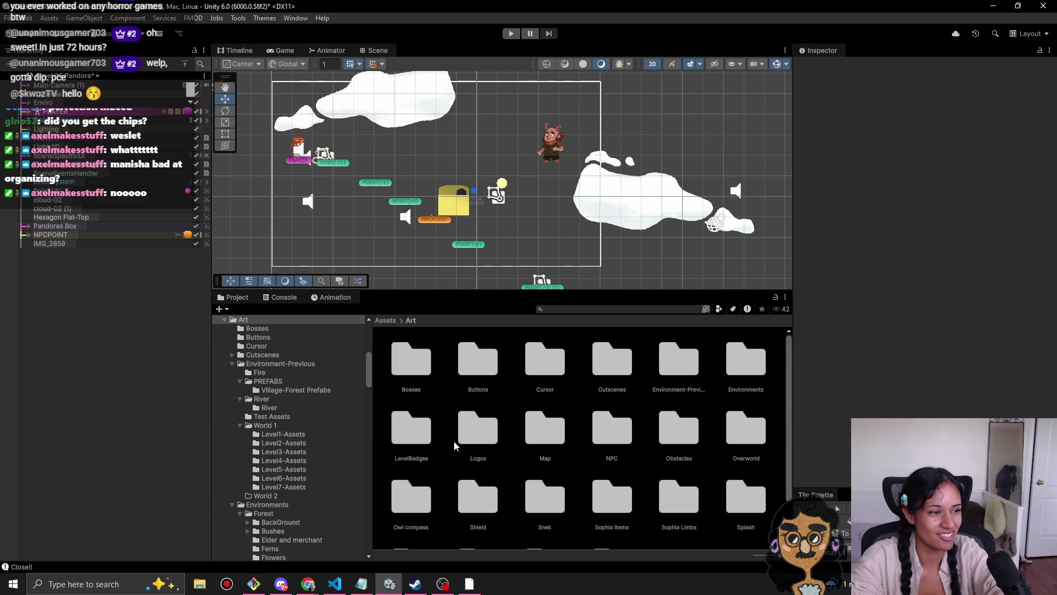
pyautogui.scroll(-1, 578, 424)
pyautogui.scroll(-1, 578, 424)
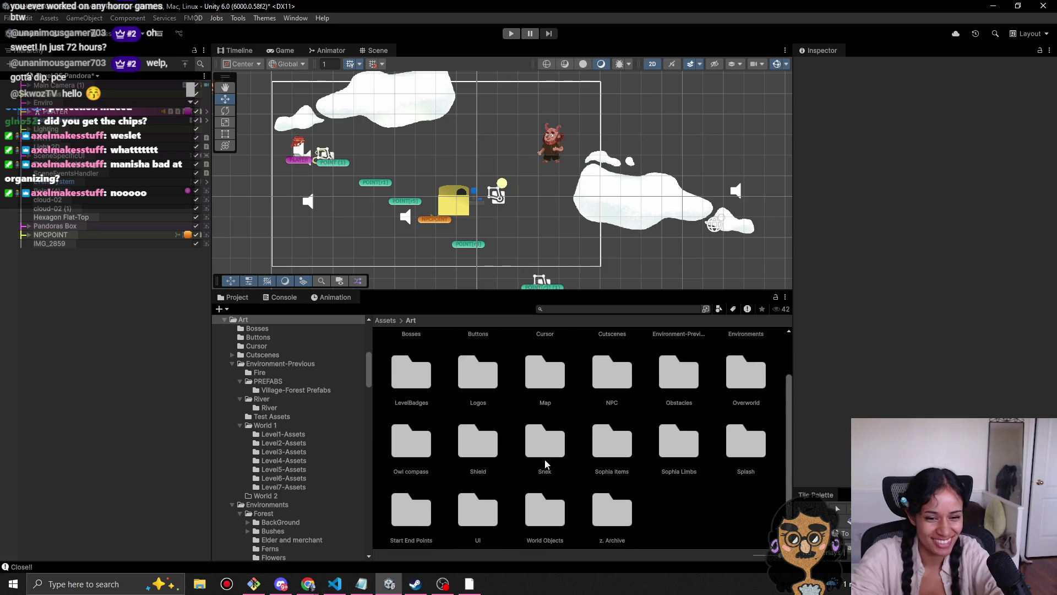
pyautogui.click(424, 471)
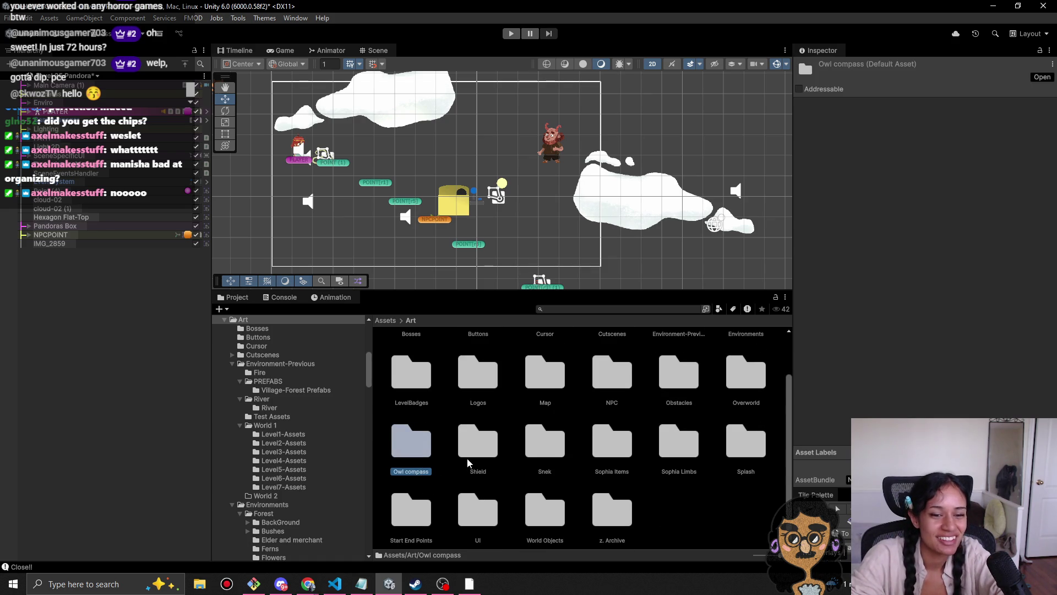
pyautogui.click(472, 474)
pyautogui.click(549, 471)
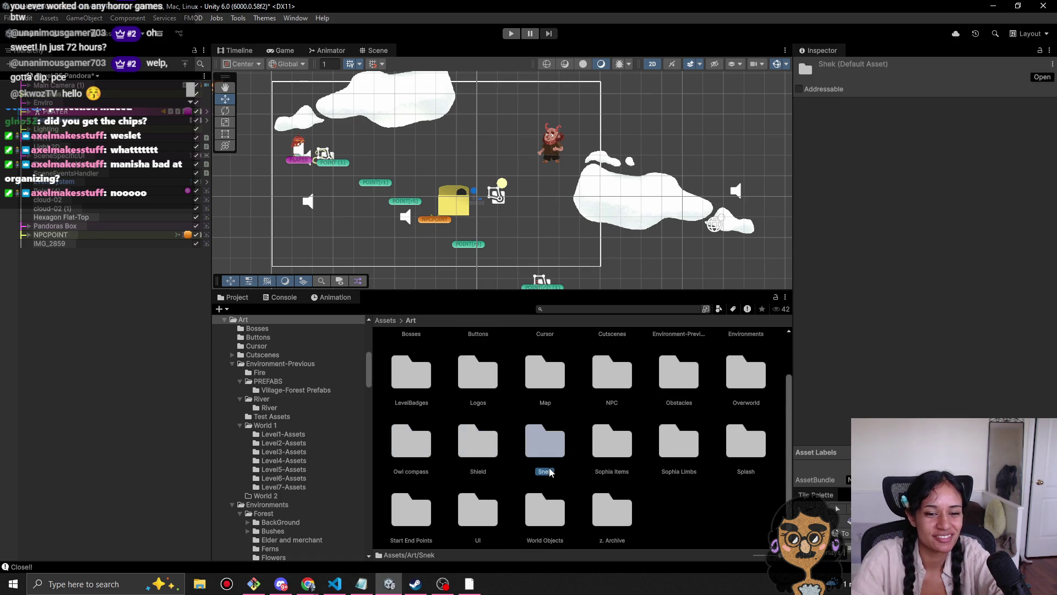
pyautogui.click(605, 472)
pyautogui.click(684, 472)
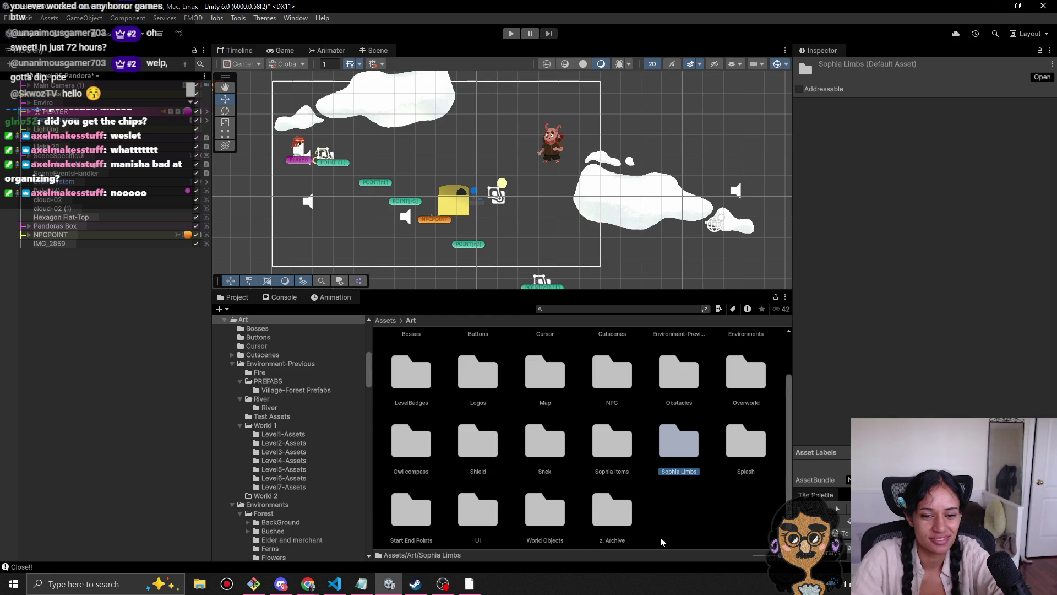
pyautogui.scroll(2, 471, 531)
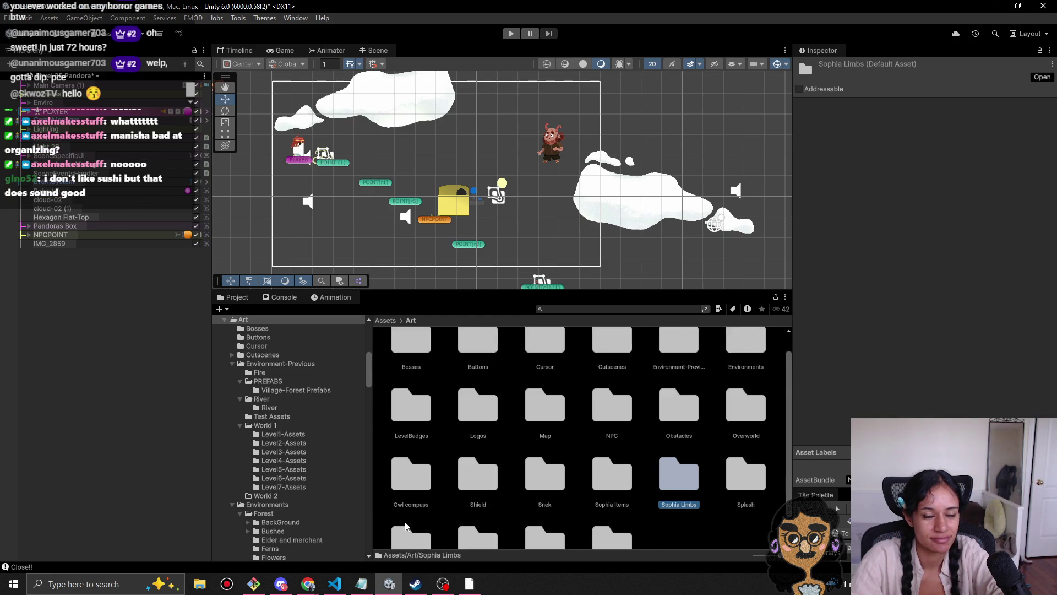
# Step: From the Assets root, make the project browser taller and collapse Animations, Art and Prefabs in the tree
pyautogui.click(384, 321)
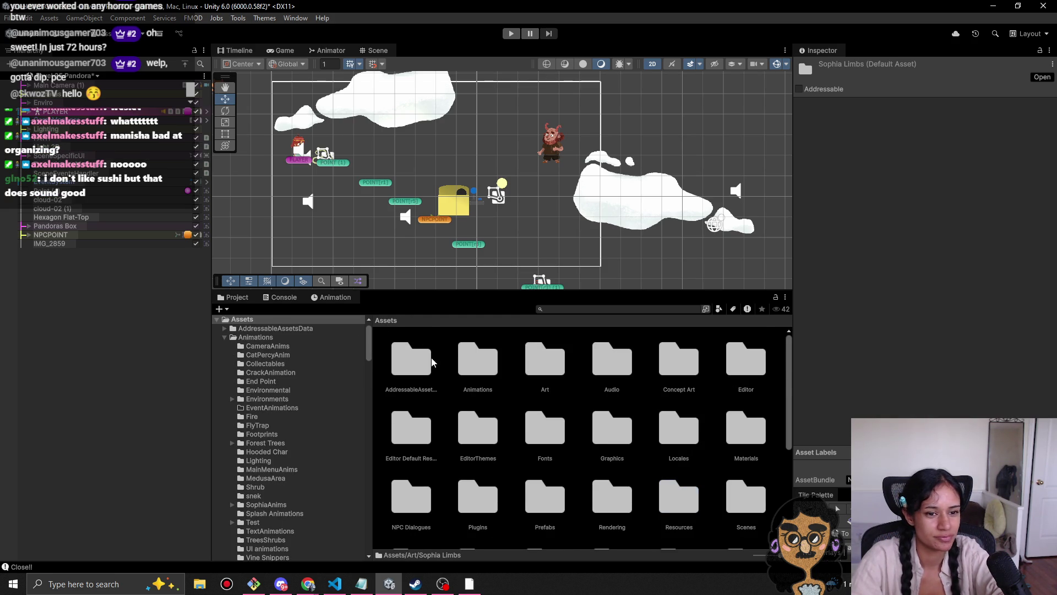
pyautogui.scroll(-2, 567, 463)
pyautogui.scroll(-1, 569, 483)
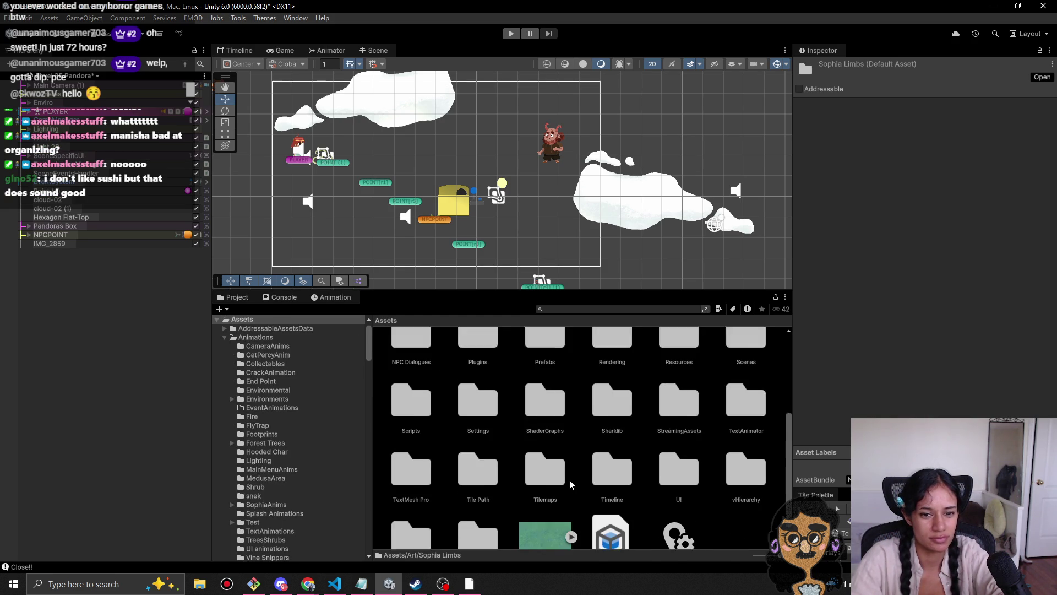
pyautogui.scroll(4, 567, 484)
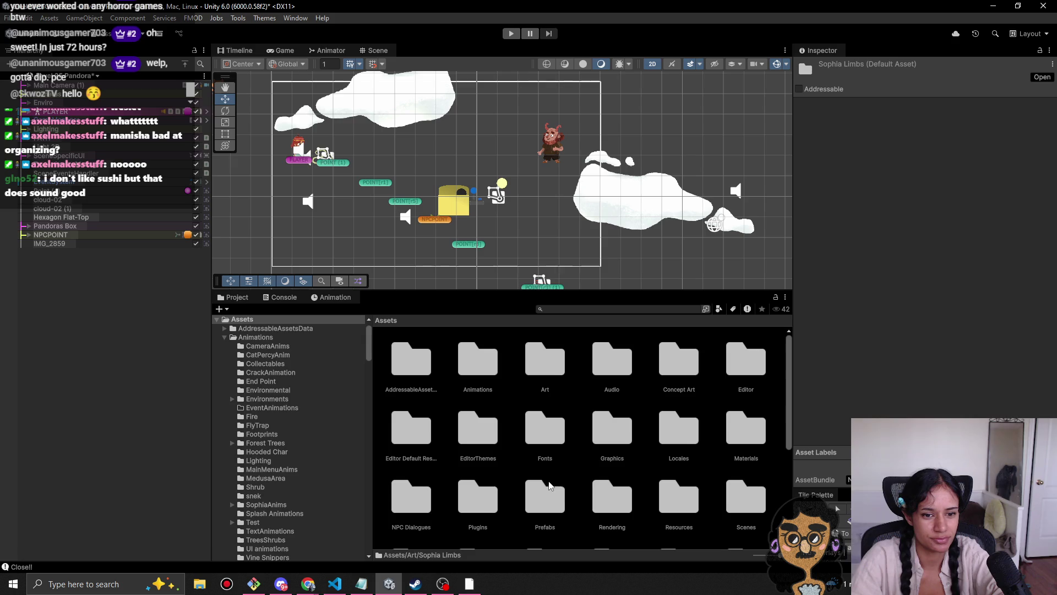
pyautogui.moveTo(533, 293); pyautogui.dragTo(532, 265)
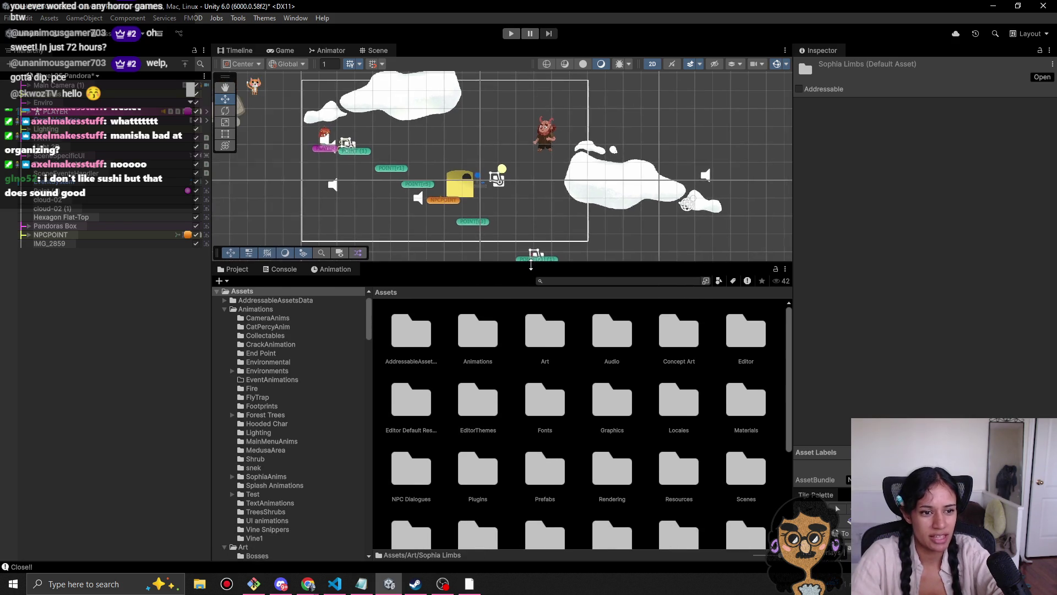
pyautogui.click(226, 311)
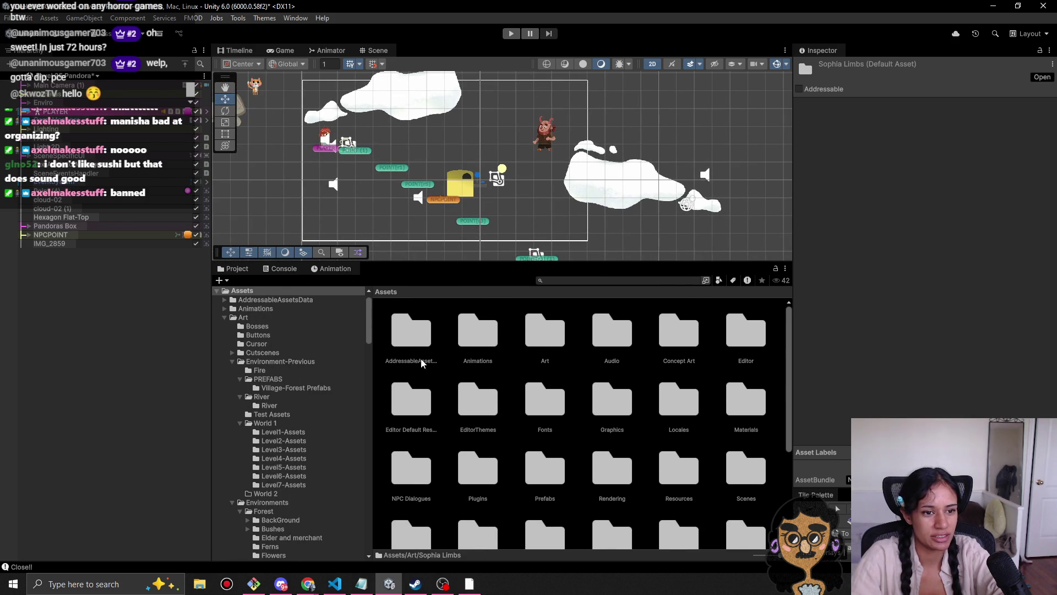
pyautogui.click(223, 316)
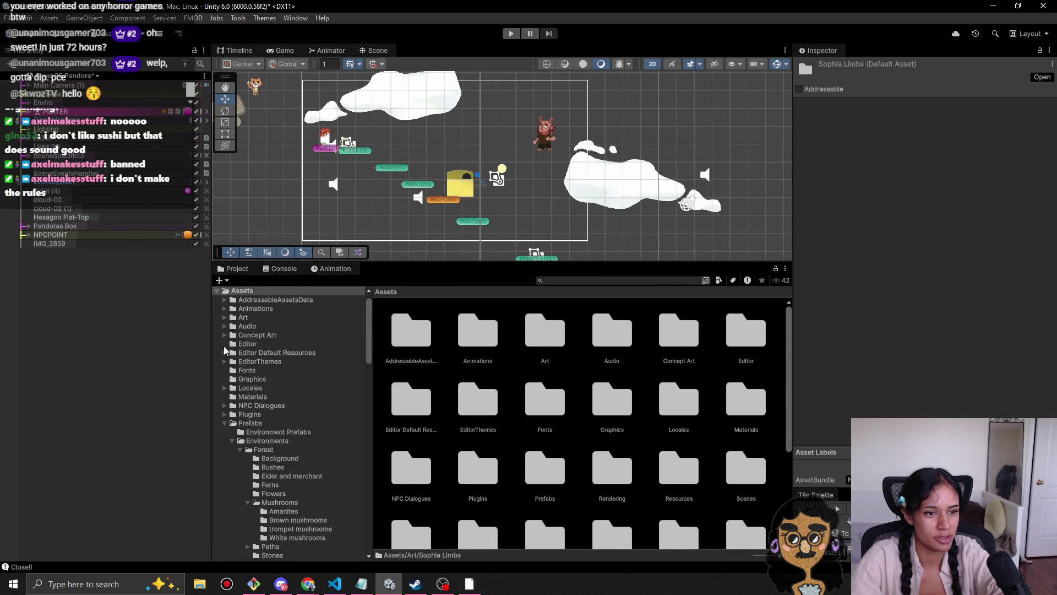
pyautogui.click(223, 421)
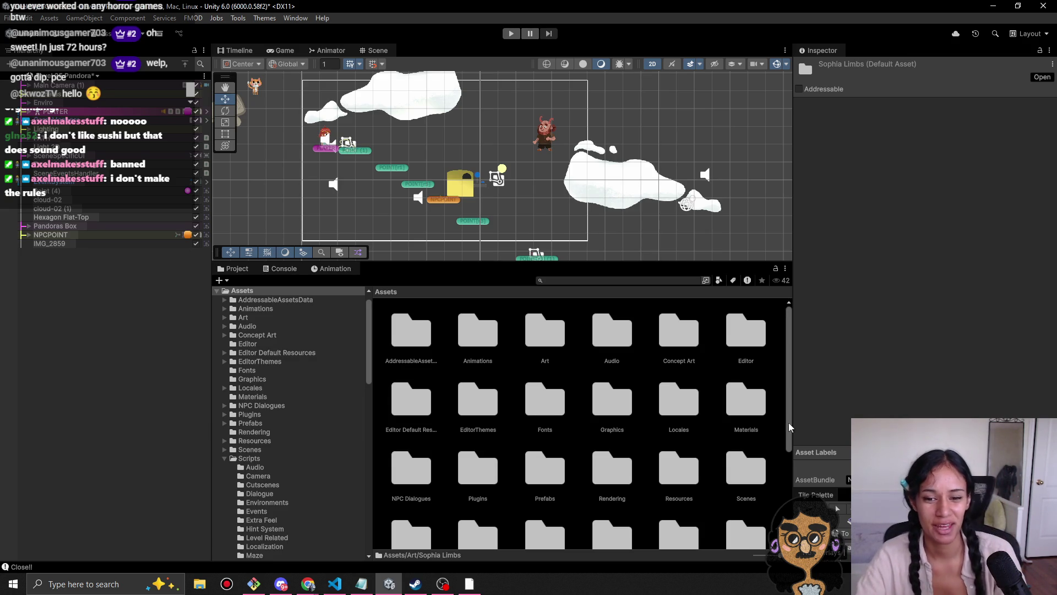
# Step: Narrow the Inspector, widen the asset grid to seven columns, and open the Locales folder
pyautogui.moveTo(792, 431); pyautogui.dragTo(795, 431)
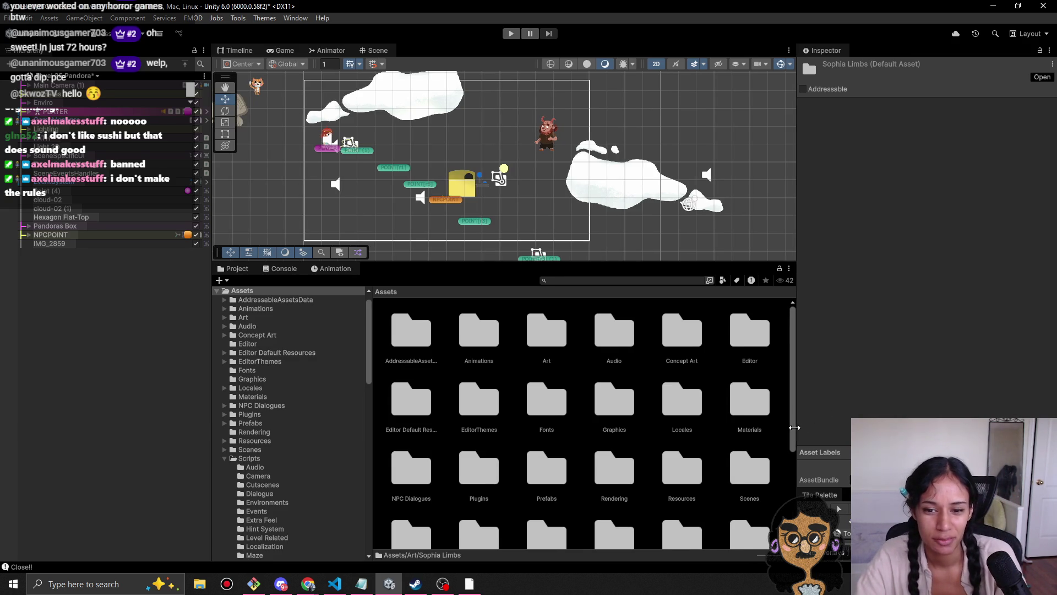
pyautogui.moveTo(368, 398); pyautogui.dragTo(334, 397)
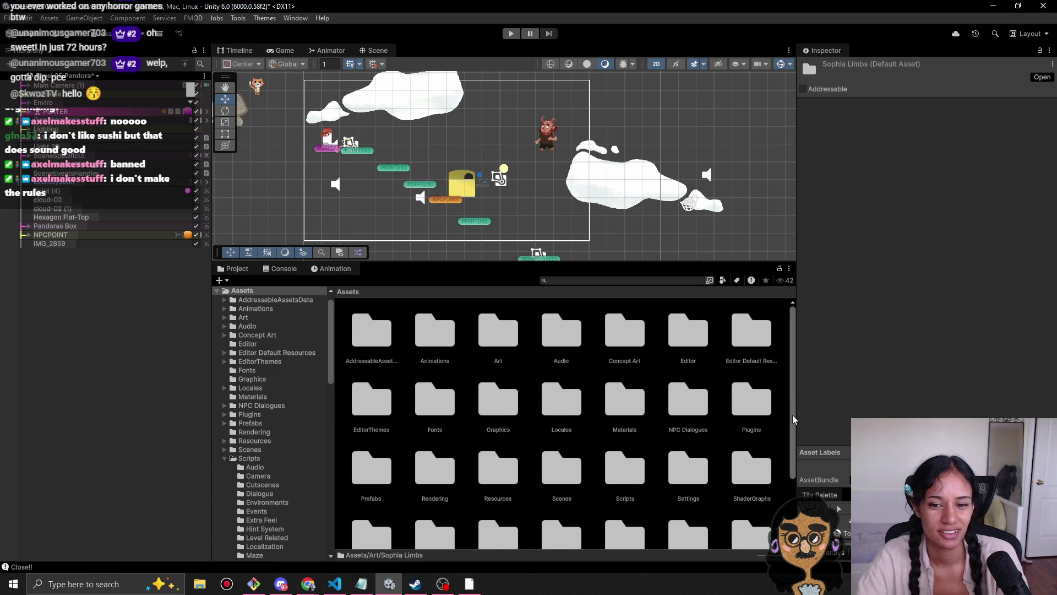
pyautogui.moveTo(793, 418); pyautogui.dragTo(796, 466)
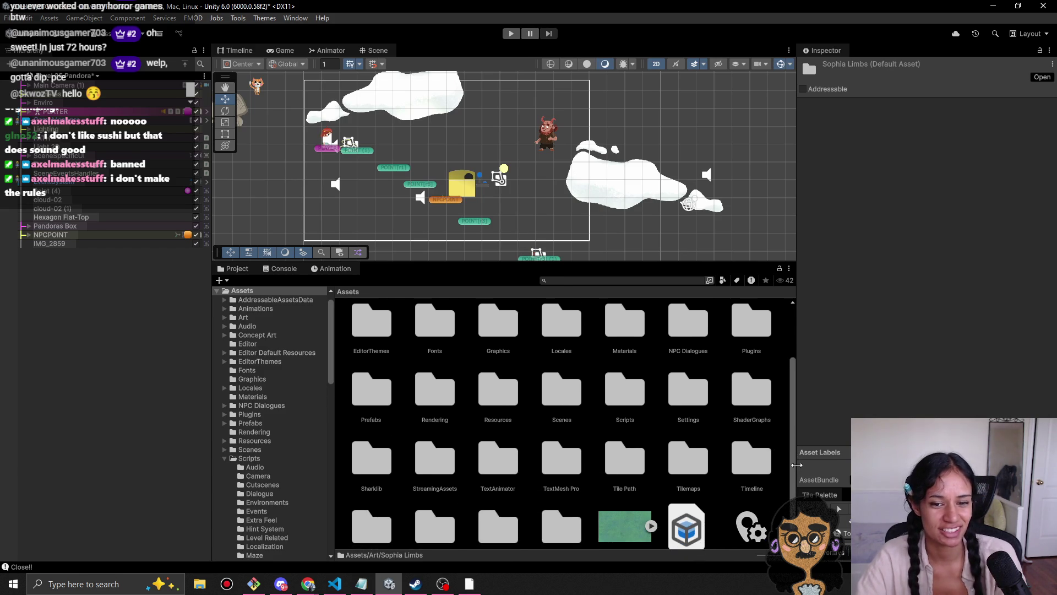
pyautogui.click(306, 588)
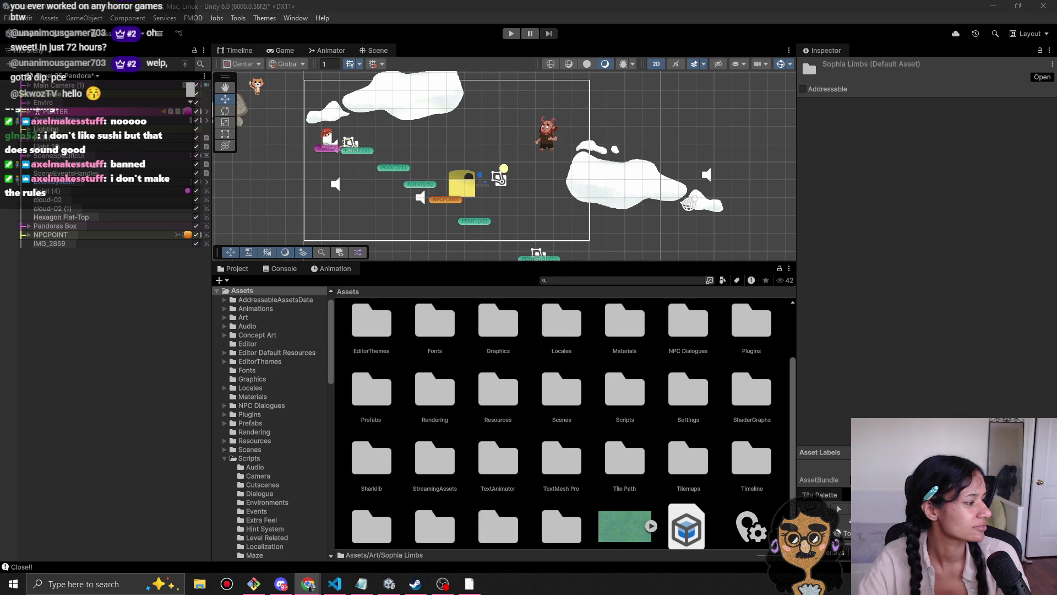
pyautogui.hotkey('alt', 'Tab')
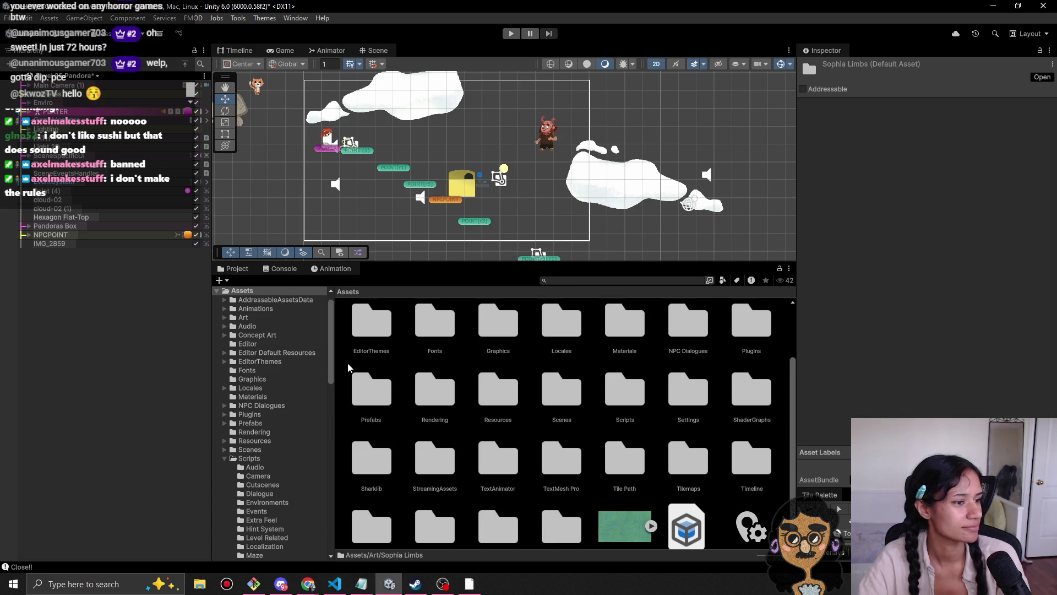
pyautogui.scroll(-1, 743, 489)
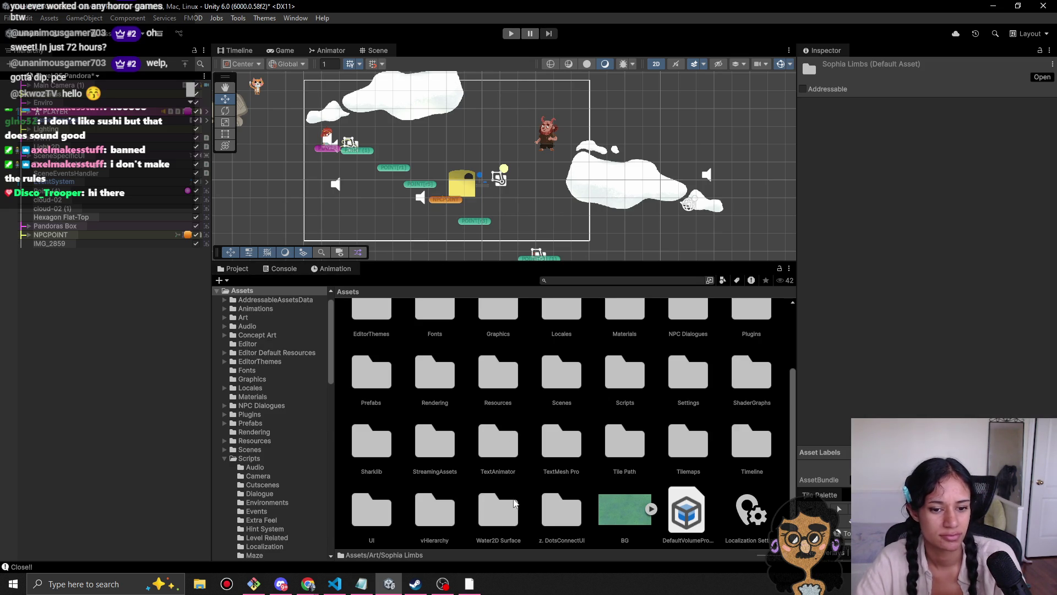
pyautogui.scroll(3, 377, 477)
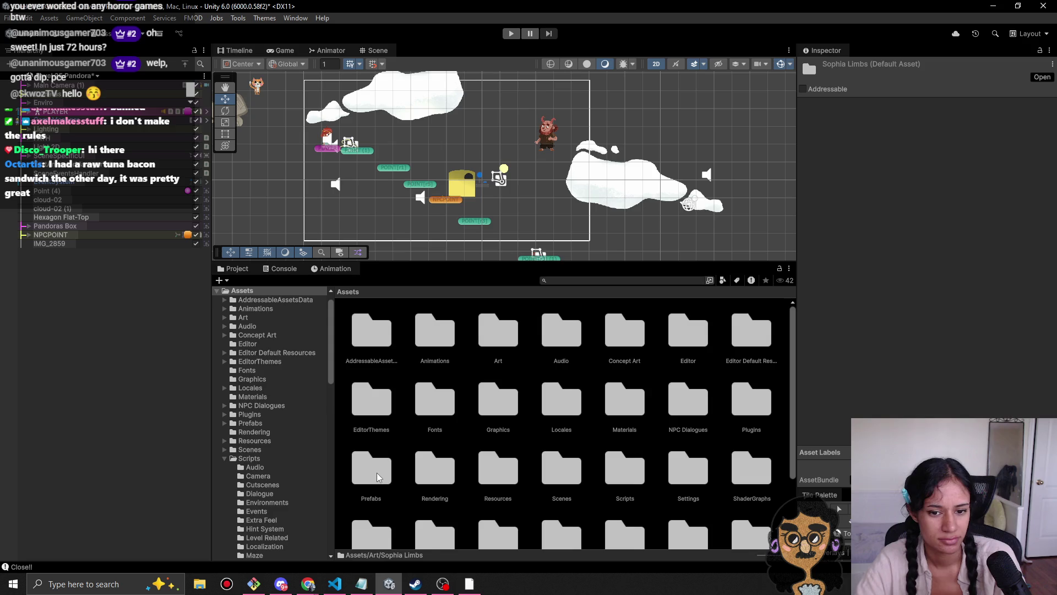
pyautogui.doubleClick(570, 421)
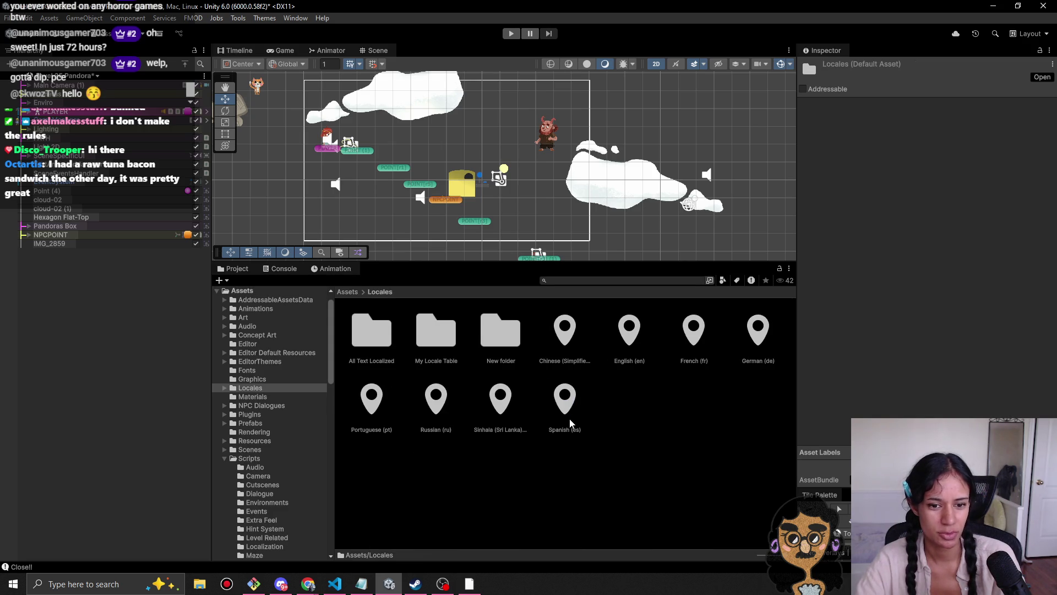
# Step: Check the Prefabs and ShaderGraphs folders, then delete ShaderGraphs from Assets
pyautogui.click(346, 292)
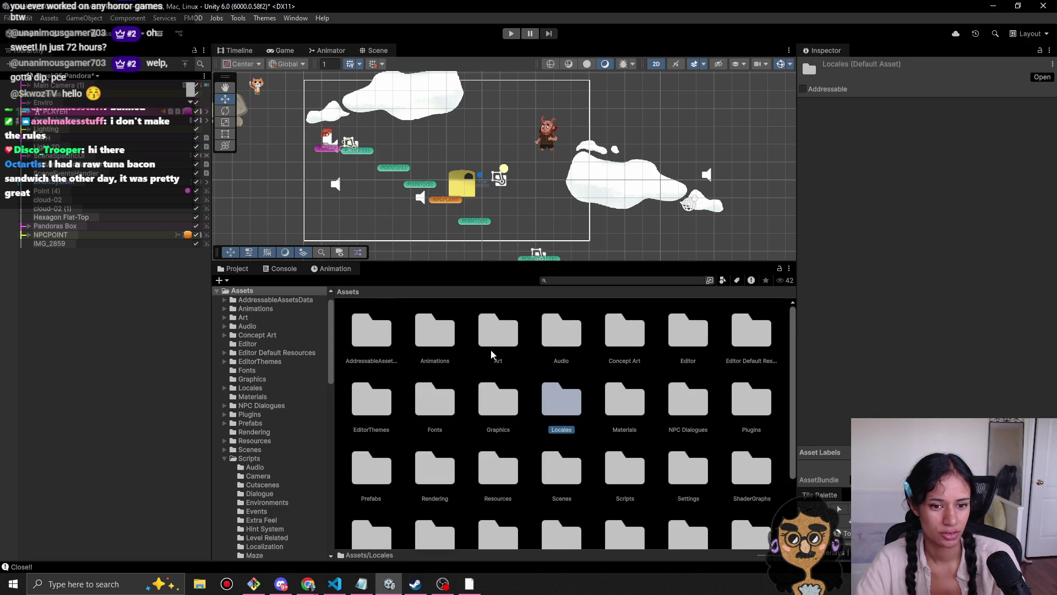
pyautogui.scroll(-1, 408, 423)
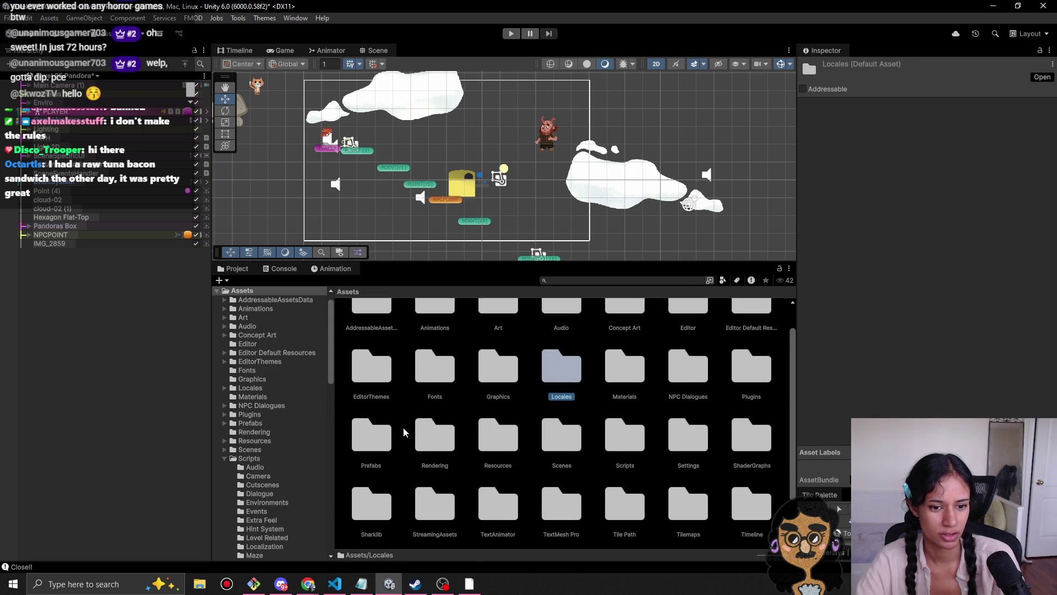
pyautogui.doubleClick(371, 440)
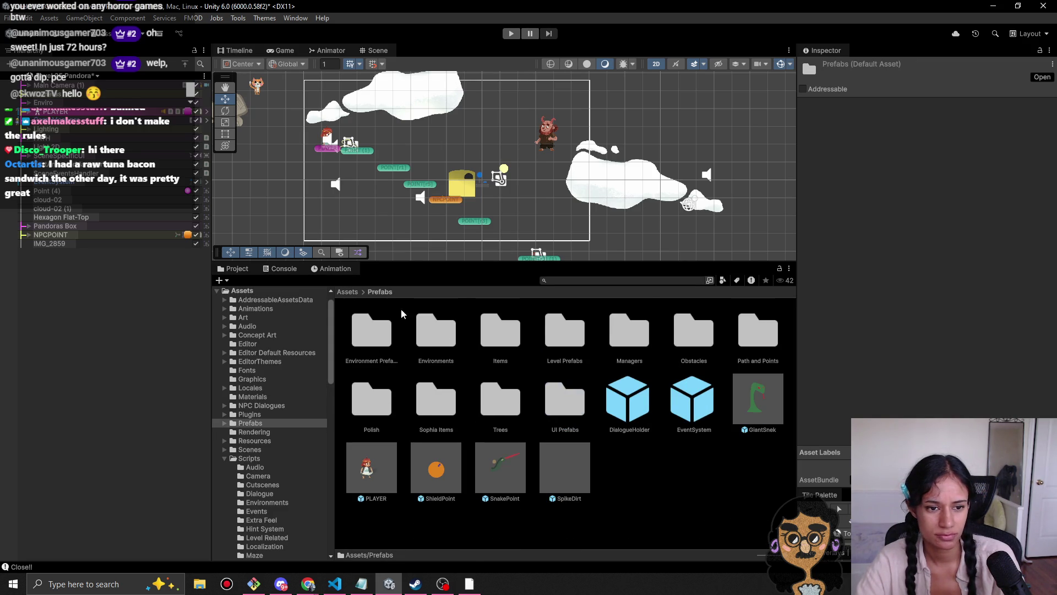
pyautogui.click(349, 291)
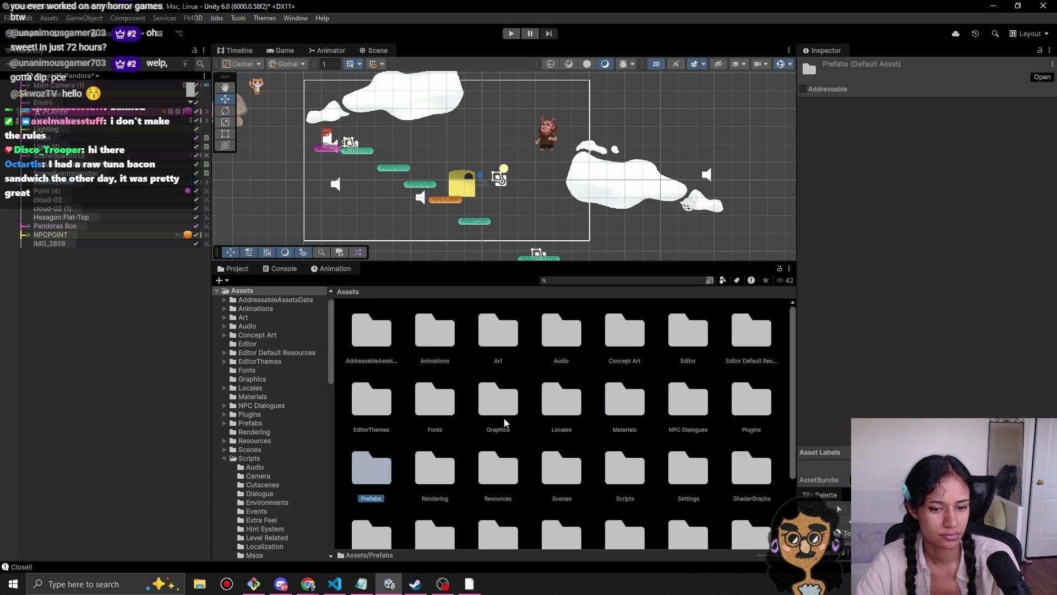
pyautogui.scroll(-3, 532, 447)
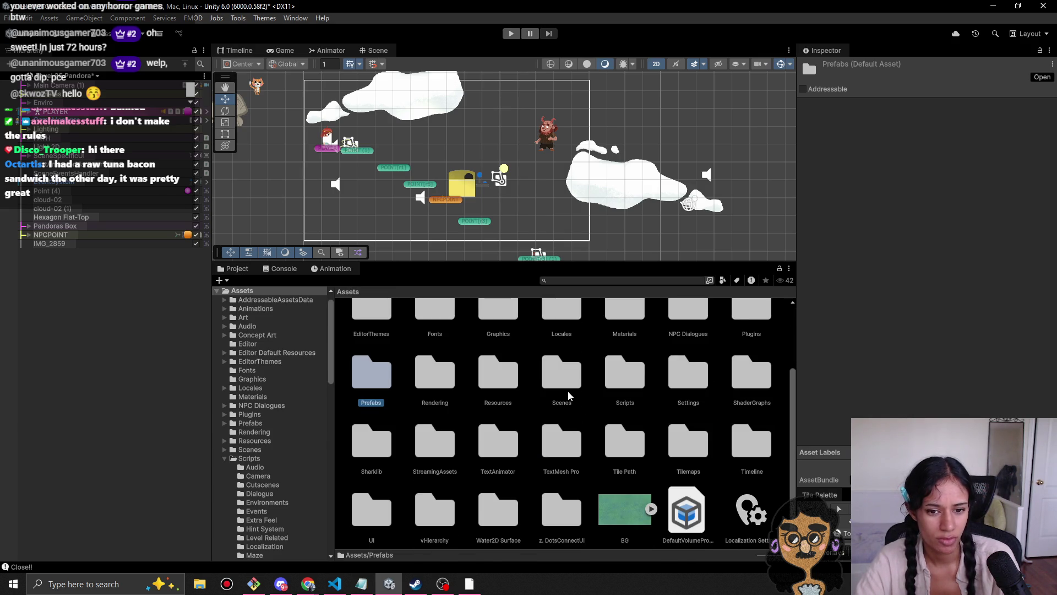
pyautogui.doubleClick(760, 399)
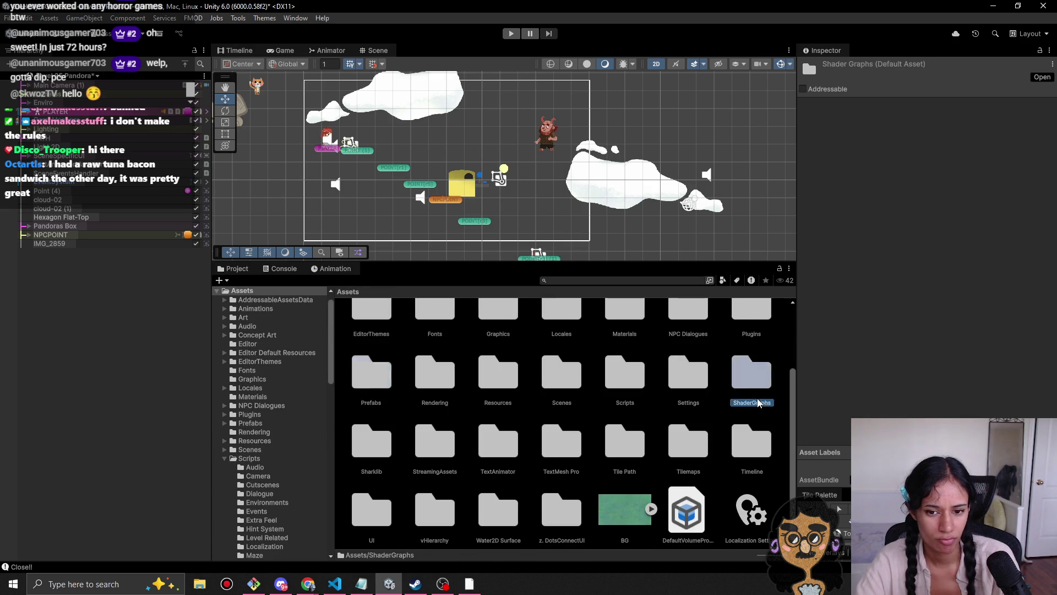
pyautogui.click(350, 291)
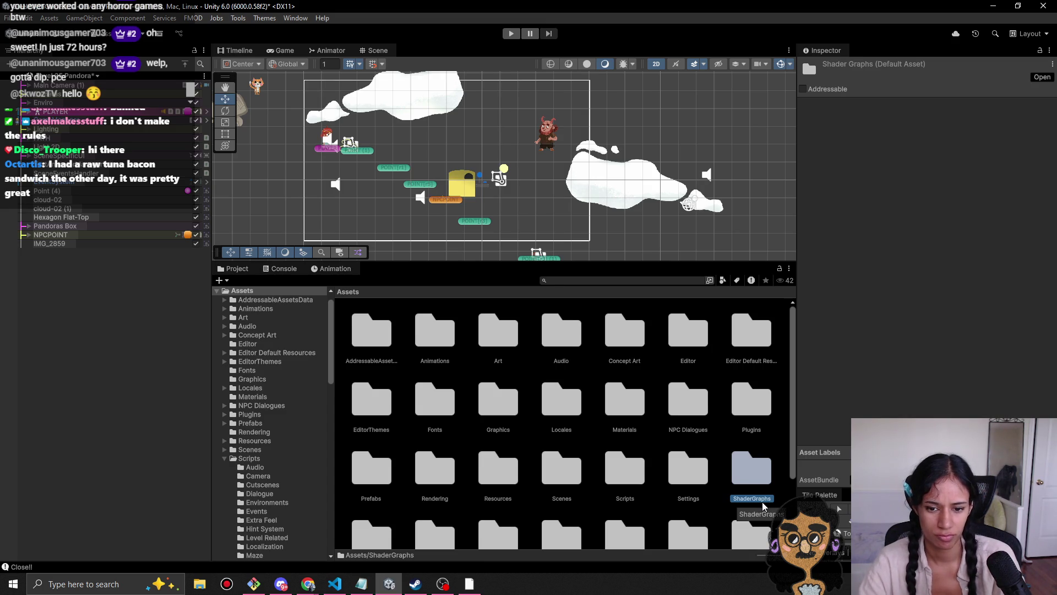
pyautogui.press('Delete')
pyautogui.press('Return')
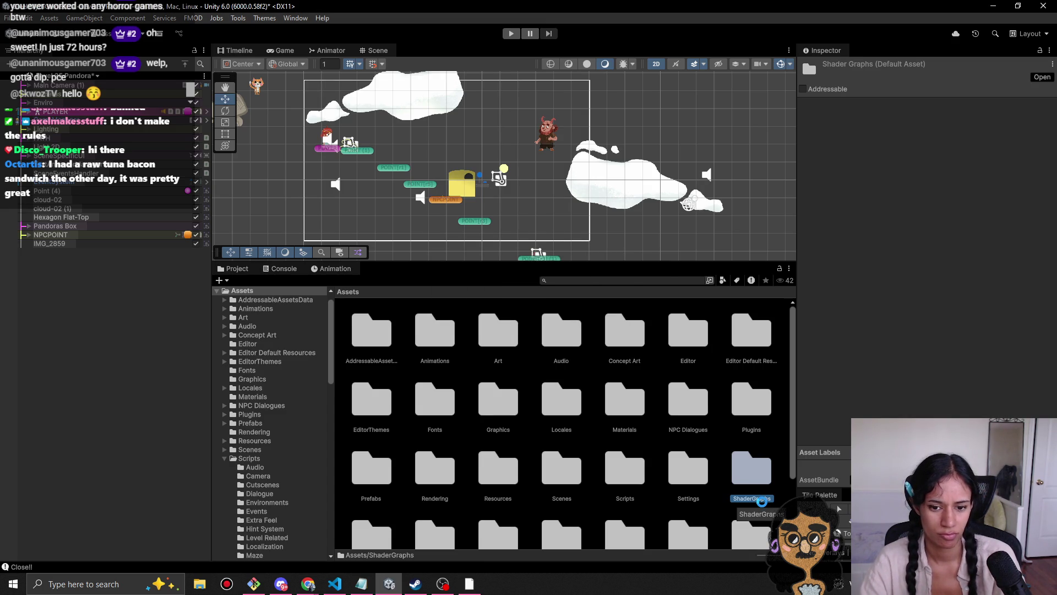
# Step: Inspect Water2D Surface and its shaders subfolder, then delete Water2D Surface
pyautogui.scroll(-3, 633, 503)
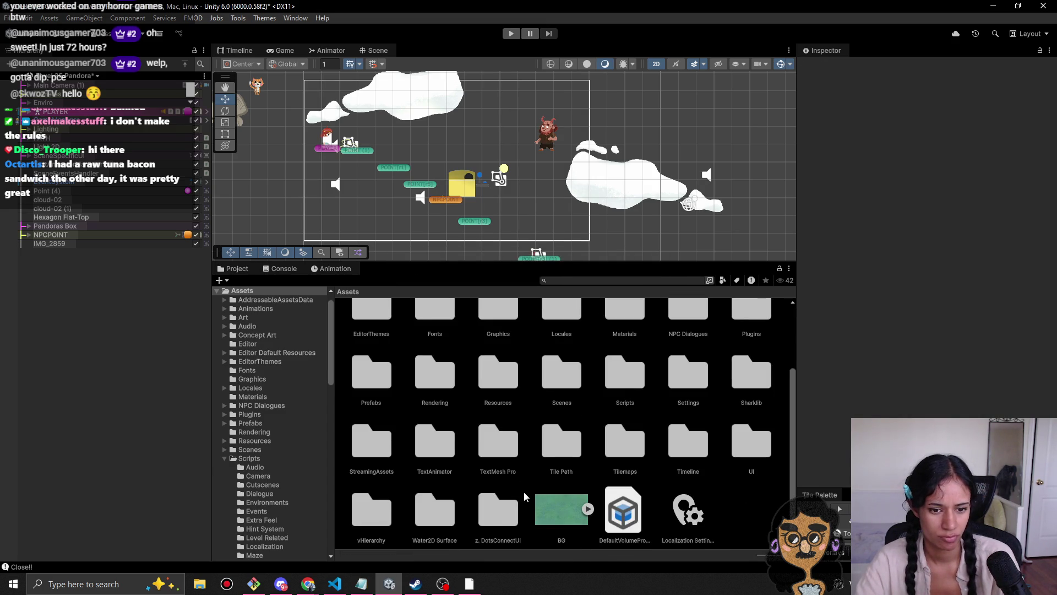
pyautogui.doubleClick(446, 530)
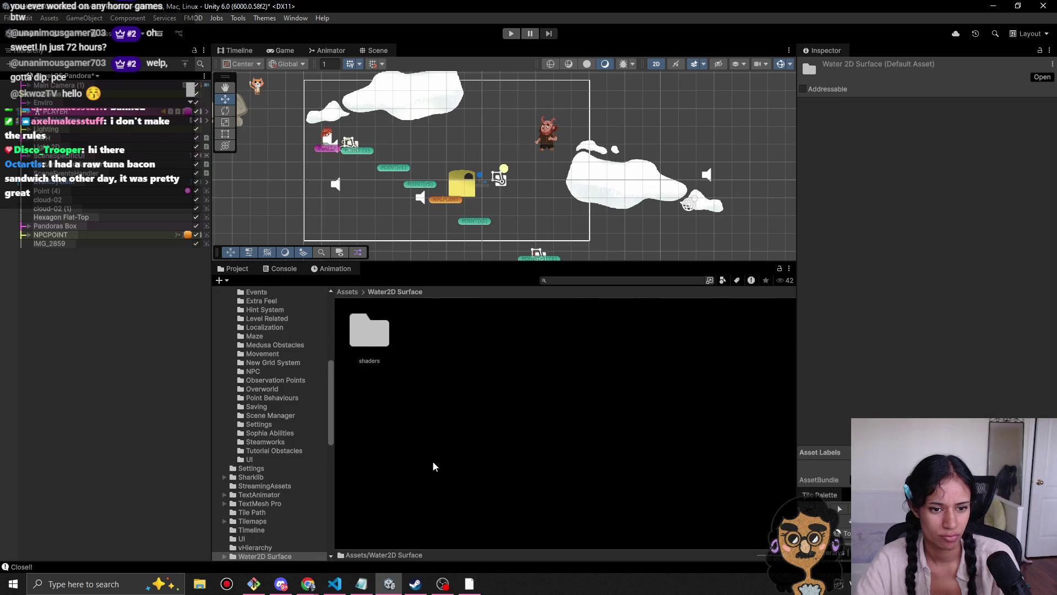
pyautogui.doubleClick(369, 346)
pyautogui.click(404, 291)
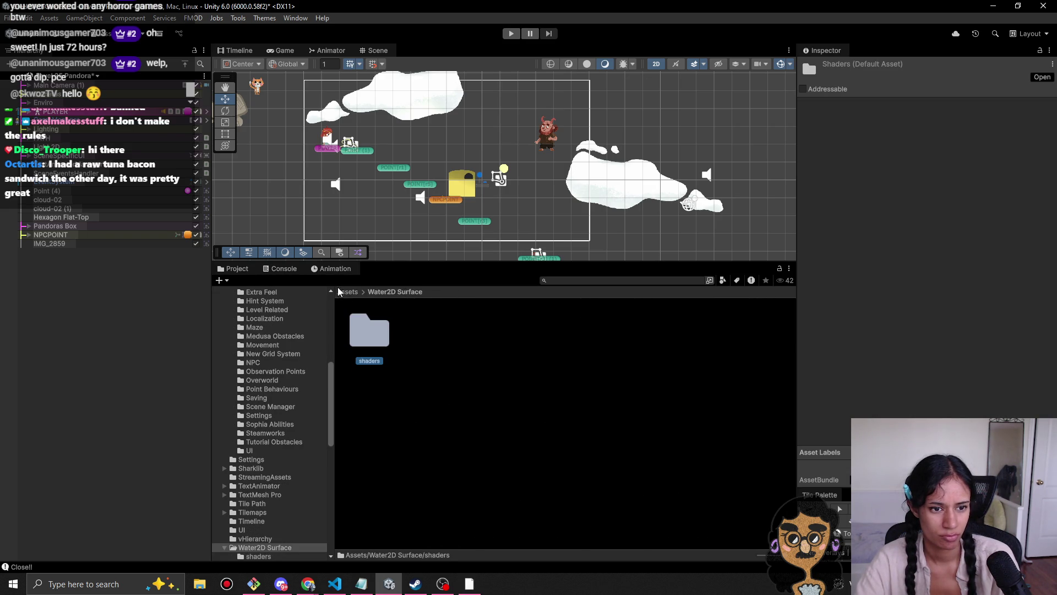
pyautogui.click(347, 291)
pyautogui.scroll(-2, 440, 495)
pyautogui.click(448, 526)
pyautogui.press('Delete')
pyautogui.press('Return')
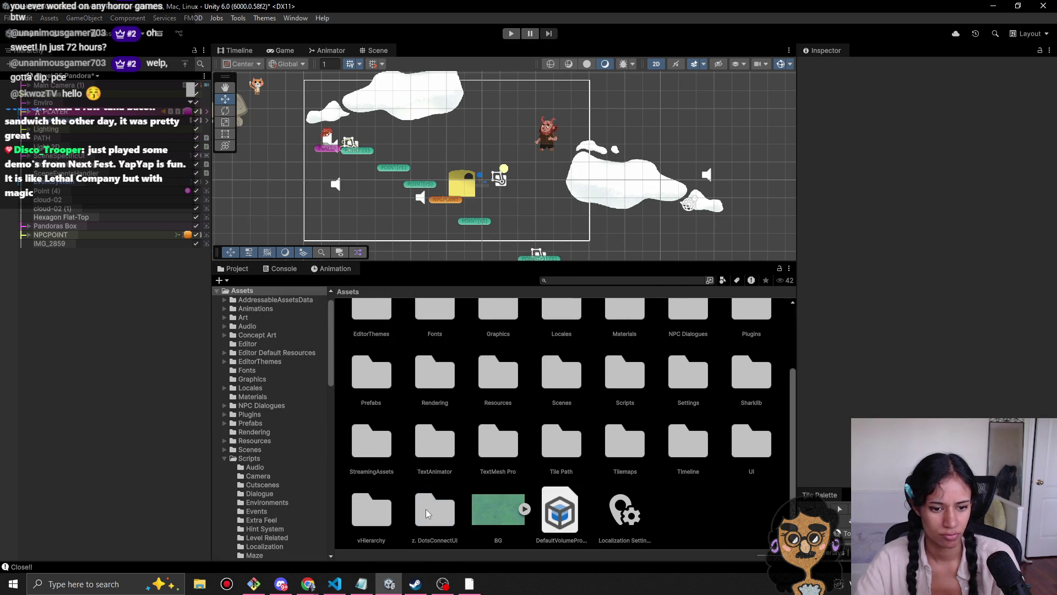
# Step: Select z. DotsConnectUI and check the TextAnimator folder's contents
pyautogui.click(425, 510)
pyautogui.doubleClick(442, 465)
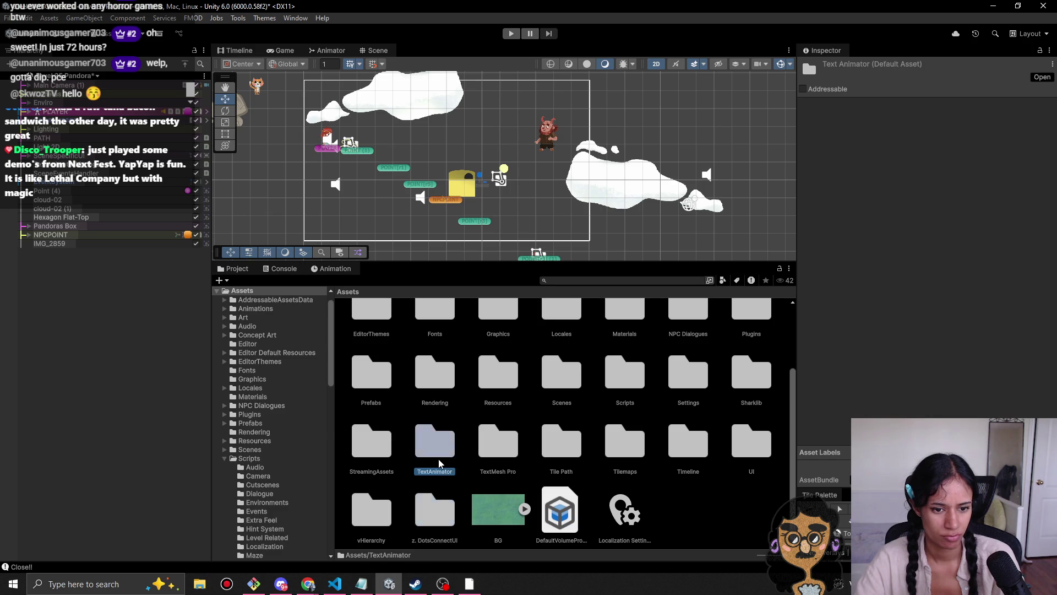
pyautogui.click(343, 291)
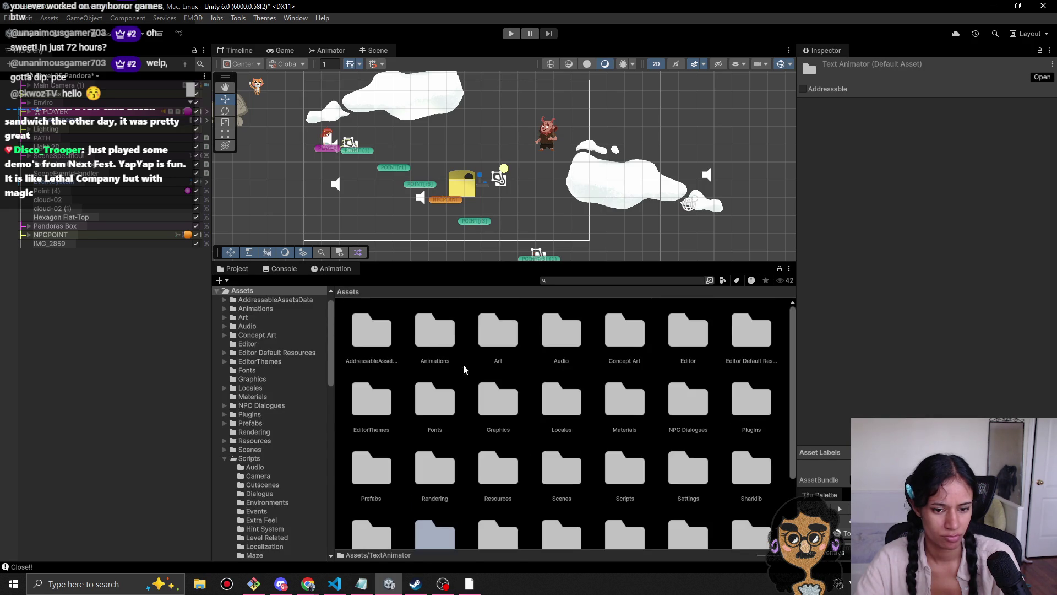
pyautogui.scroll(-2, 659, 495)
# Step: Create a new folder named Helpers in the Assets root
pyautogui.rightClick(693, 314)
pyautogui.moveTo(857, 225)
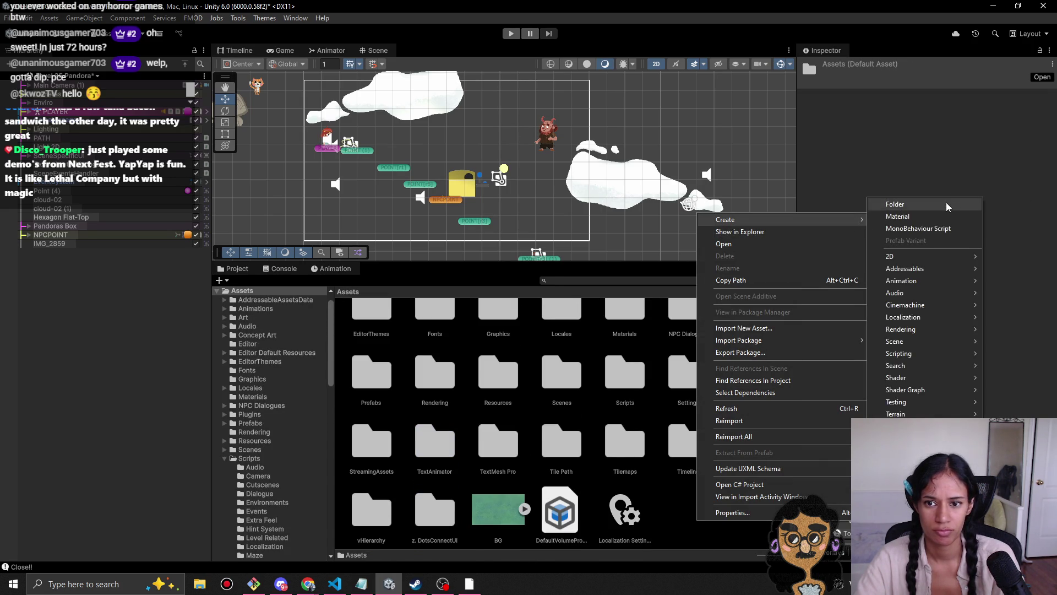
pyautogui.click(946, 204)
pyautogui.write('Helpers')
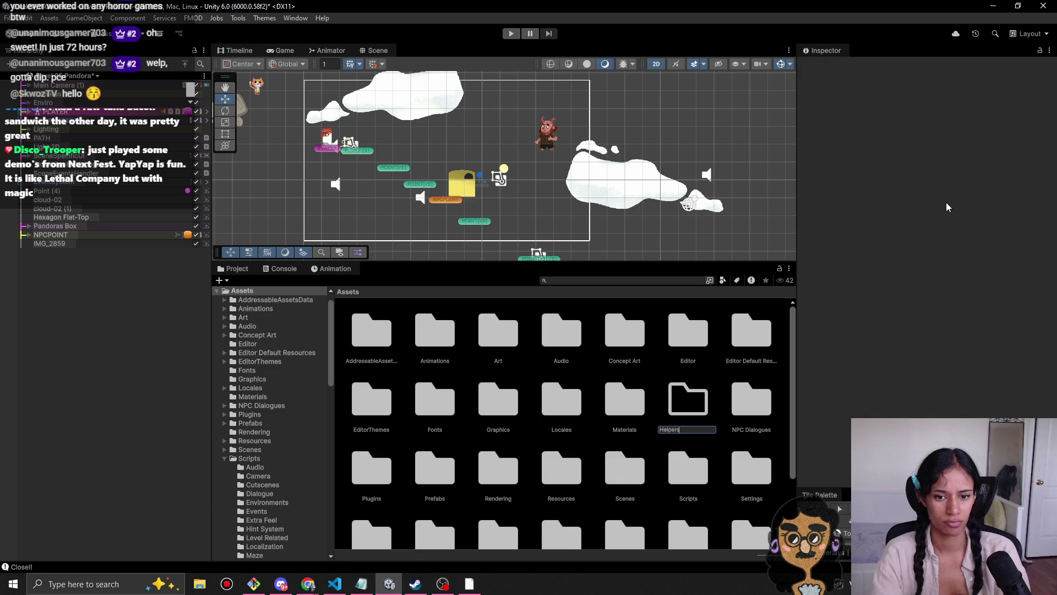
pyautogui.press('Return')
# Step: Move vHierarchy, z. DotsConnectUI, TextMesh Pro, TextAnimator and Tile Path into Helpers
pyautogui.scroll(-3, 657, 385)
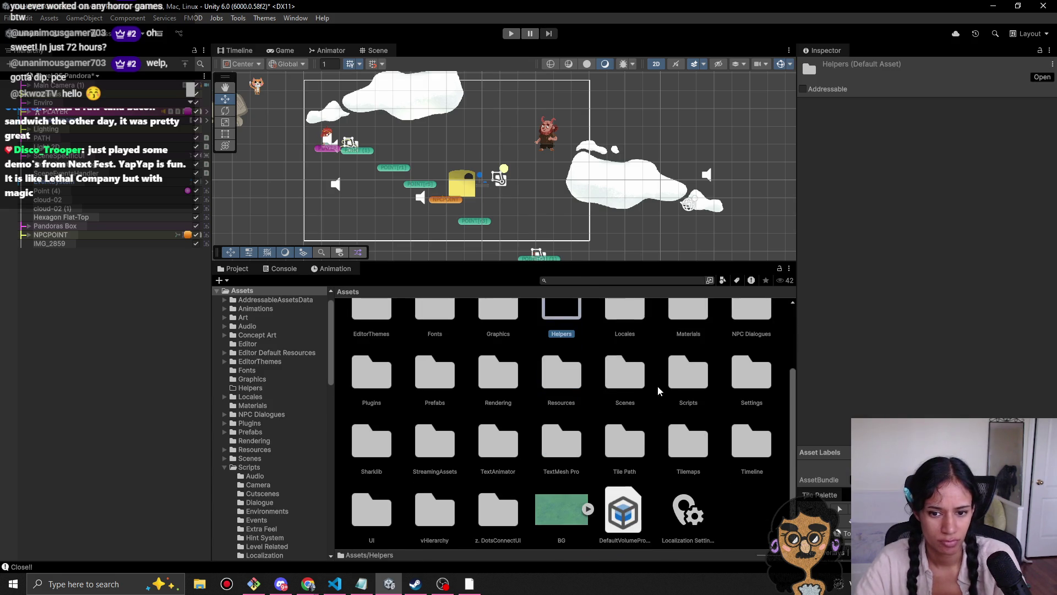
pyautogui.click(503, 521)
pyautogui.keyDown('ctrl'); pyautogui.click(432, 523); pyautogui.keyUp('ctrl')
pyautogui.keyDown('ctrl'); pyautogui.click(388, 520); pyautogui.keyUp('ctrl')
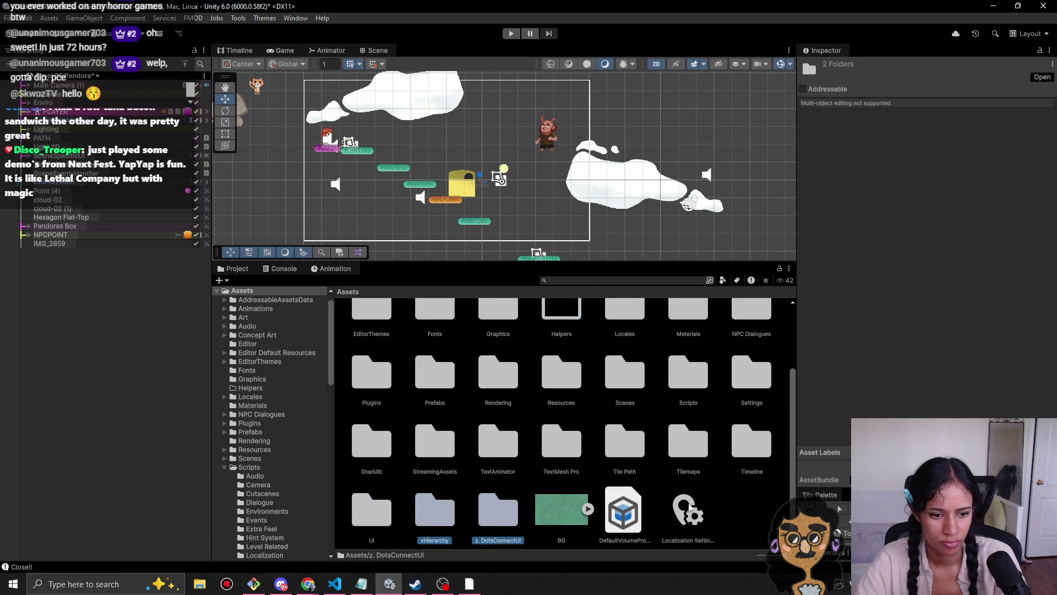
pyautogui.keyDown('ctrl'); pyautogui.click(562, 451); pyautogui.keyUp('ctrl')
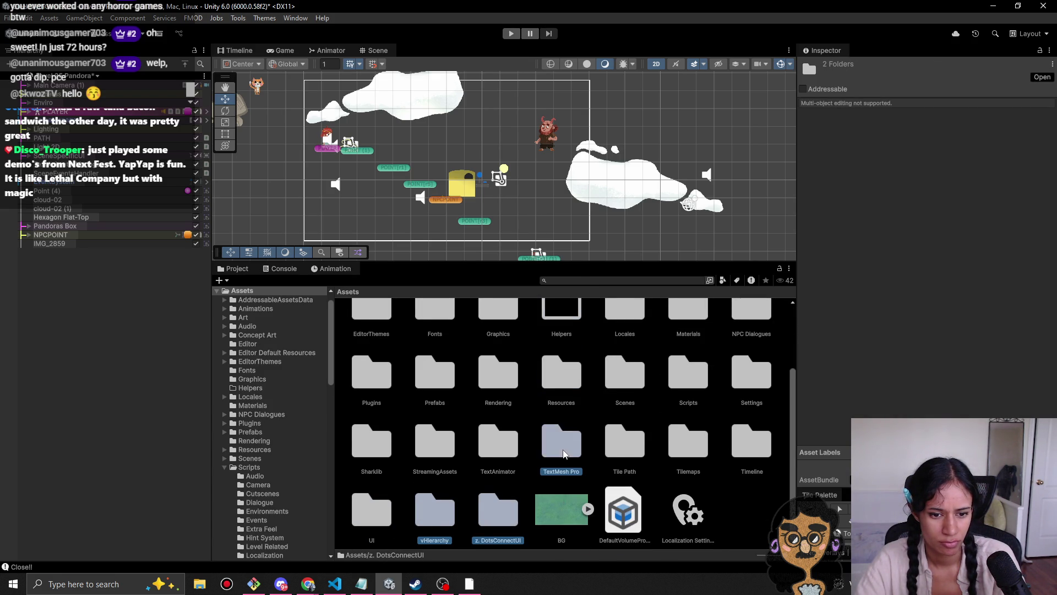
pyautogui.keyDown('ctrl'); pyautogui.click(492, 451); pyautogui.keyUp('ctrl')
pyautogui.scroll(1, 496, 465)
pyautogui.moveTo(499, 484)
pyautogui.mouseDown()
pyautogui.moveTo(576, 386)
pyautogui.moveTo(567, 351)
pyautogui.moveTo(554, 344)
pyautogui.moveTo(553, 357)
pyautogui.mouseUp()
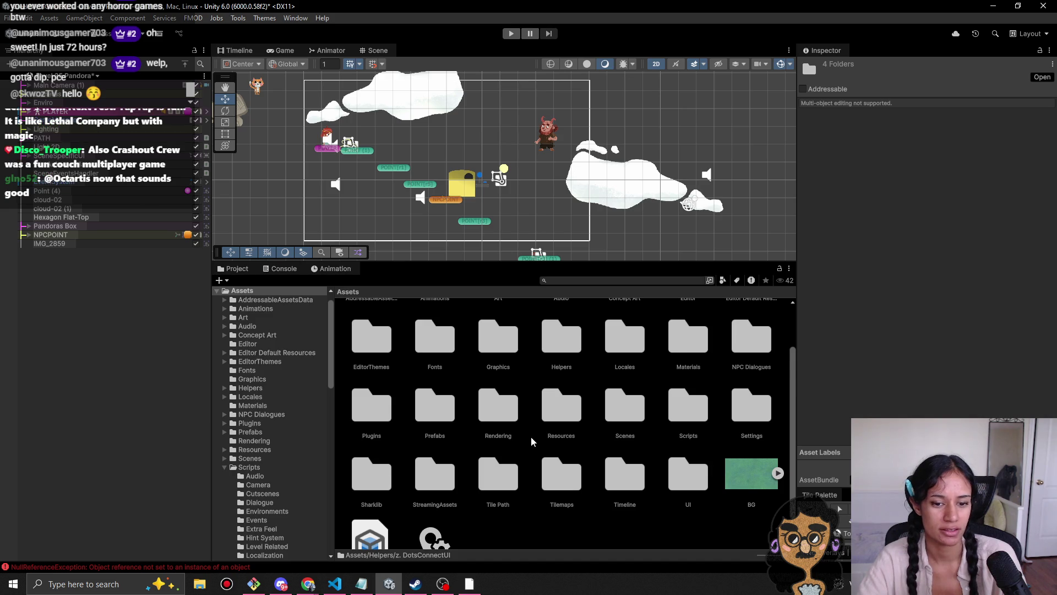
pyautogui.scroll(-1, 528, 428)
pyautogui.moveTo(493, 455); pyautogui.dragTo(565, 324)
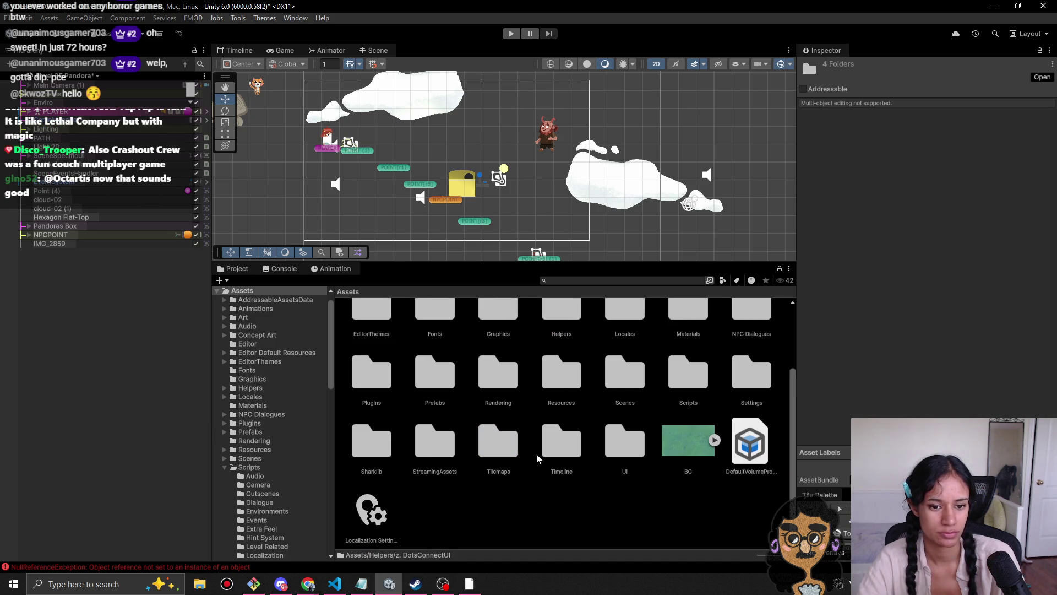
pyautogui.moveTo(500, 458)
pyautogui.mouseDown()
pyautogui.moveTo(490, 455)
pyautogui.moveTo(558, 311)
pyautogui.moveTo(516, 459)
pyautogui.mouseUp()
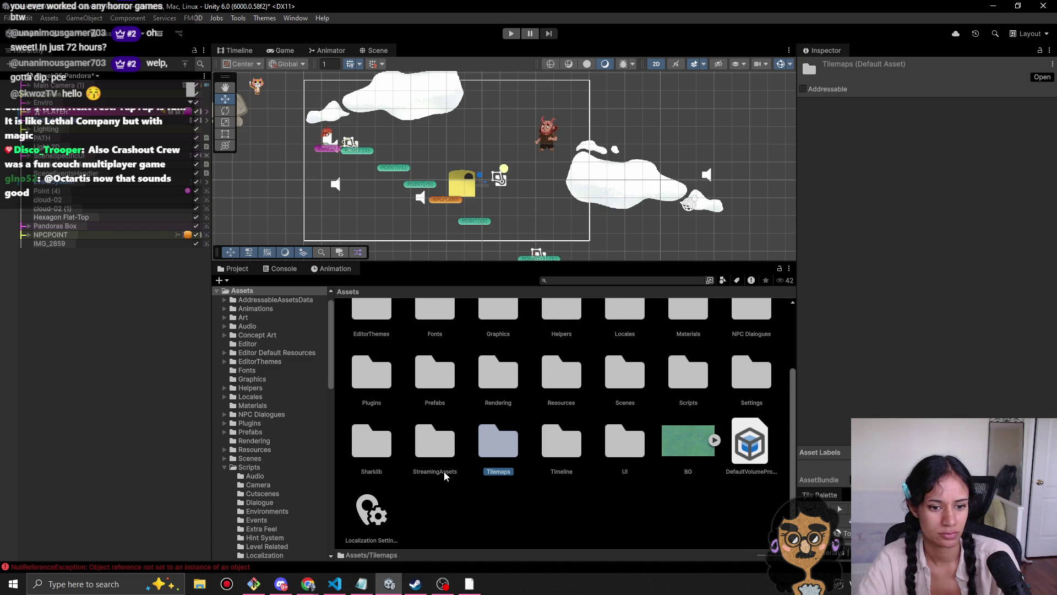
# Step: Inspect StreamingAssets' MainMenu and Master files, then try dragging StreamingAssets toward Helpers
pyautogui.doubleClick(432, 454)
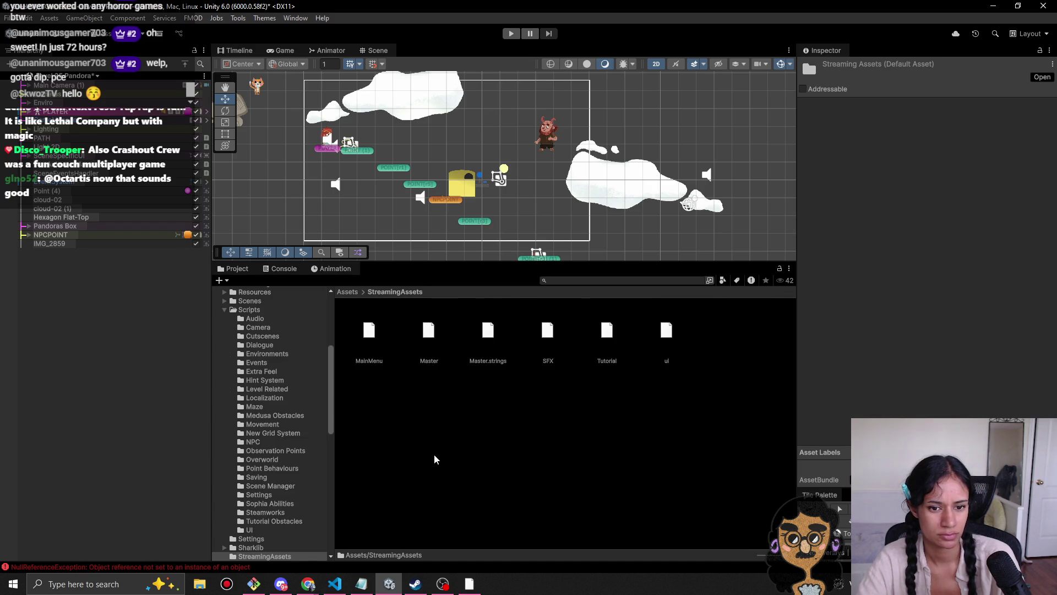
pyautogui.click(384, 337)
pyautogui.click(412, 333)
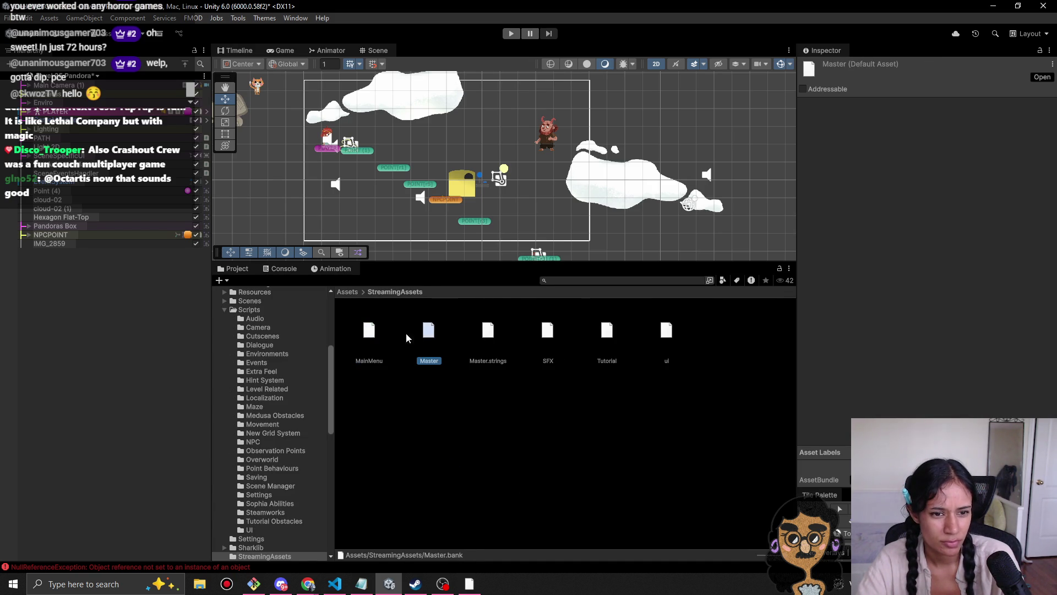
pyautogui.click(348, 291)
pyautogui.scroll(-1, 465, 486)
pyautogui.moveTo(432, 457)
pyautogui.mouseDown()
pyautogui.moveTo(622, 325)
pyautogui.moveTo(561, 323)
pyautogui.moveTo(438, 459)
pyautogui.moveTo(454, 501)
pyautogui.mouseUp()
# Step: Create a new empty folder named Unknown in the Assets root
pyautogui.rightClick(455, 501)
pyautogui.moveTo(527, 206)
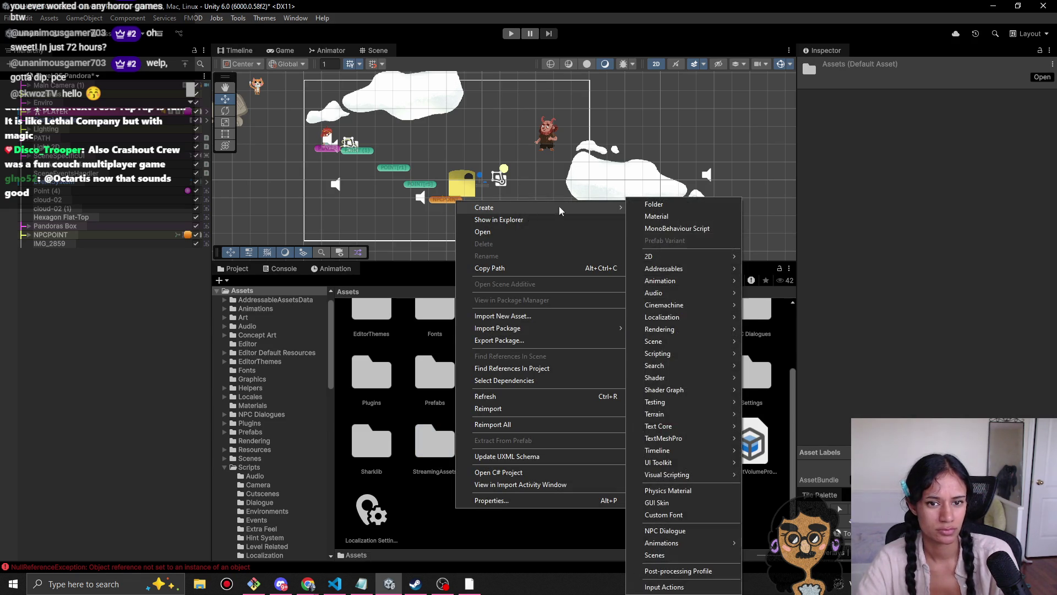
pyautogui.click(662, 206)
pyautogui.write('Unknown')
pyautogui.press('Return')
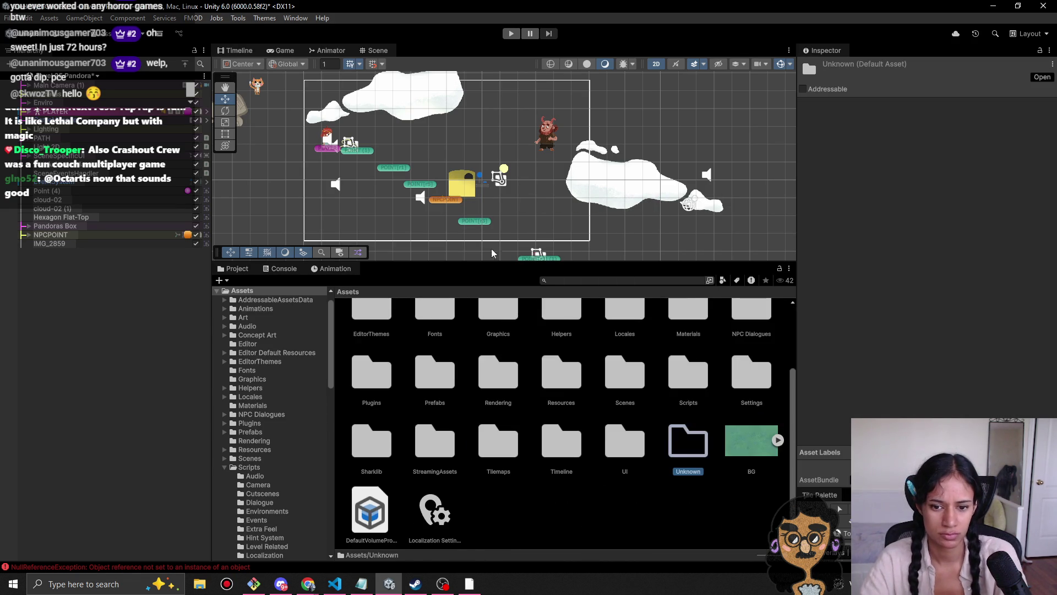